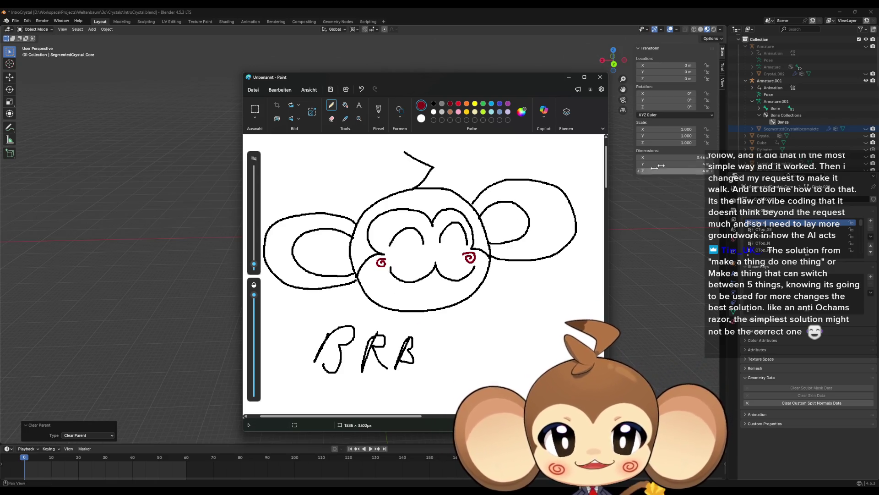
Close the Paint window with the BRB monkey doodle, choosing Don't Save
click(600, 77)
click(413, 275)
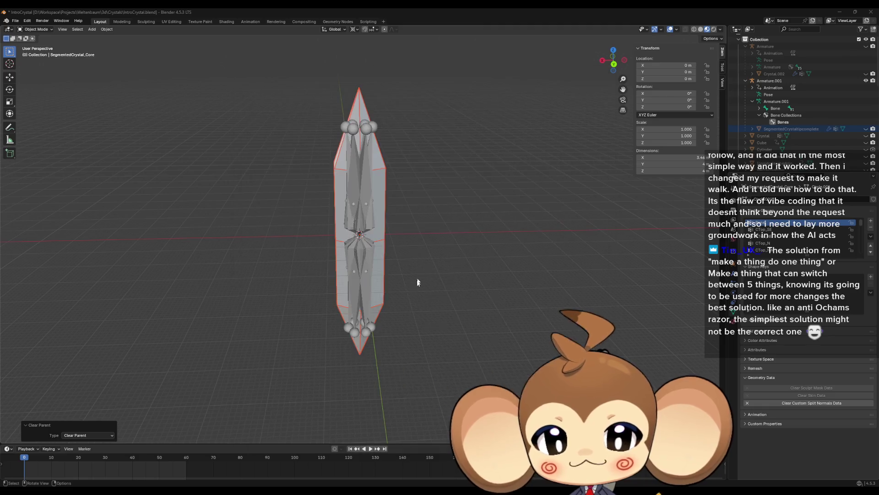
Orbit to look down on the segmented crystal and zoom in on it
mouse_move(402, 220)
mouse_down()
mouse_move(370, 253)
mouse_move(386, 268)
mouse_up()
scroll(387, 266, up, 3)
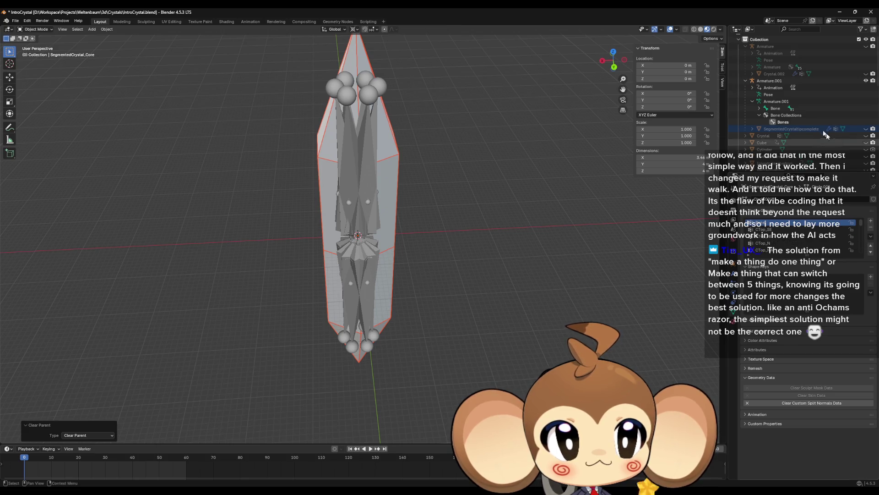
scroll(802, 100, down, 5)
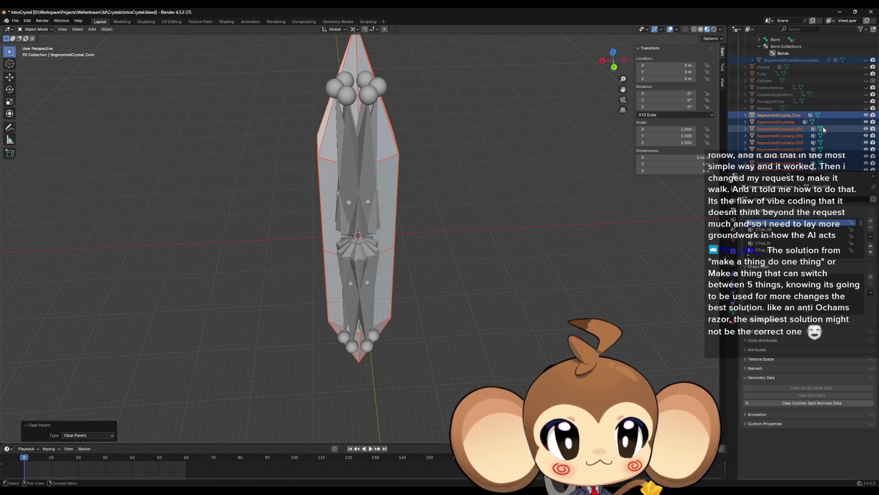
Remove SegmentedCrystal_Core's vertex groups one by one until none remain
click(871, 227)
click(872, 228)
click(872, 229)
click(871, 228)
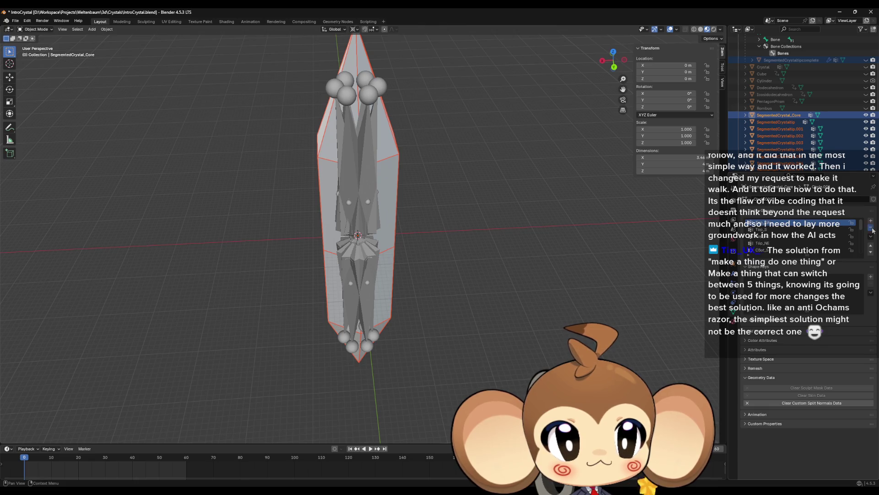
click(872, 229)
click(872, 229)
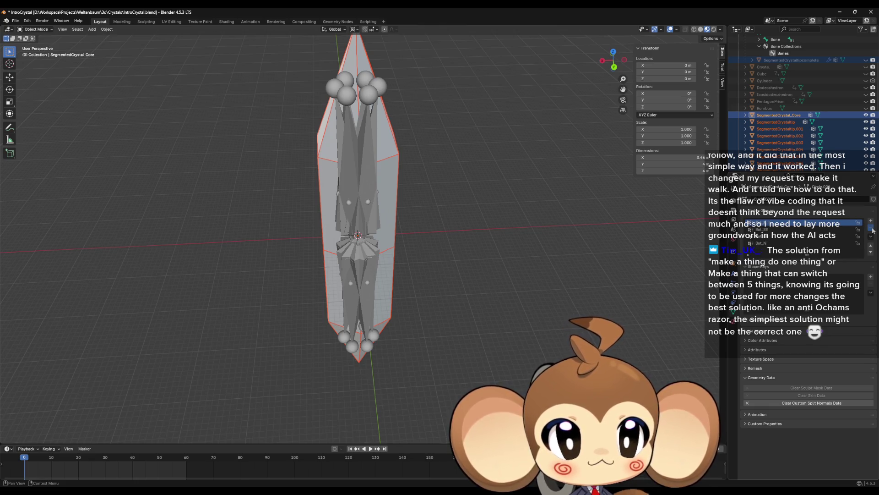
click(872, 229)
click(872, 228)
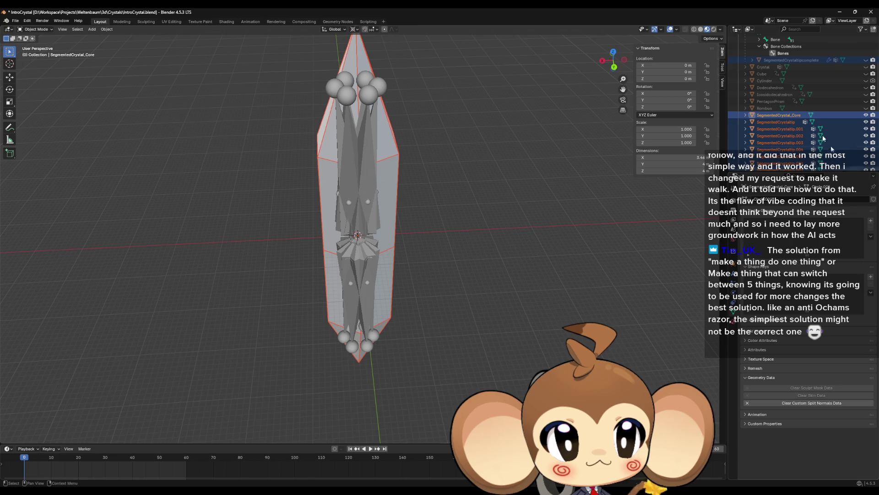
Clear all of SegmentedCrystaltip's vertex groups with Delete All Groups
click(780, 121)
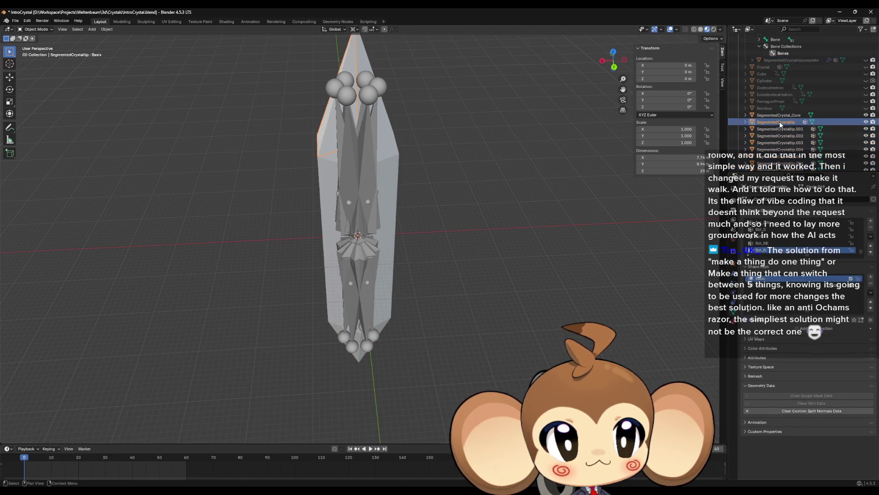
click(870, 237)
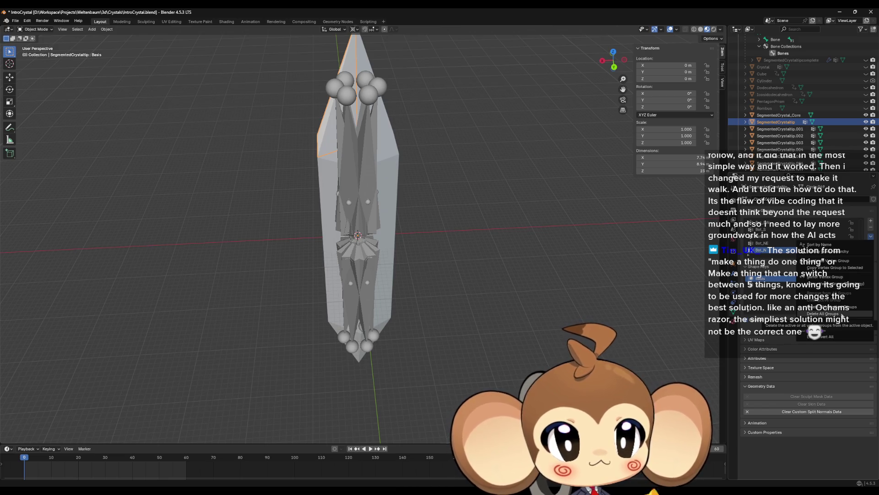
click(841, 314)
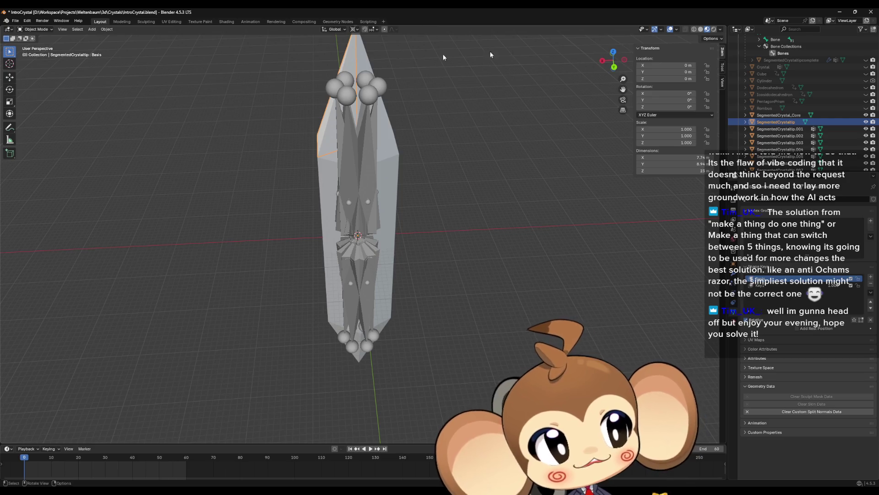
Clear the vertex groups of SegmentedCrystaltip.001 and .002, undoing an accidental .003 selection
click(805, 130)
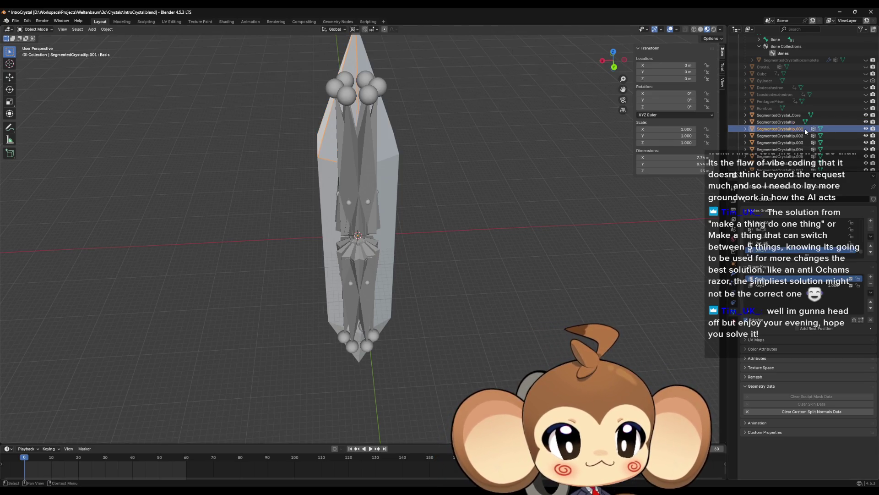
click(872, 237)
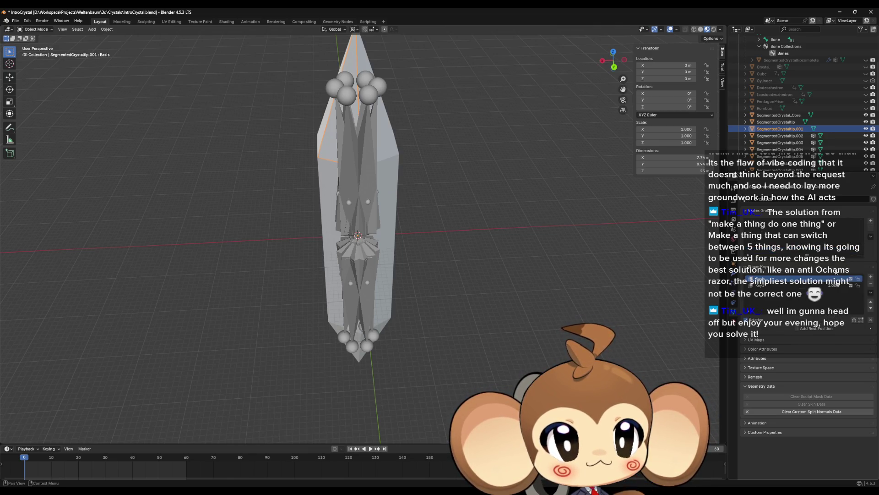
click(780, 135)
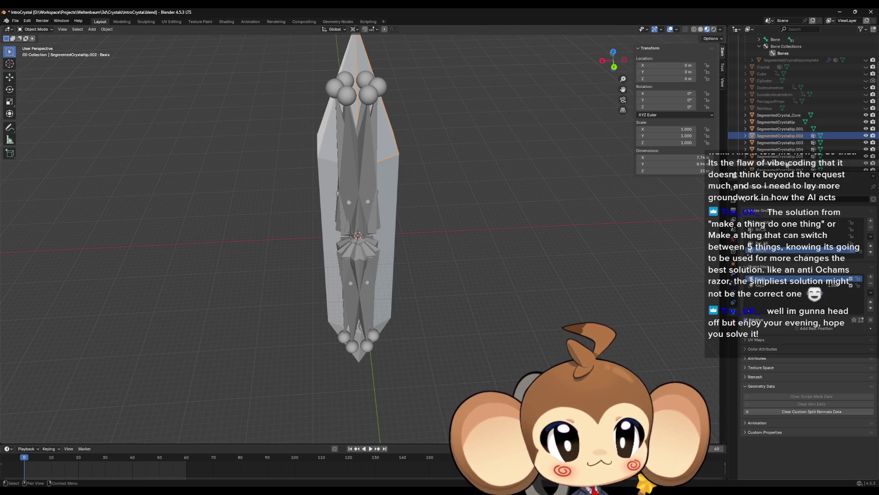
ctrl+click(780, 143)
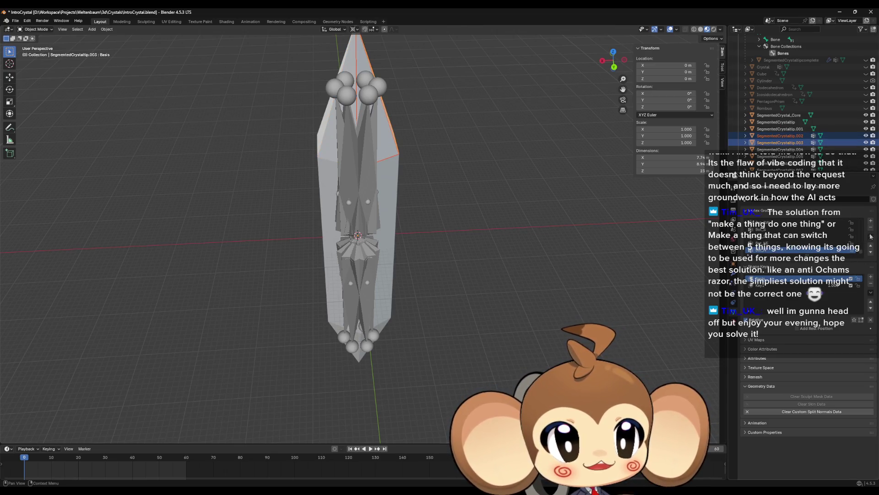
click(871, 236)
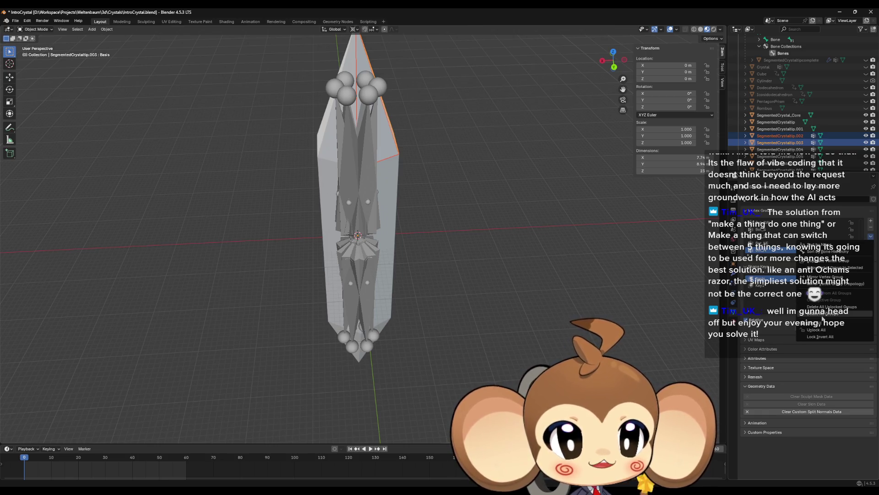
key(ctrl+z)
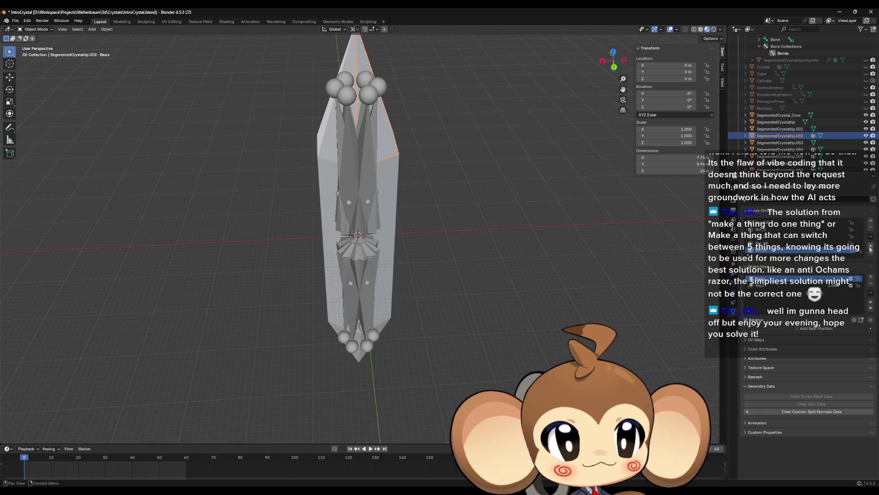
click(870, 236)
click(829, 310)
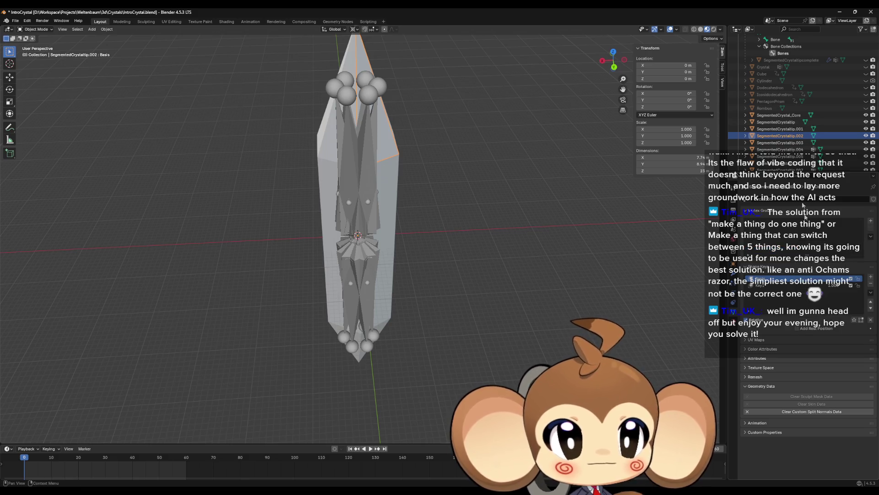
Delete All Groups on SegmentedCrystaltip.004, .005 and .006
click(780, 149)
click(870, 237)
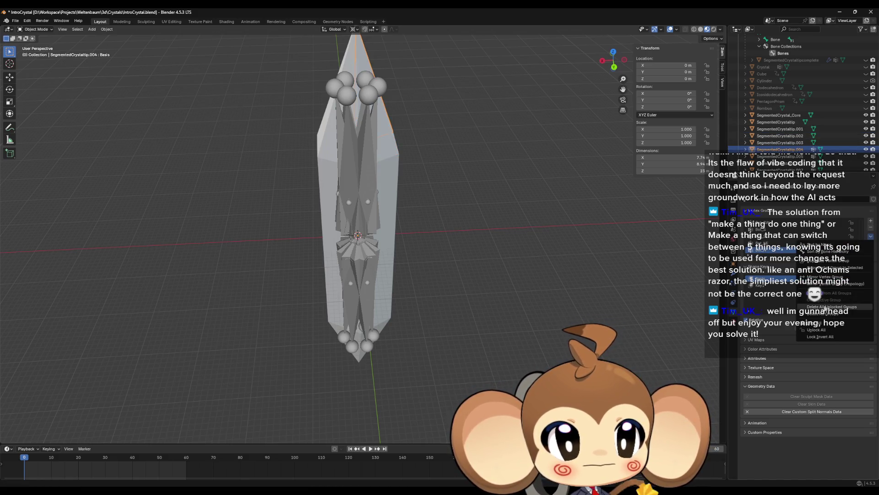
click(828, 307)
click(780, 157)
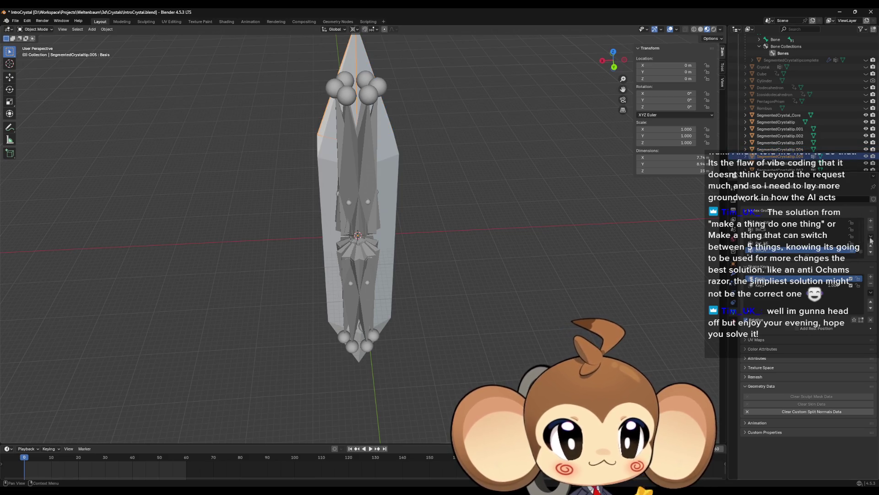
click(870, 237)
click(829, 309)
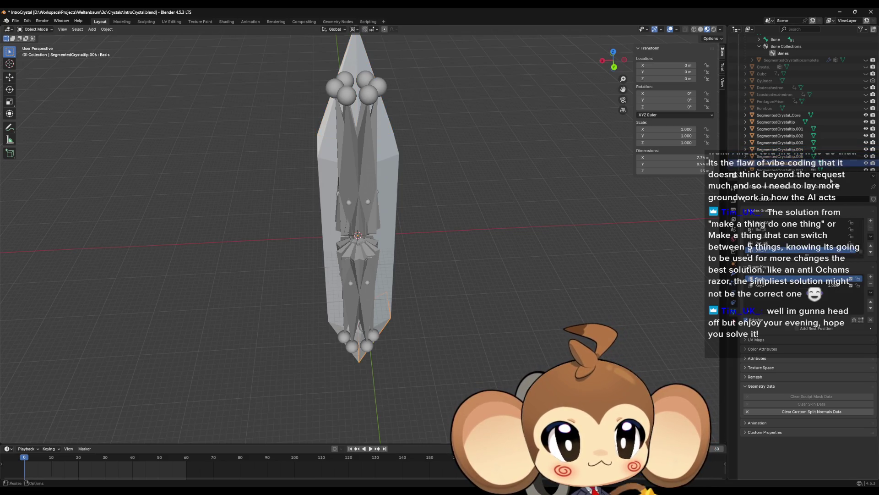
click(799, 163)
click(871, 236)
click(827, 314)
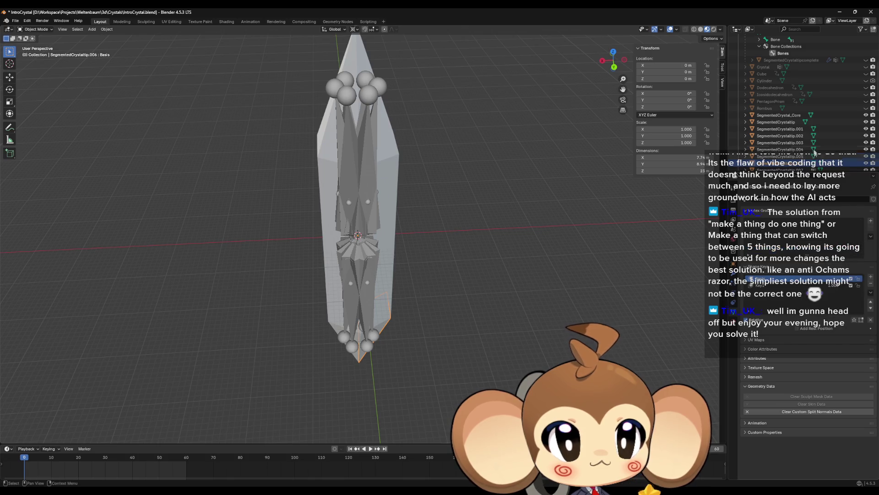
Delete All Groups on SegmentedCrystaltip.007, .008 and .009
scroll(801, 115, down, 5)
click(779, 115)
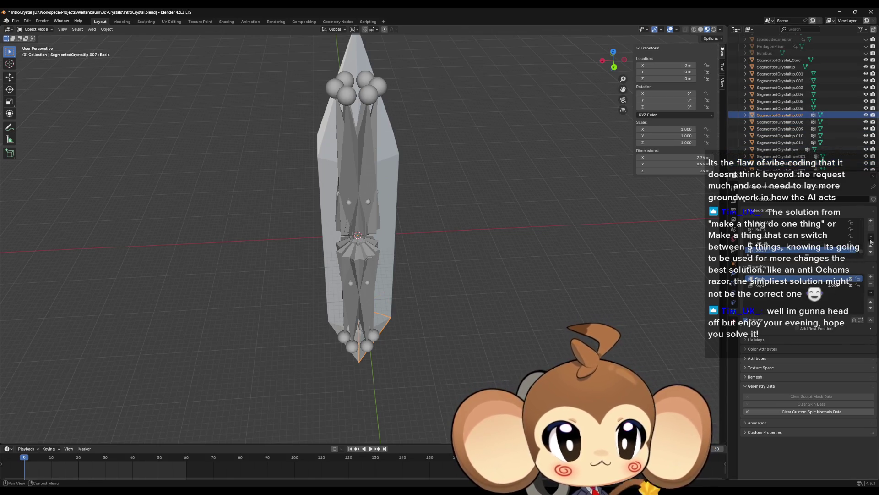
click(870, 236)
click(827, 314)
click(780, 121)
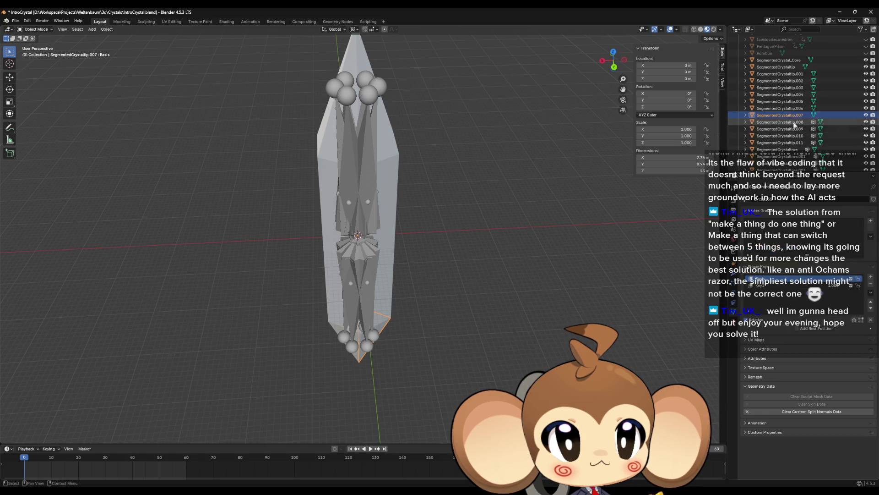
click(871, 236)
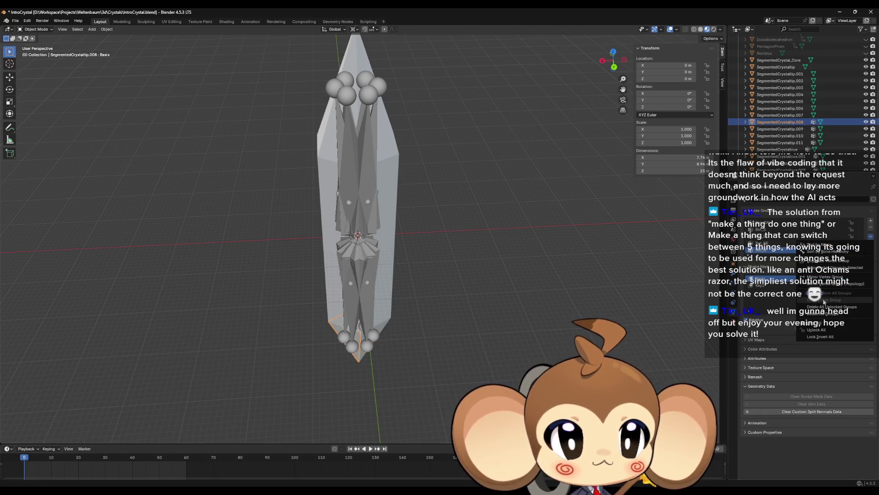
click(826, 314)
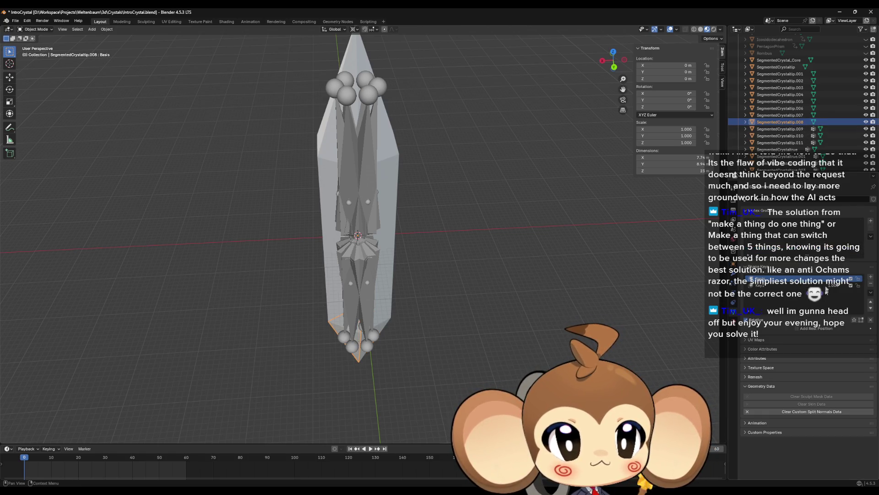
click(779, 128)
click(870, 236)
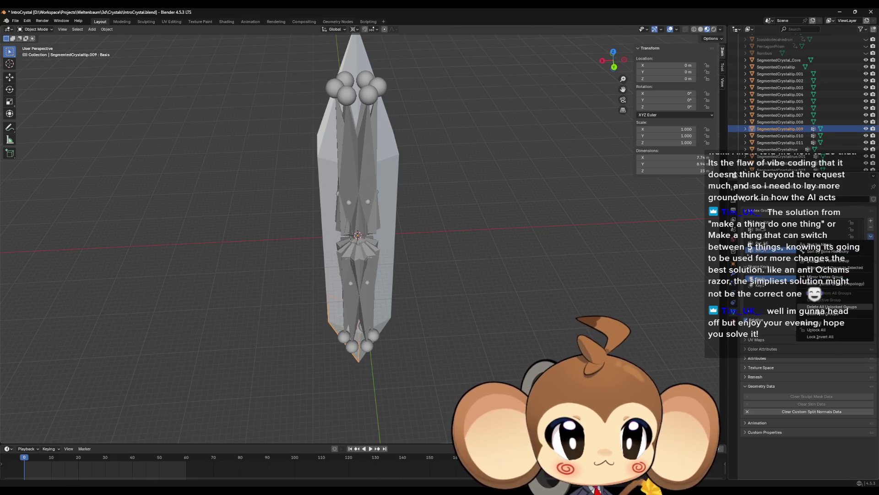
click(824, 313)
Delete All Groups on SegmentedCrystaltip.010 and .011
click(780, 136)
click(871, 236)
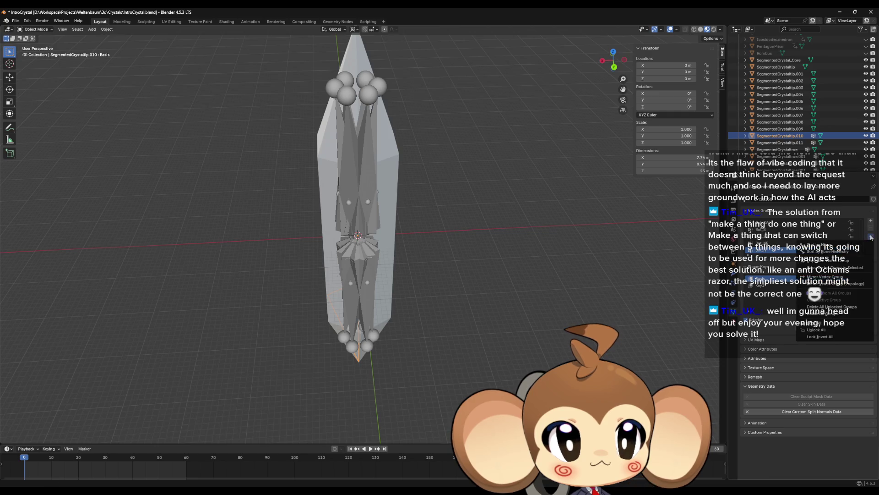
click(824, 313)
click(779, 142)
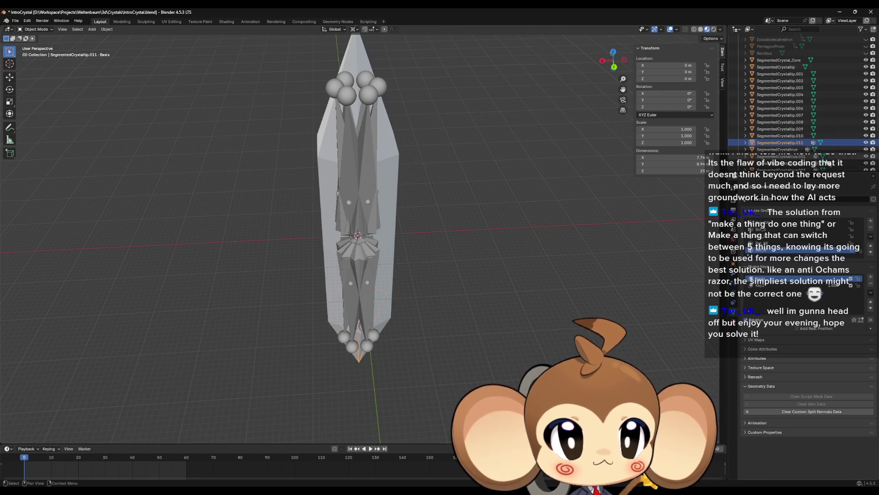
click(870, 237)
click(826, 313)
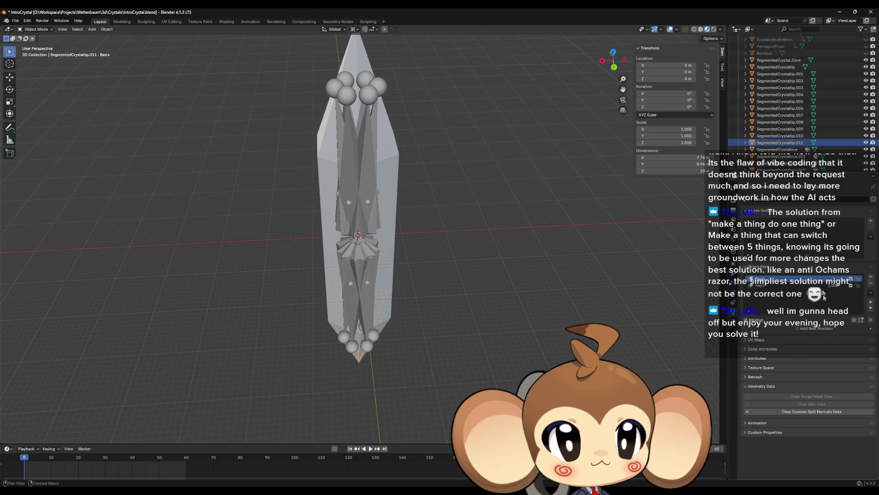
click(779, 149)
Delete All Groups on SegmentedCrystaltrue, SegmentedCrystaltrue.001 and .002
click(871, 239)
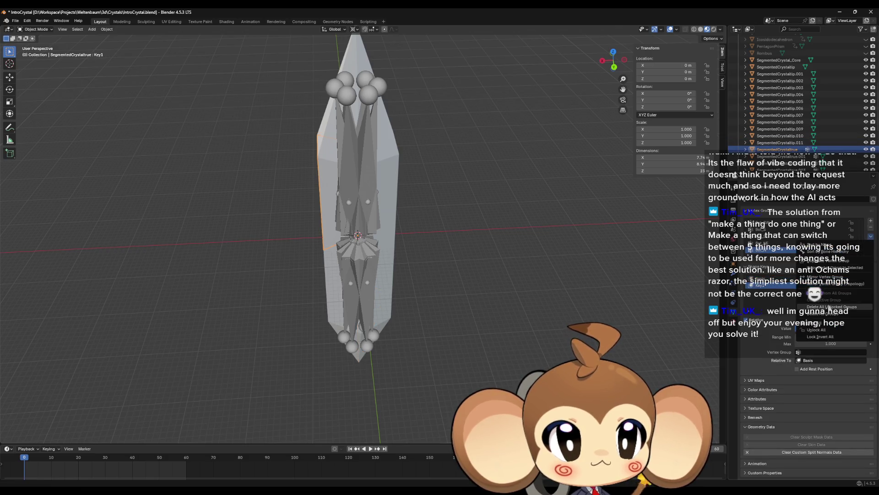
click(827, 315)
click(780, 156)
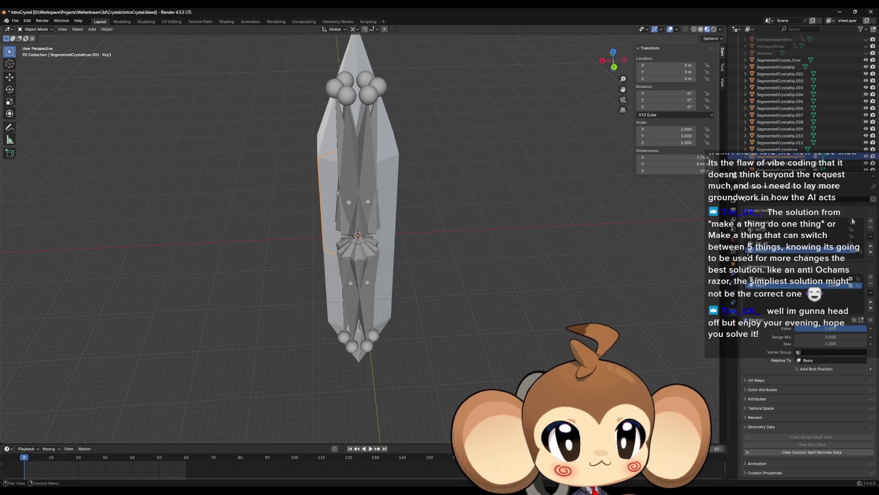
click(870, 236)
click(827, 315)
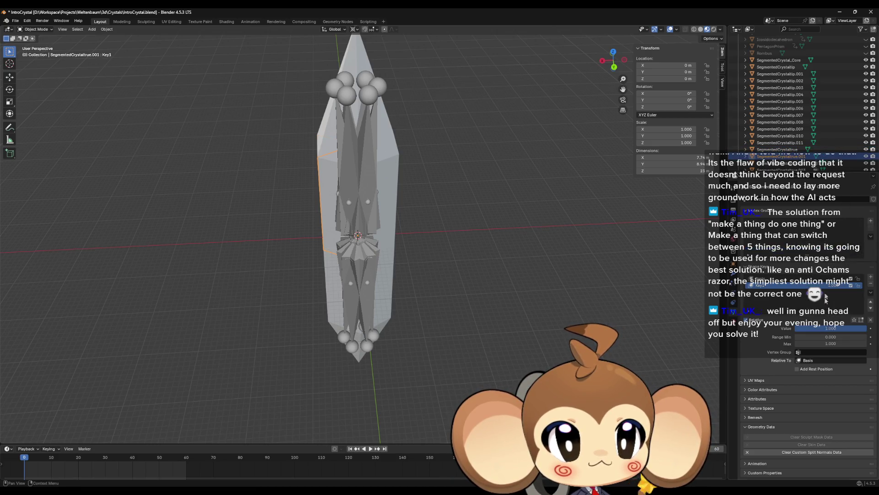
click(781, 163)
click(870, 236)
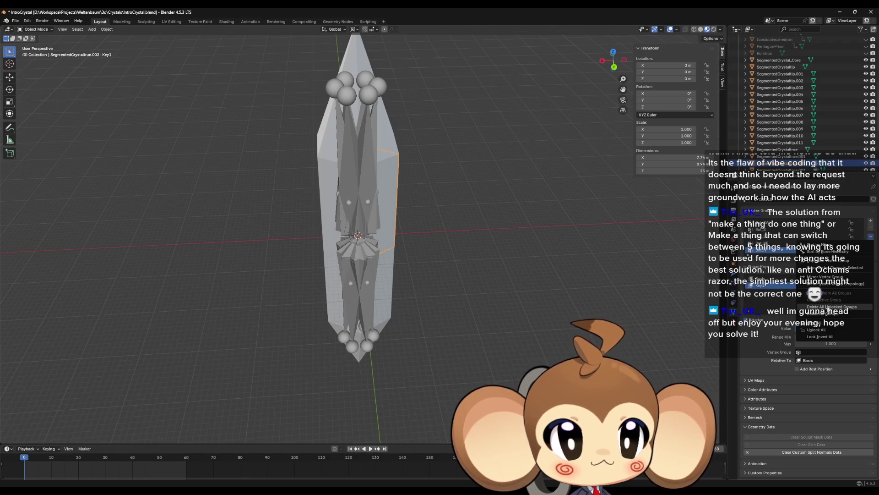
click(827, 315)
Delete All Groups on SegmentedCrystaltrue.003, .004 and .005
scroll(792, 134, down, 3)
scroll(792, 134, down, 2)
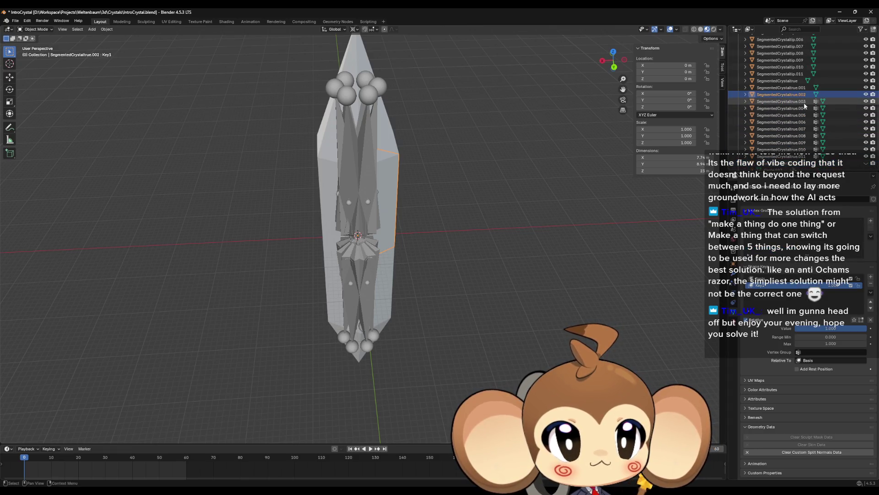
click(781, 101)
click(870, 237)
click(826, 315)
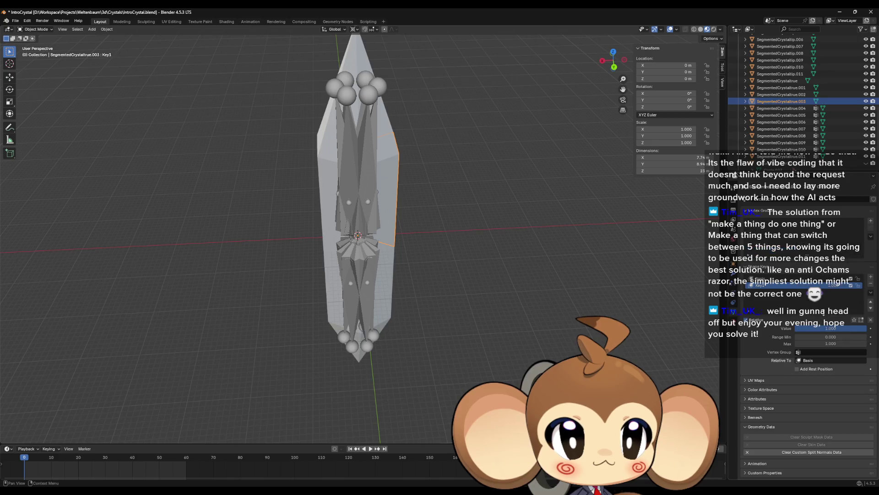
click(781, 108)
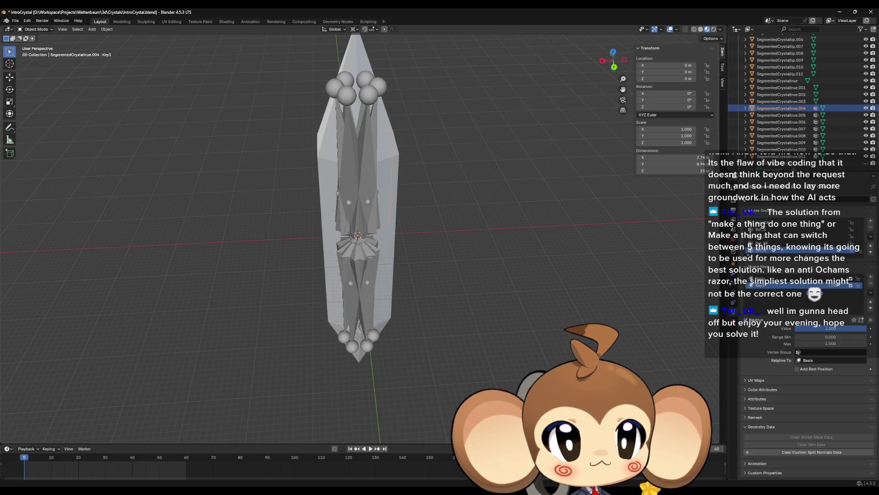
click(871, 237)
click(825, 313)
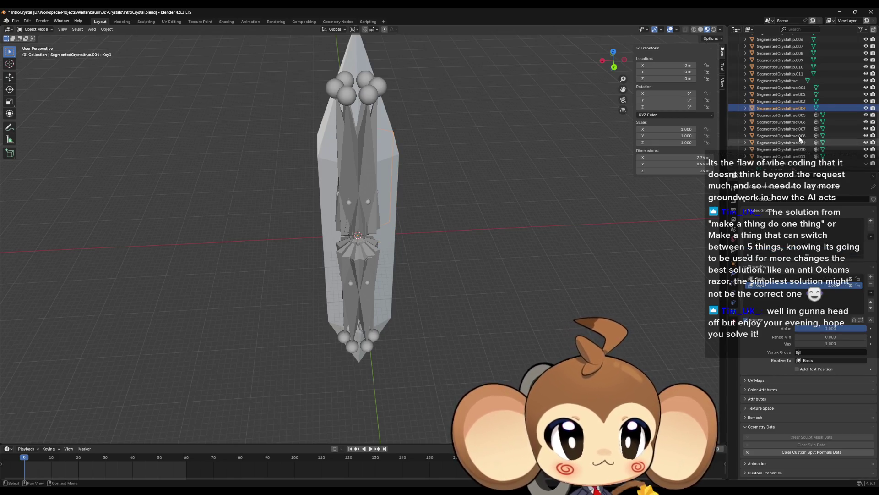
click(781, 115)
click(871, 235)
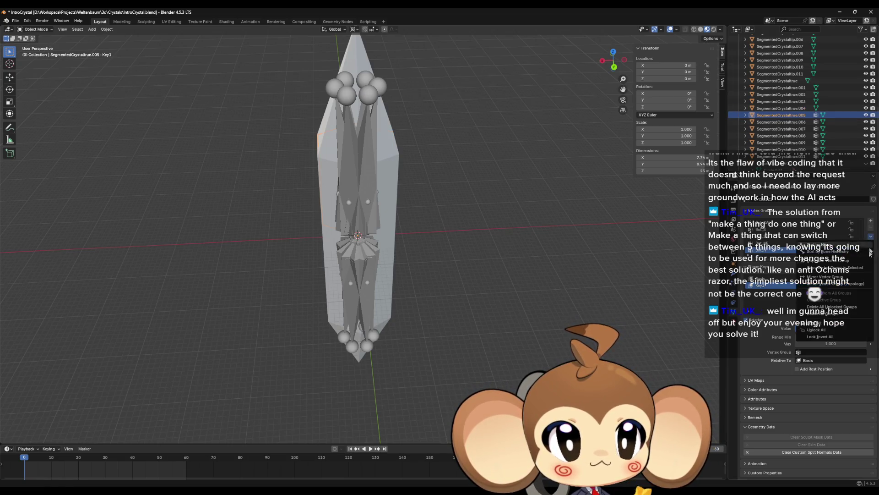
click(825, 309)
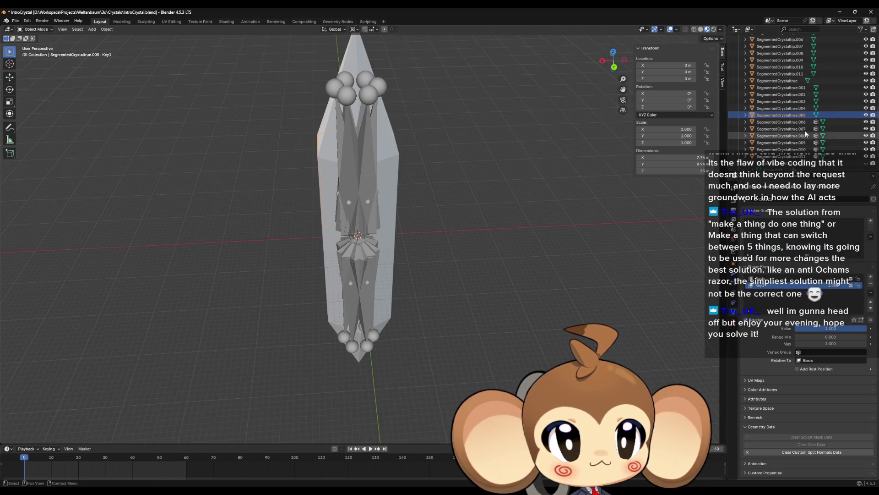
Delete All Groups on SegmentedCrystaltrue.006, .007, .008 and .009
click(781, 121)
click(871, 236)
click(826, 314)
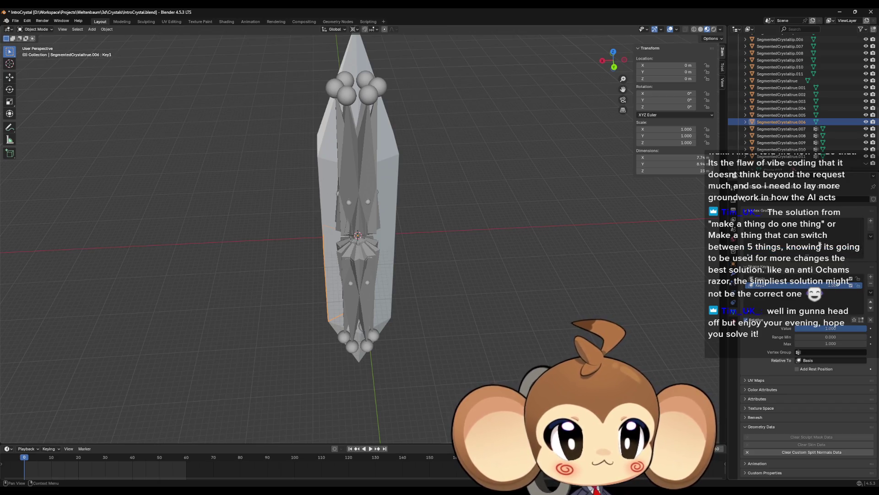
click(780, 129)
click(871, 237)
click(826, 313)
click(781, 135)
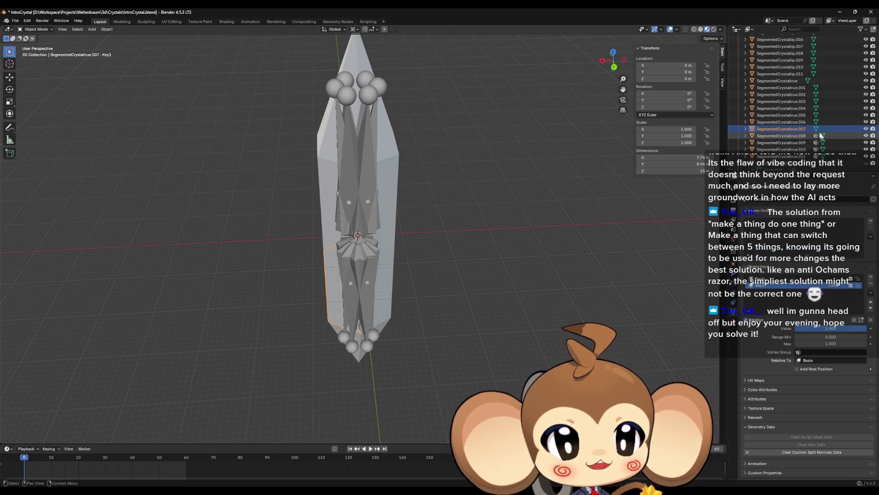
click(871, 236)
click(829, 314)
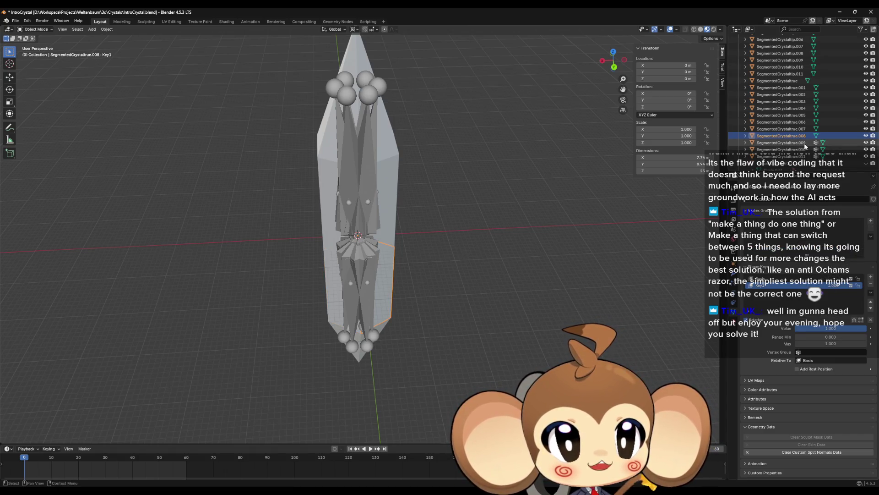
click(781, 143)
click(870, 237)
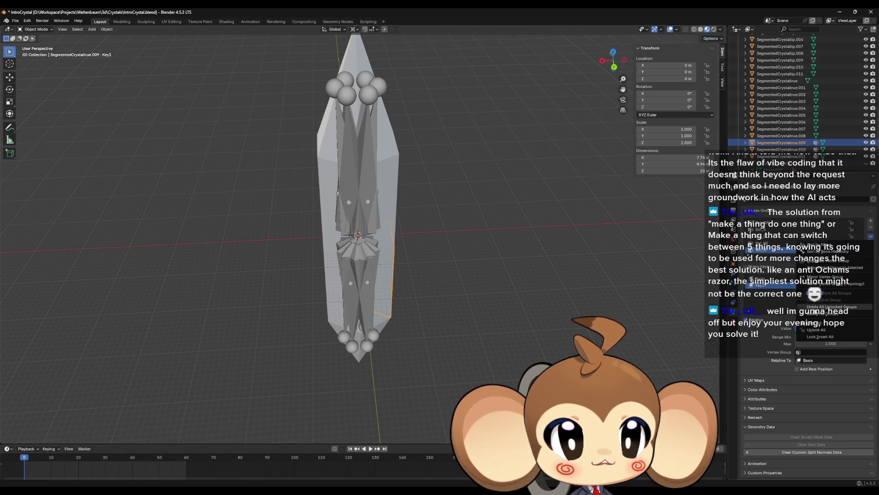
click(829, 313)
Delete All Groups on SegmentedCrystaltrue.010 and .011
click(781, 149)
click(870, 236)
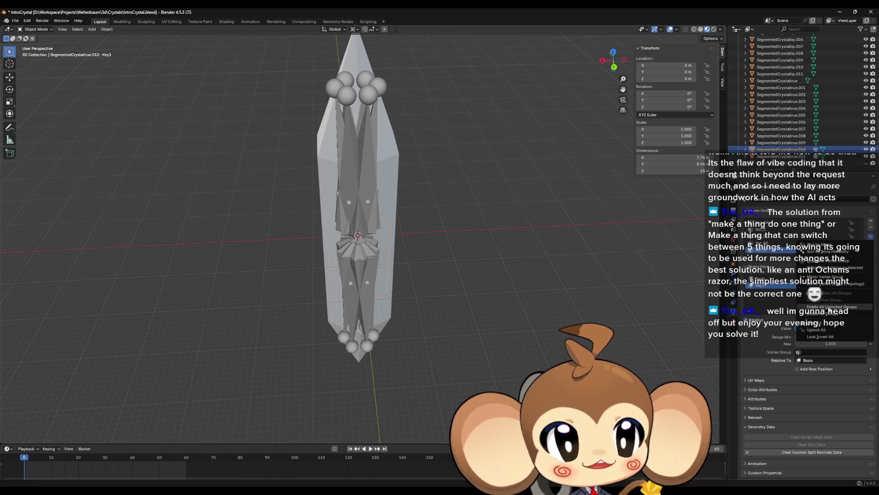
click(829, 314)
click(797, 156)
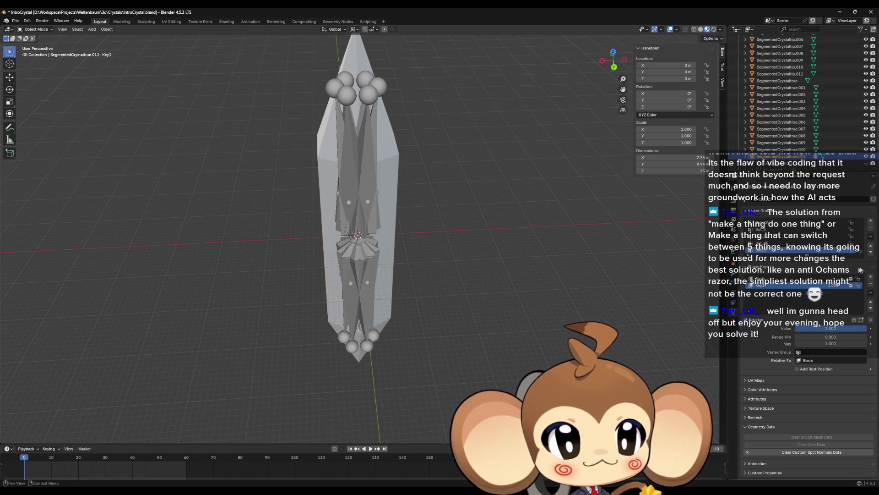
click(870, 236)
click(830, 314)
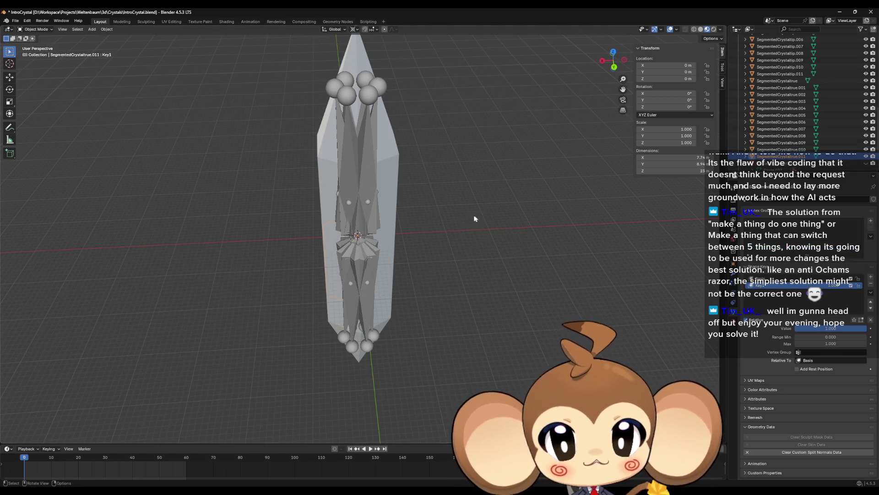
Orbit around the crystal and select segment SegmentedCrystaltrue.003 in the viewport
mouse_move(463, 220)
mouse_down()
mouse_move(391, 210)
mouse_move(407, 195)
mouse_up()
scroll(407, 194, up, 5)
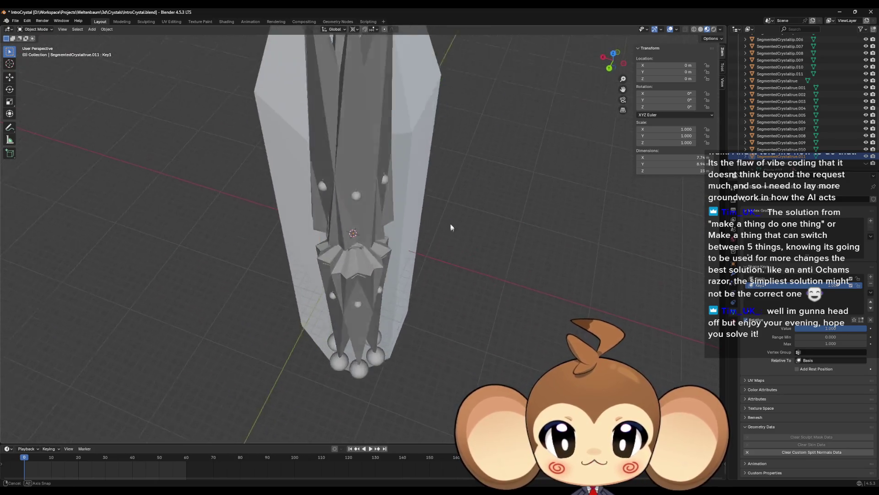
click(407, 186)
scroll(534, 222, down, 4)
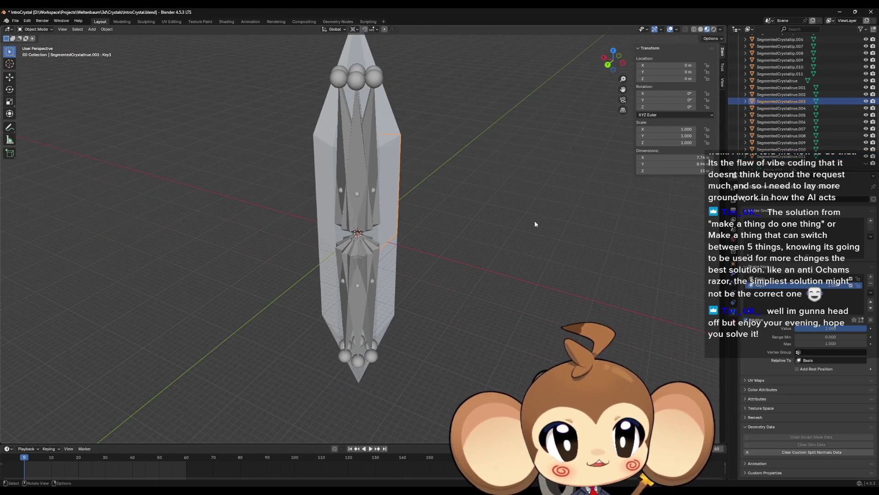
mouse_move(535, 221)
mouse_down()
mouse_move(550, 190)
mouse_move(553, 221)
mouse_move(542, 219)
mouse_move(560, 213)
mouse_move(543, 213)
mouse_up()
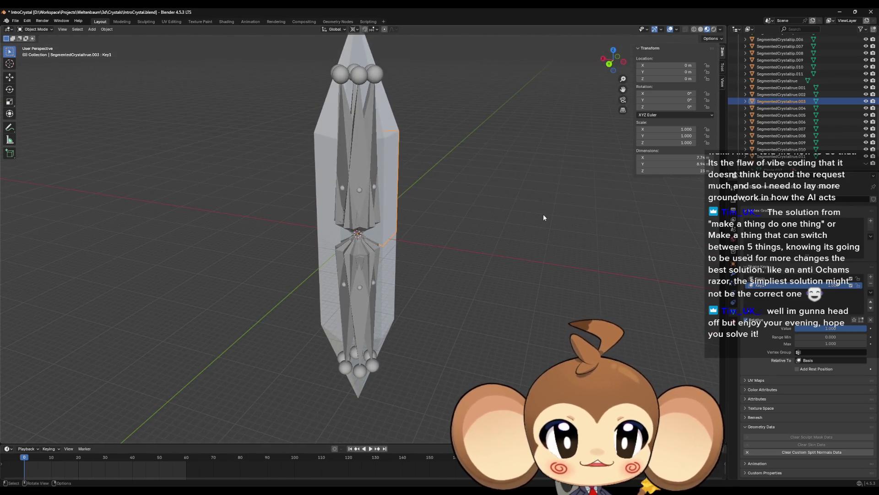
Rename SegmentedCrystaltrue.003 to Crystal_CTop_N
key(F2)
text(c)
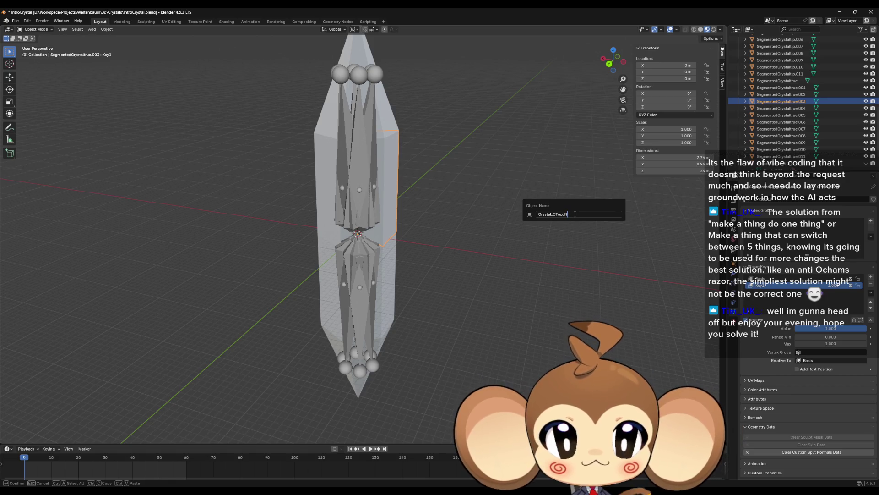
key(Left)
key(Left)
key(Left)
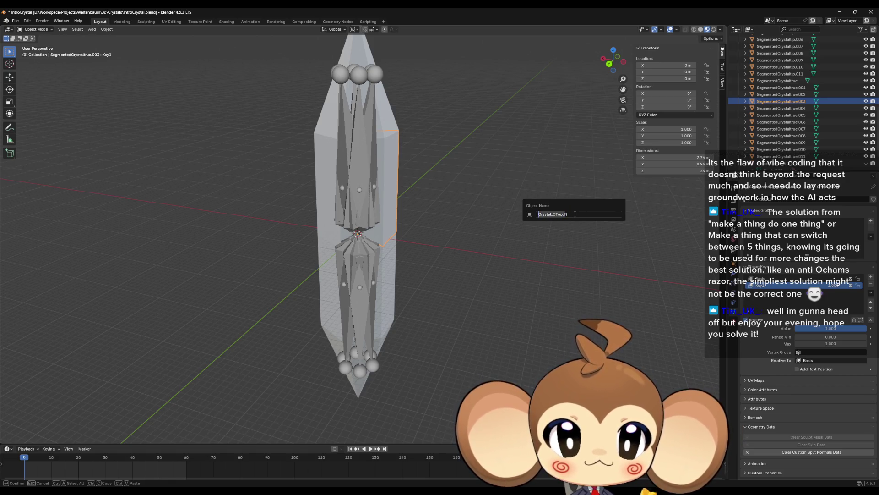
key(Return)
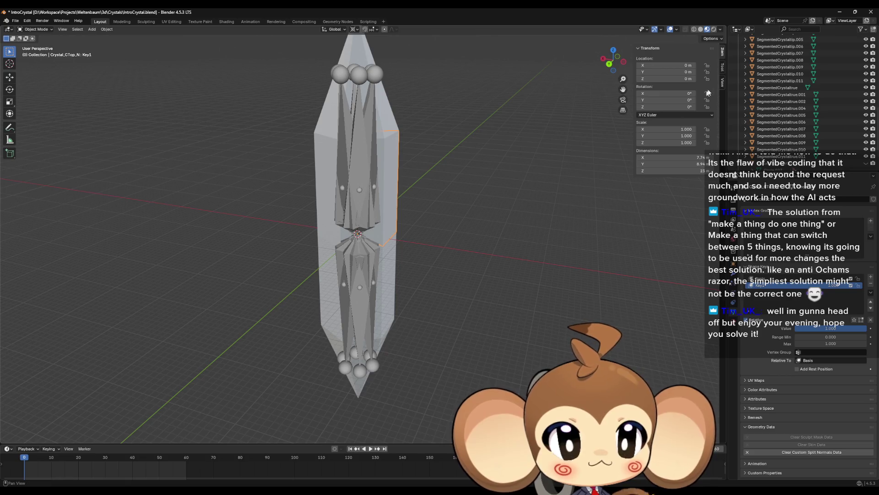
Hide Armature.001 so only the crystal shows in the viewport
click(781, 94)
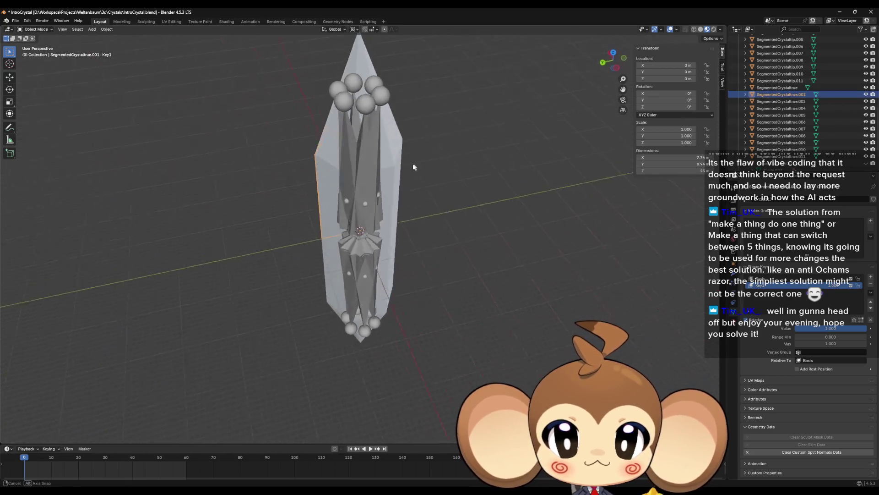
click(380, 191)
click(387, 187)
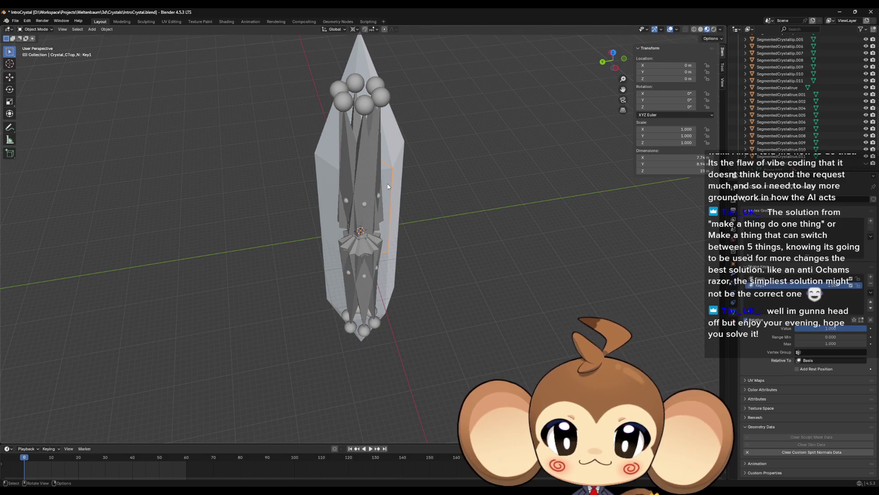
scroll(806, 101, up, 8)
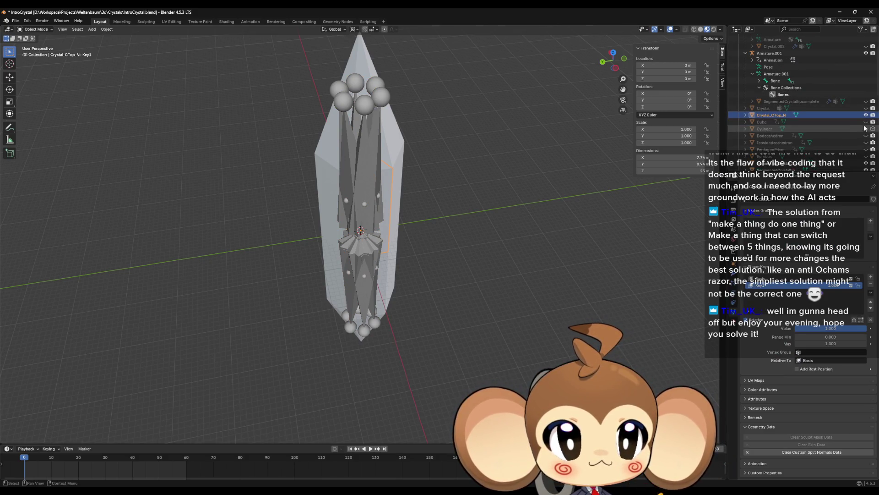
click(865, 53)
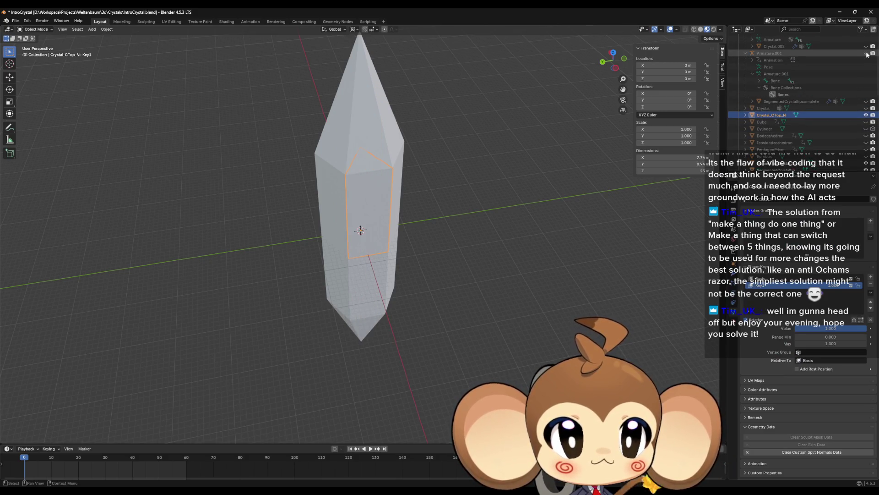
Rename SegmentedCrystaltrue.004 to Crystal_CTop_NW and .005 to Crystal_CTop_SW
key(KP_3)
click(393, 190)
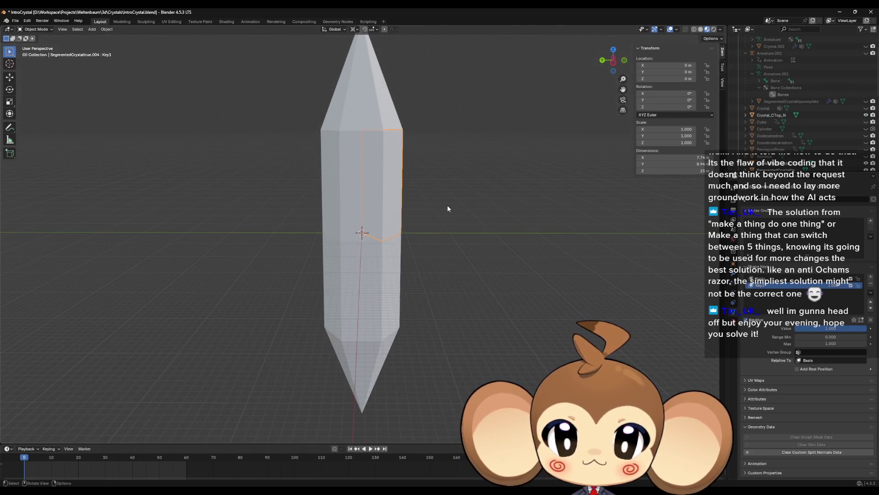
key(F2)
text(Crystal_CTop_)
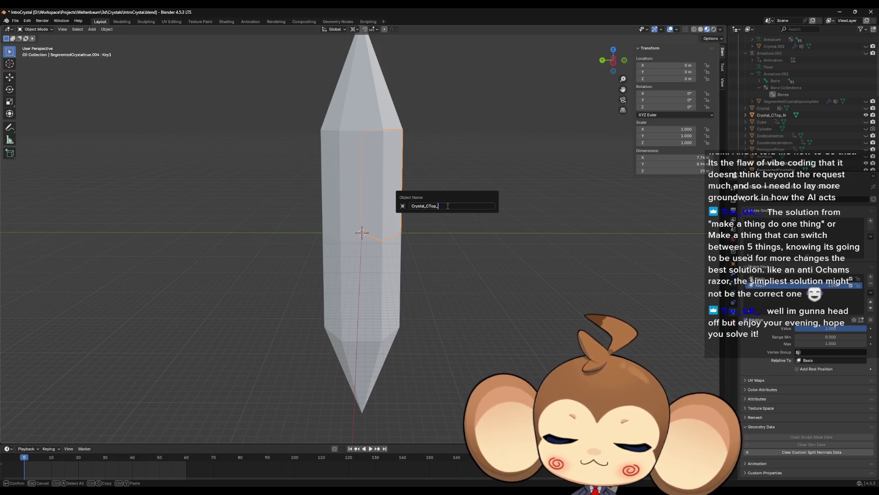
key(Return)
key(KP_1)
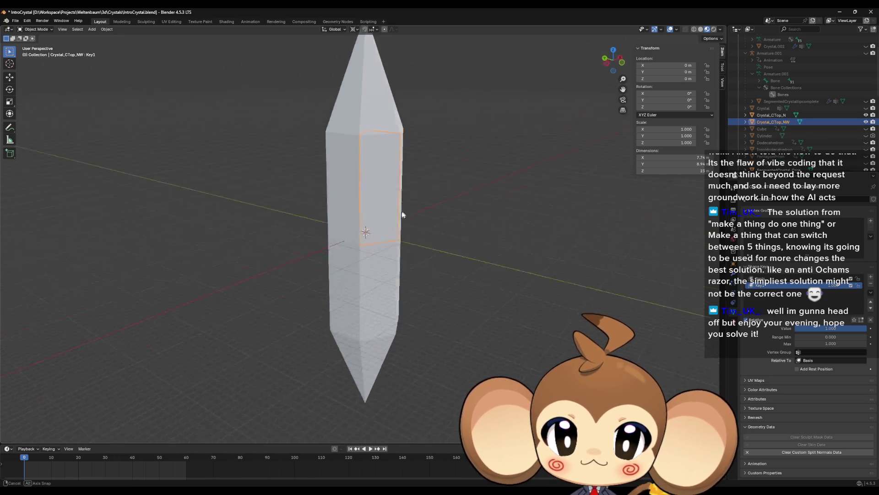
click(382, 185)
key(F2)
text(Crystal_CTop_)
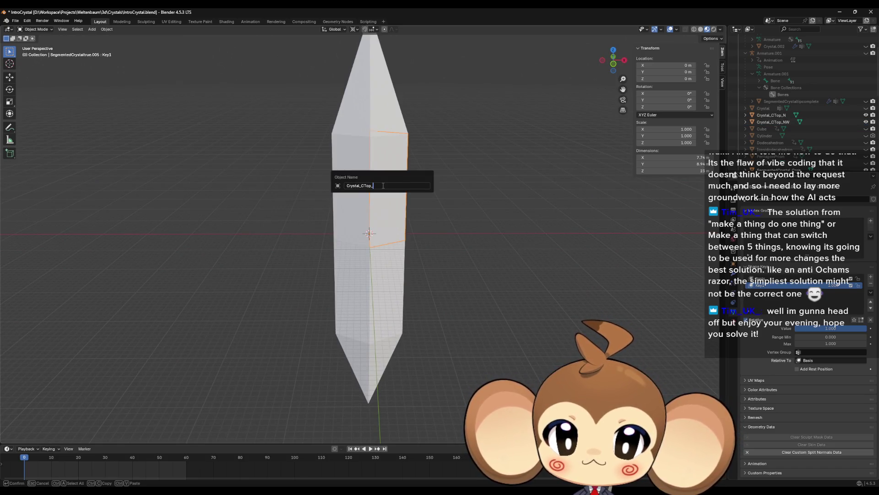
text(SW)
key(Return)
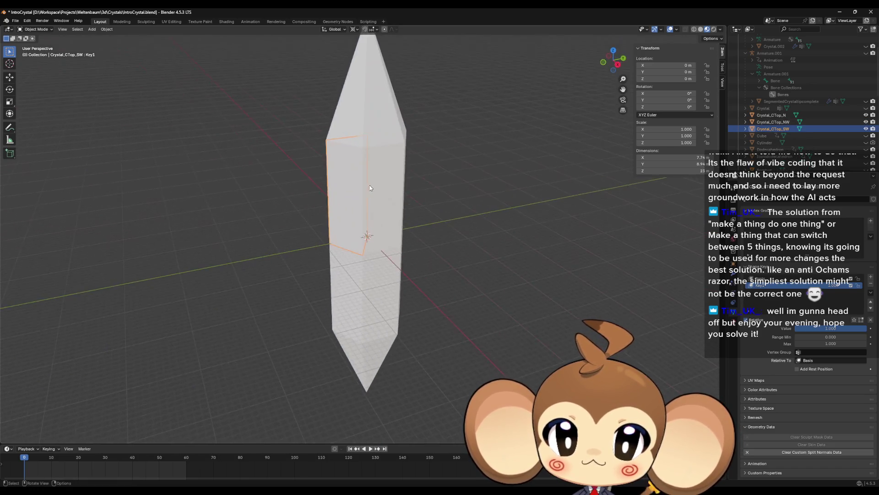
Rename the next upper segment Crystal_CTop_S and SegmentedCrystaltrue.001 Crystal_CTop_SE
click(387, 181)
key(F2)
text(Crystal_CTop_)
text(S)
key(Return)
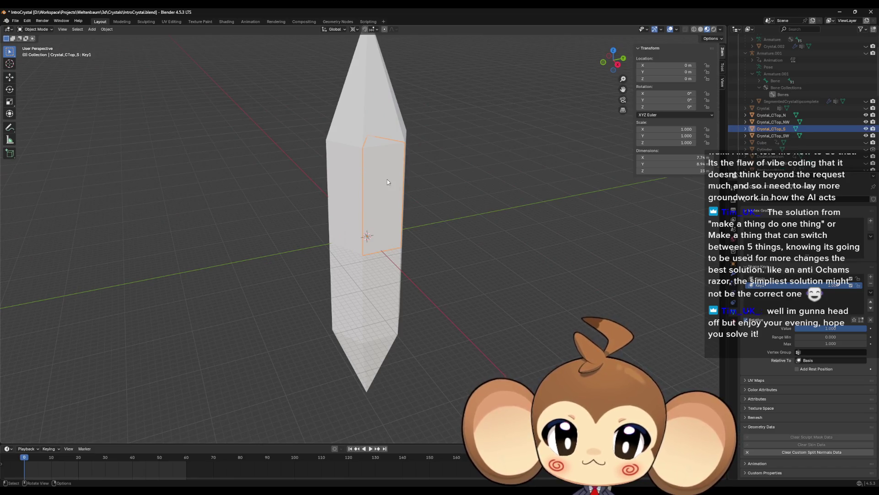
key(KP_1)
drag(388, 201, 362, 193)
click(363, 193)
key(F2)
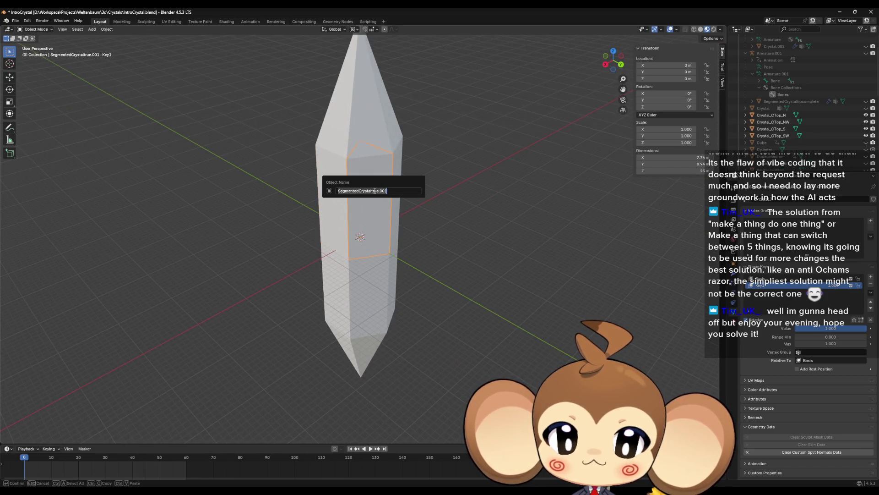
text(Crystal_CTop_)
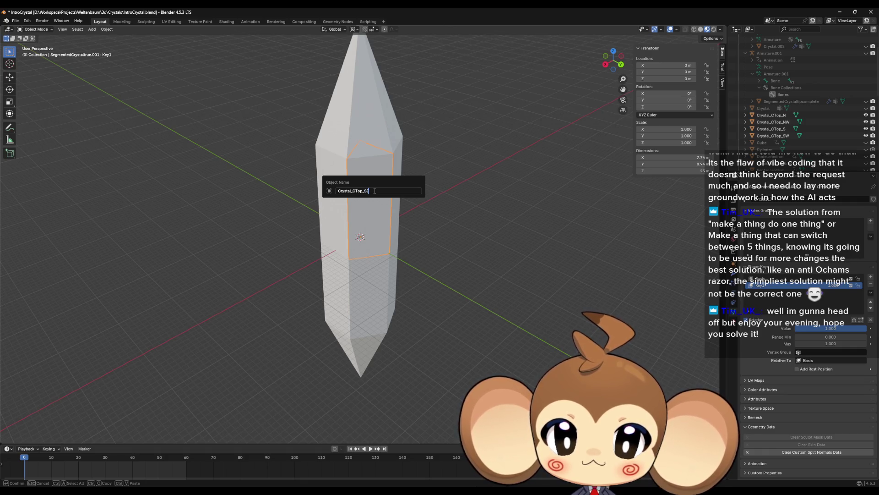
key(Return)
Rename the last upper segment Crystal_CTop_NE, then start naming a tip piece with Crystal_CTop_
click(399, 160)
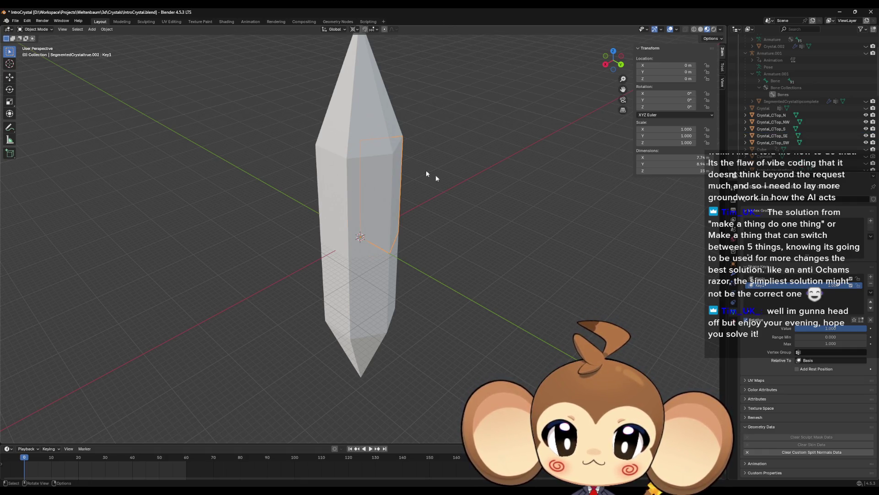
key(F2)
text(Crystal_CTop_)
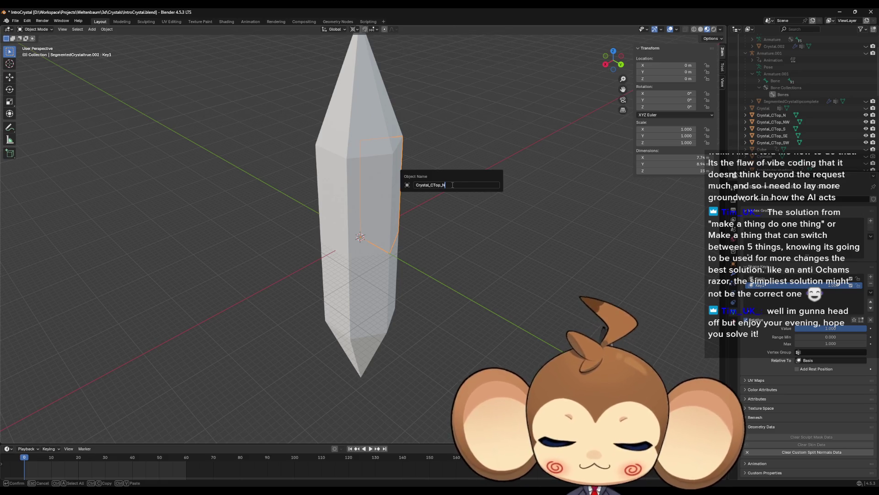
text(E)
key(Return)
mouse_move(452, 183)
mouse_down()
mouse_move(436, 210)
mouse_move(439, 183)
mouse_up()
click(387, 133)
key(F2)
text(Crystal_CTop_)
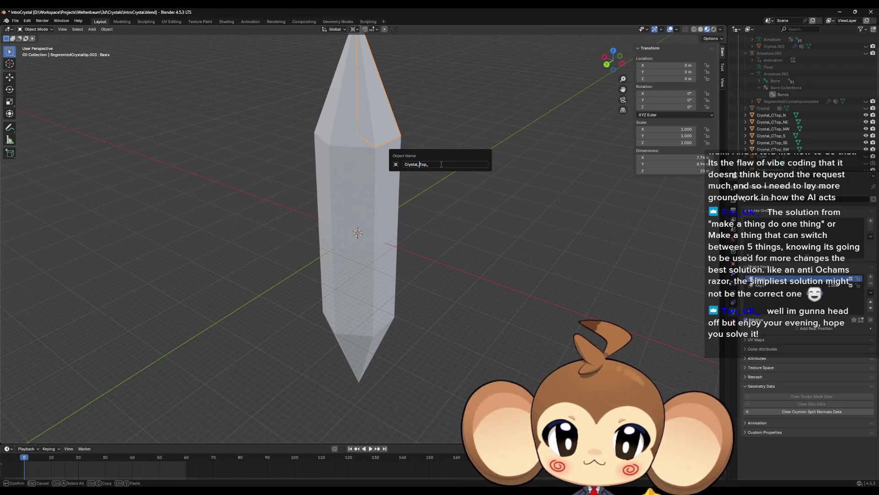
Confirm the name Crystal_Top_N and give the next tip piece the Crystal_Top_ prefix
click(441, 164)
text(N)
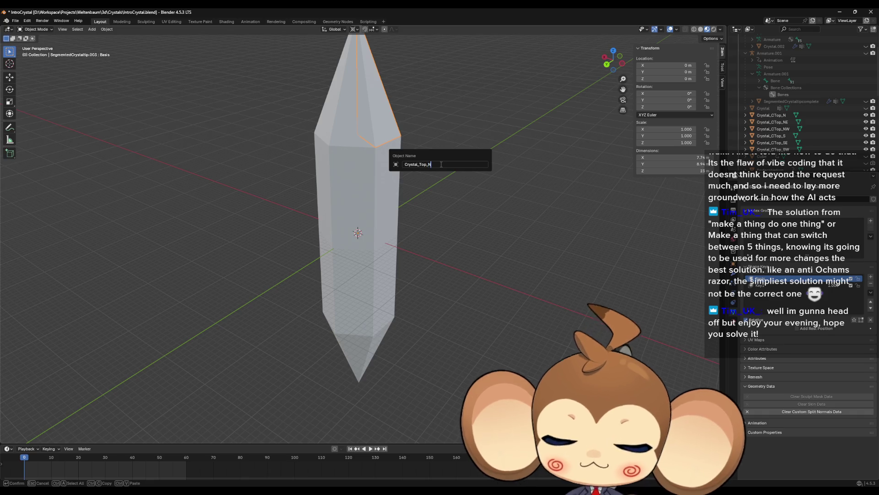
key(Return)
mouse_move(441, 163)
mouse_down()
mouse_move(367, 188)
mouse_move(382, 147)
mouse_up()
click(382, 147)
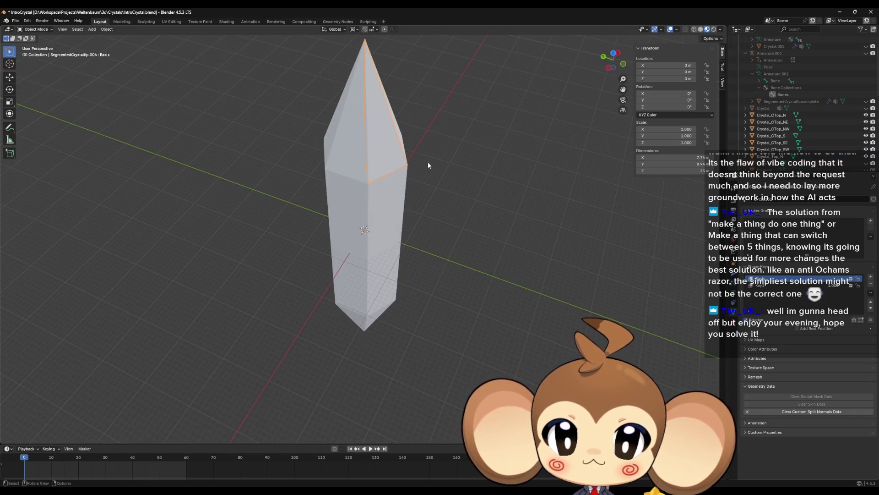
key(F2)
text(Crystal_Top_)
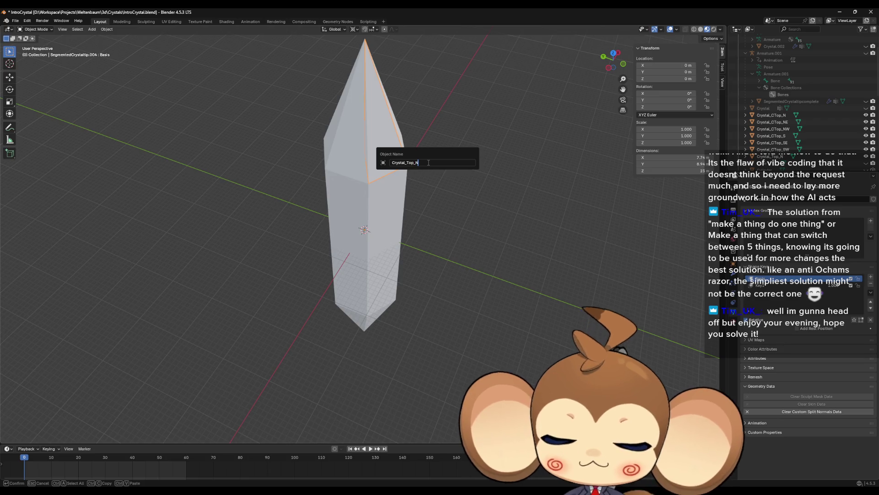
key(Return)
Rename two more tip pieces Crystal_Top_SW and Crystal_Top_S
mouse_move(428, 161)
mouse_down()
mouse_move(320, 178)
mouse_move(383, 163)
mouse_up()
click(383, 163)
key(F2)
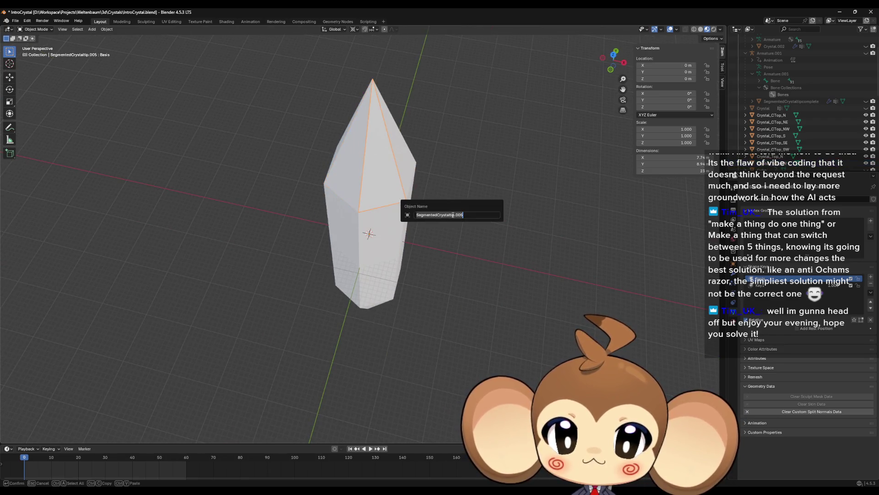
text(Crystal_Top_)
key(Return)
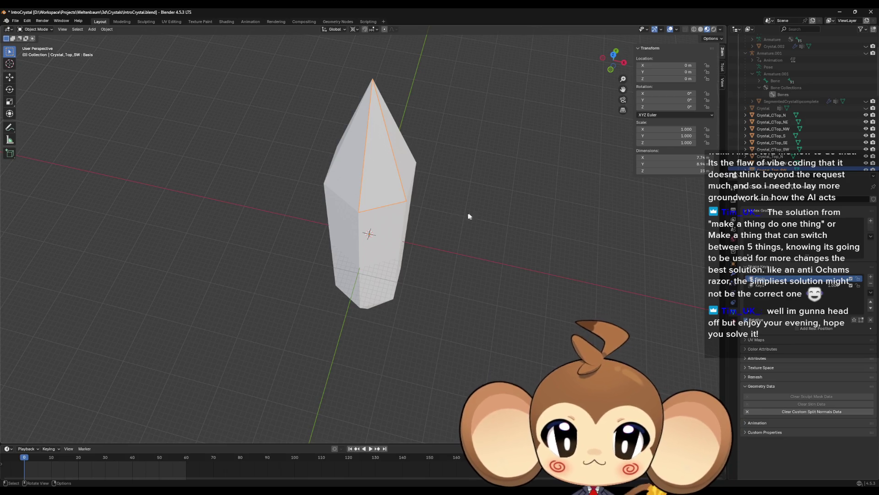
mouse_move(454, 217)
mouse_down()
mouse_move(472, 192)
mouse_move(389, 153)
mouse_up()
key(ctrl+c)
click(385, 128)
key(F2)
text(Crystal_Top_)
key(Return)
Rename the remaining tip pieces Crystal_Top_SE and Crystal_Top_NE
click(390, 154)
key(F2)
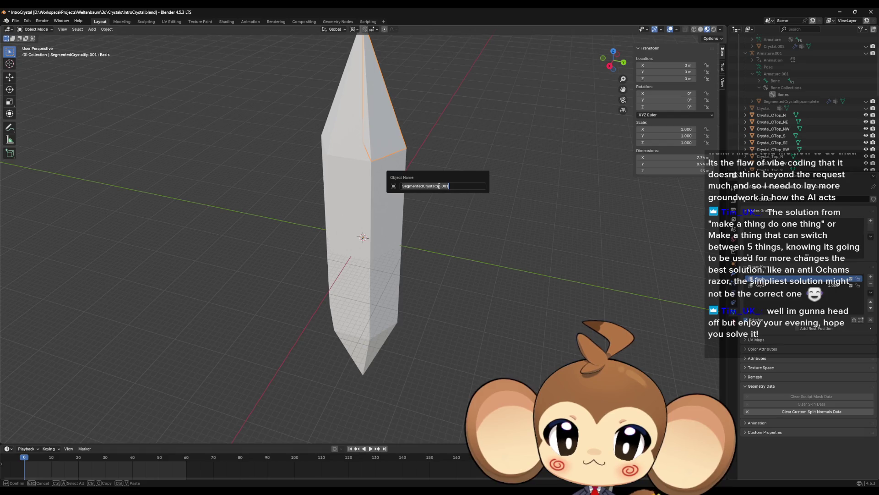
key(ctrl+v)
key(Return)
mouse_move(504, 177)
mouse_down()
mouse_move(462, 177)
mouse_move(384, 138)
mouse_up()
click(385, 138)
key(F2)
key(ctrl+v)
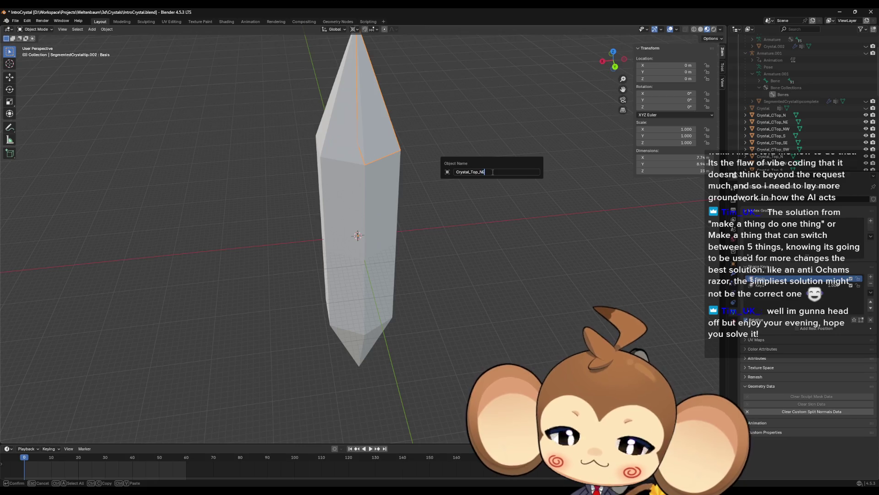
key(Return)
Select a lower body segment of the crystal and begin renaming it
mouse_move(492, 173)
mouse_down()
mouse_move(427, 180)
mouse_move(379, 262)
mouse_up()
click(379, 264)
key(F2)
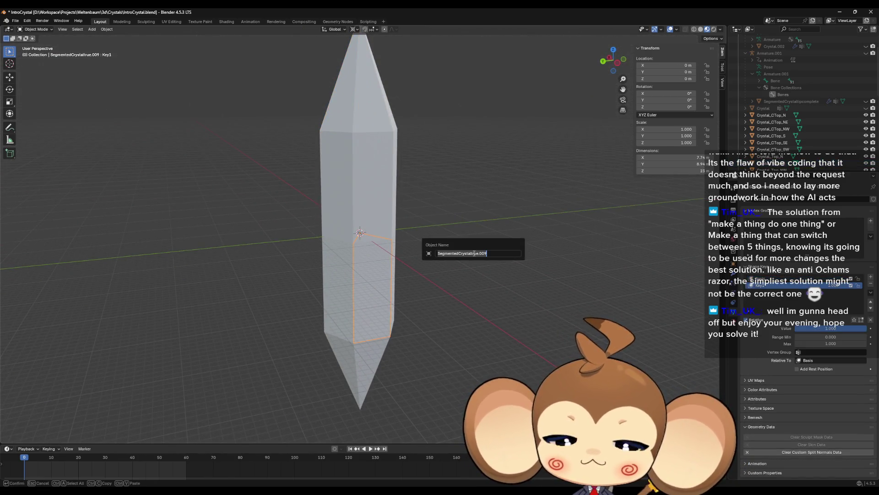
Name the first two lower body segments Crystal_CBottom_N and Crystal_CBottom_NW
key(ctrl+v)
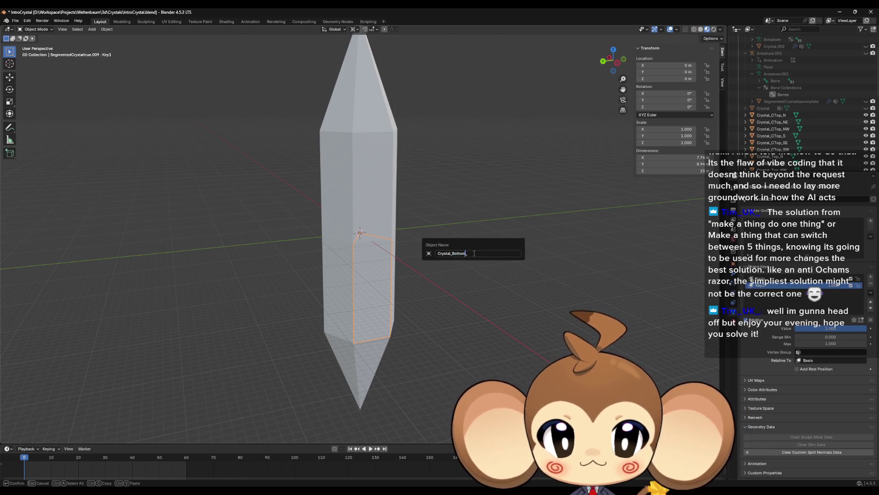
text(C)
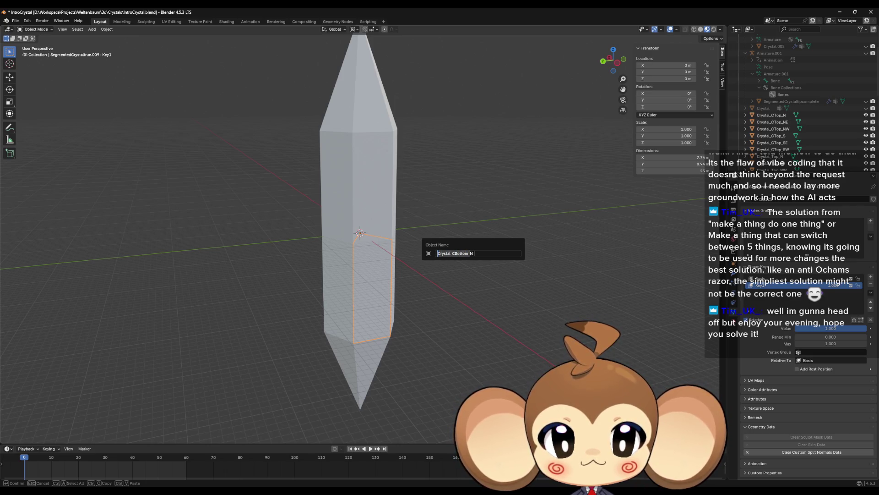
key(Return)
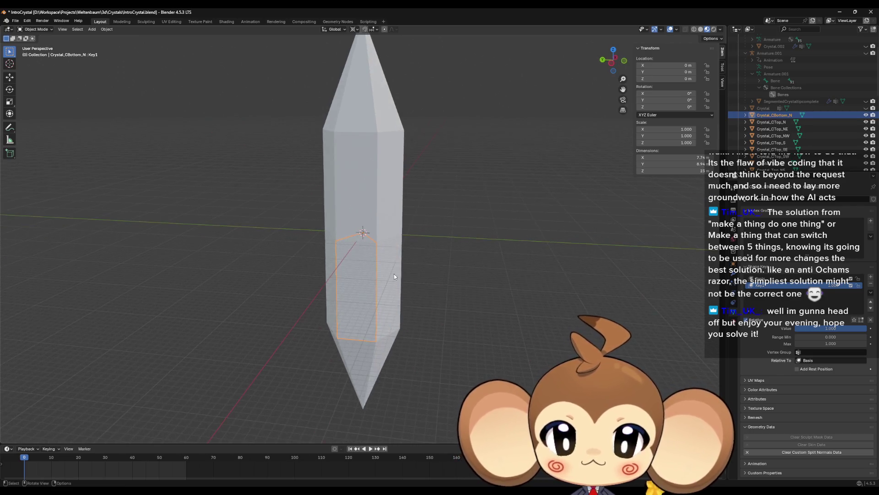
click(394, 273)
key(F2)
text(Crystal_CBottom_)
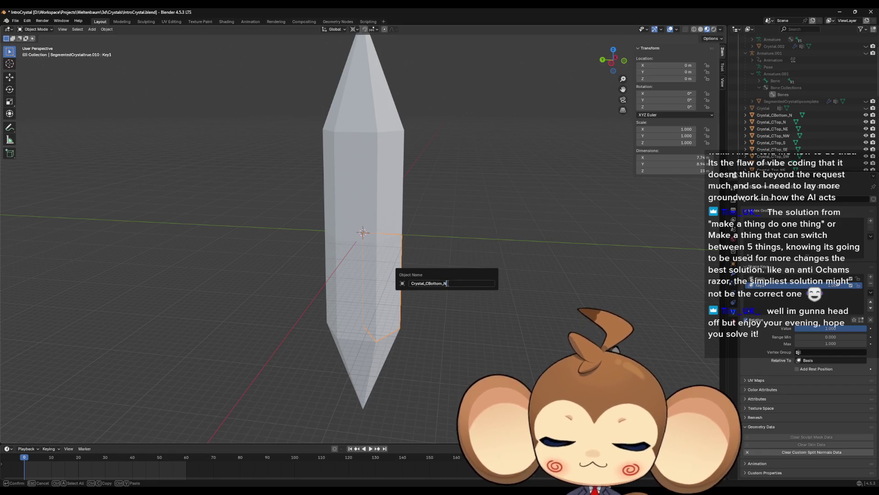
text(W)
key(Return)
Name the next lower body segments Crystal_CBottom_SW and Crystal_CBottom_S
click(394, 275)
key(F2)
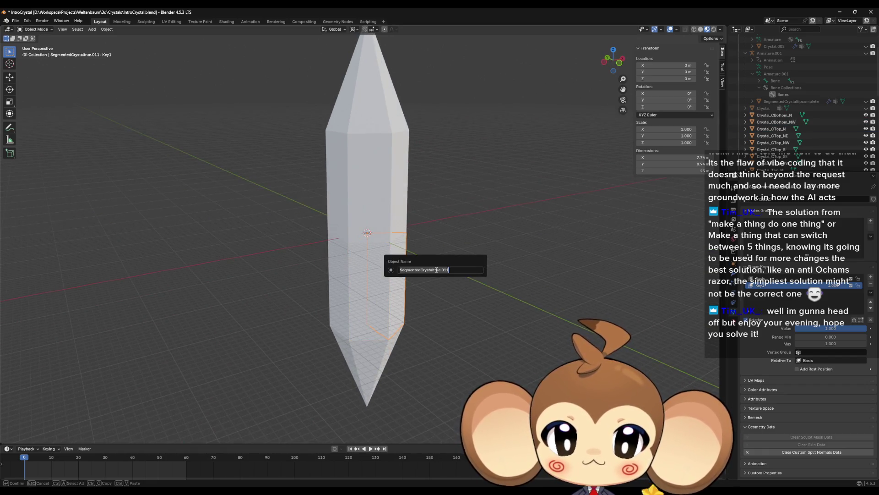
text(Crystal_CBottom_)
text(SW)
key(Return)
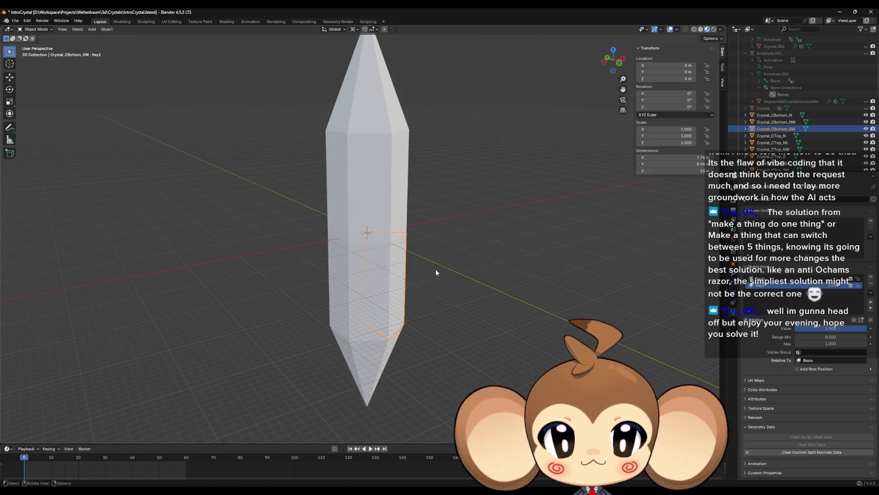
click(373, 271)
key(F2)
text(Crystal_CBottom_)
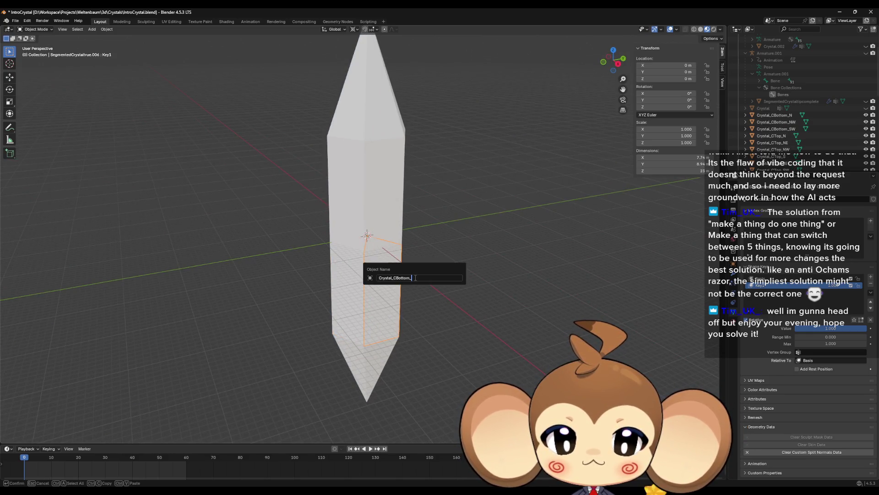
text(S)
key(Return)
Name the last lower segments Crystal_CBottom_SE and Crystal_CBottom_NE, then select a bottom tip piece
click(376, 293)
key(F2)
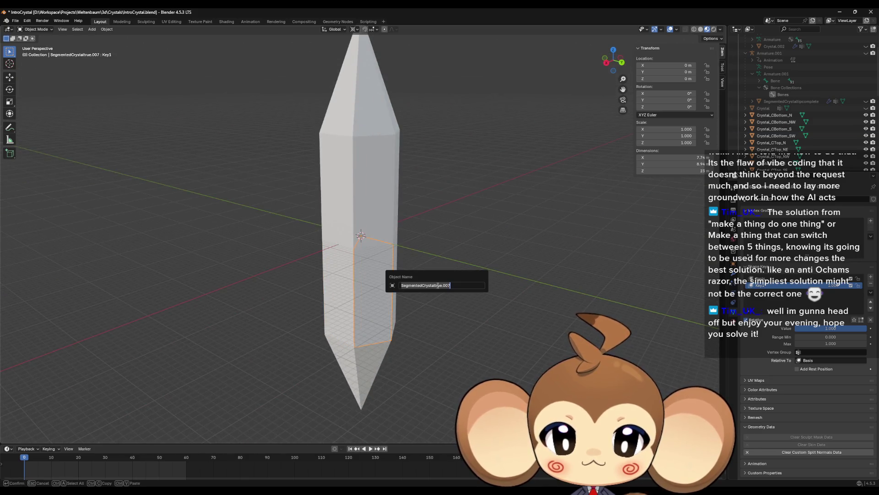
text(Crystal_CBottom_)
text(SE)
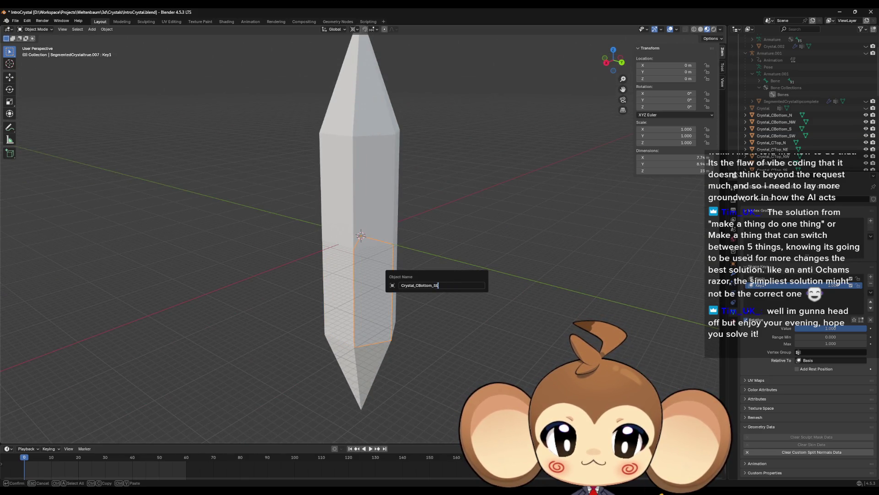
key(Return)
click(391, 286)
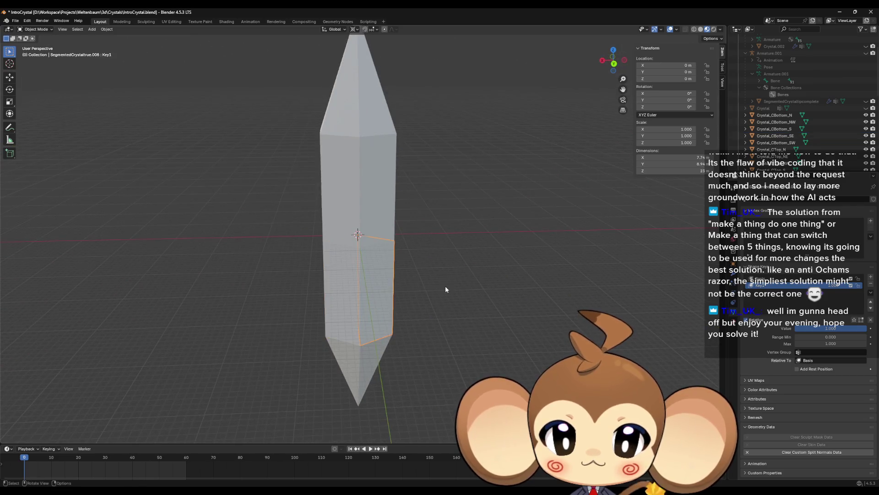
key(F2)
text(Crystal_CBottom_)
text(NE)
key(Return)
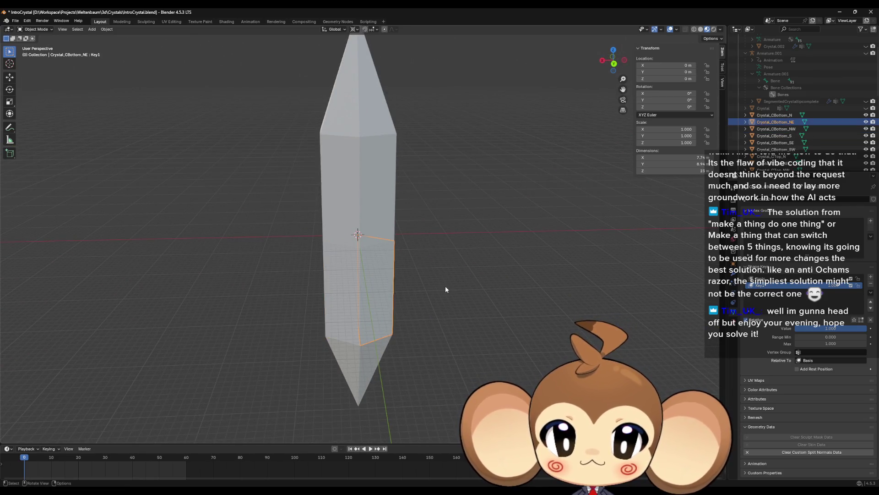
click(381, 290)
click(368, 371)
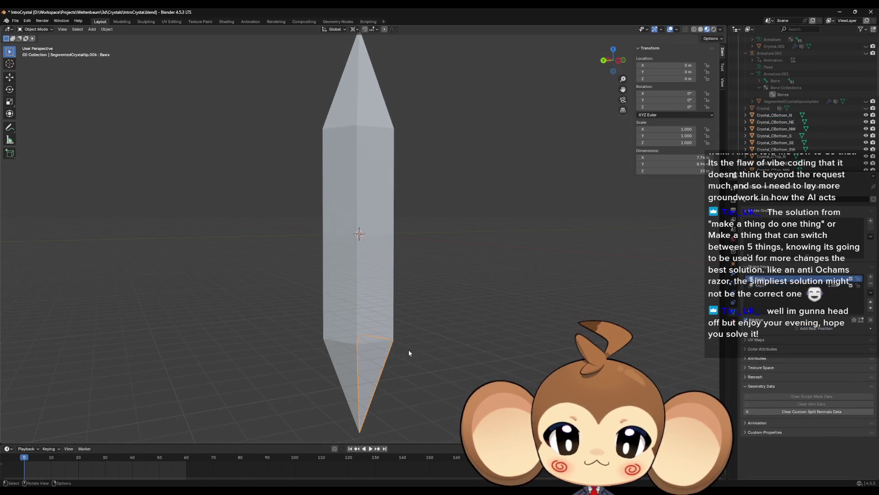
Name the first bottom tip pieces Crystal_Bottom_N and Crystal_Bottom_NW, removing the extra C from the prefix
key(F2)
text(Crystal_CBottom_)
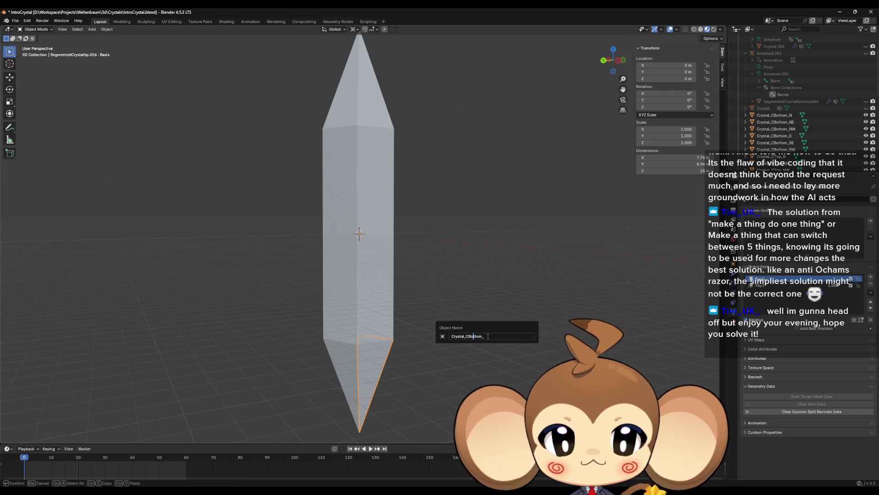
key(Left)
key(Left)
key(Left)
key(BackSpace)
key(End)
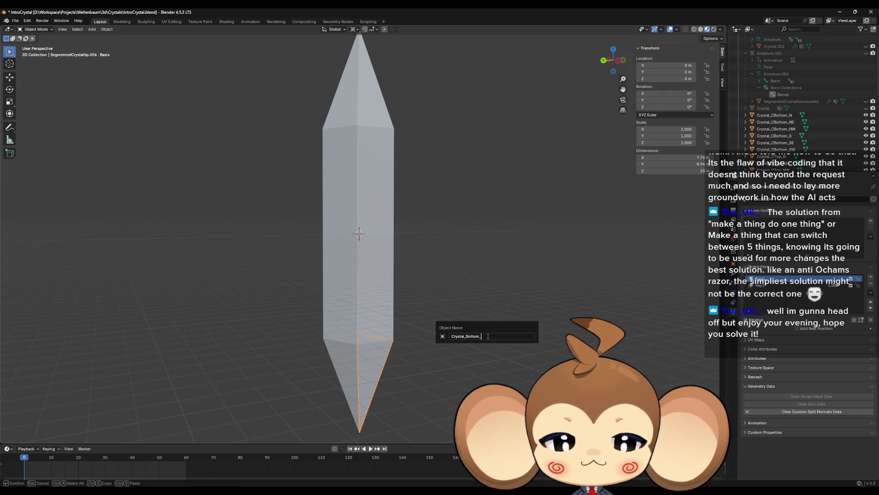
text(N)
key(Return)
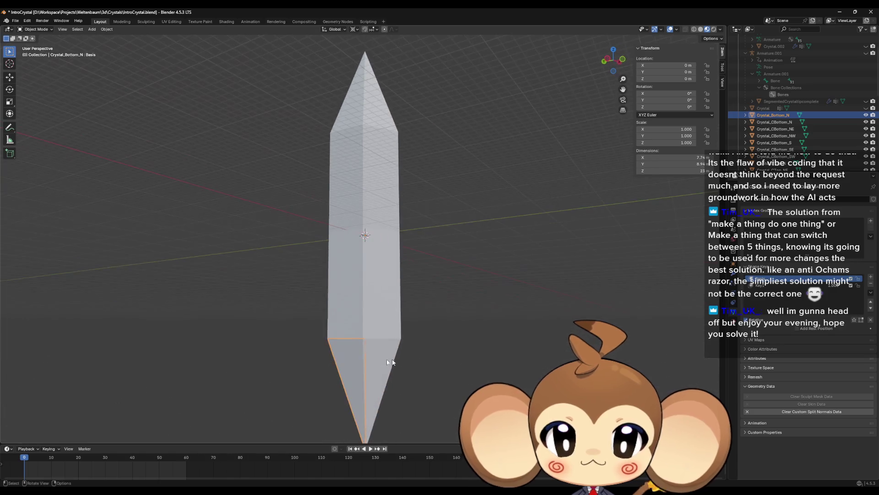
click(386, 359)
key(F2)
text(Crystal_Bottom_)
text(NW)
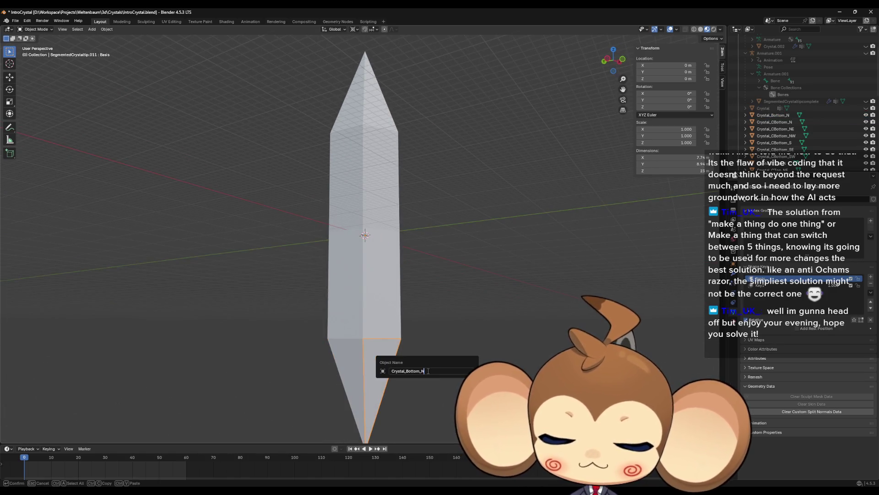
key(Return)
Name two more bottom tip pieces Crystal_Bottom_SW and Crystal_Bottom_S
drag(454, 375, 392, 354)
click(392, 356)
key(F2)
key(ctrl+v)
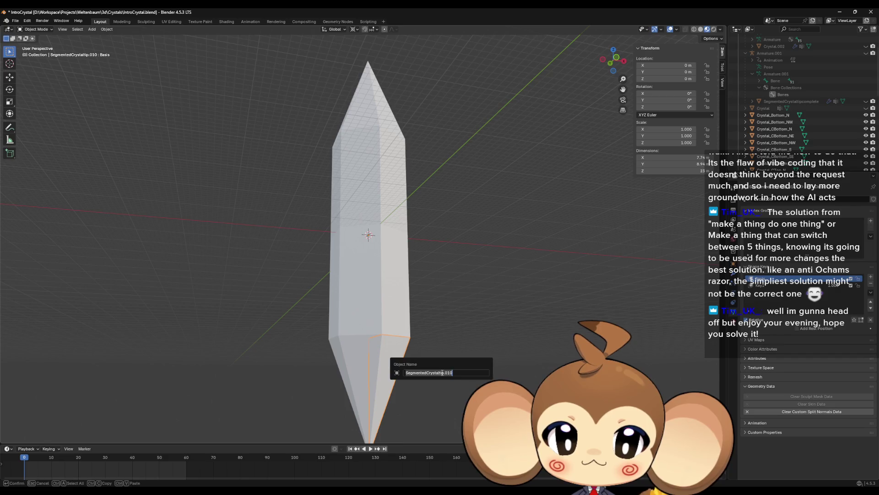
text(SW)
key(Return)
drag(441, 372, 392, 354)
key(ctrl+c)
click(392, 354)
key(F2)
text(Crystal_Bottom_)
text(S)
key(Return)
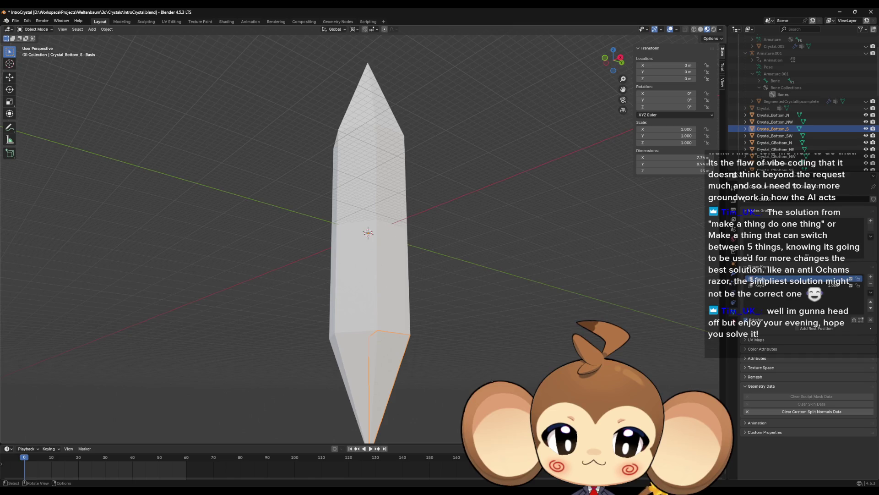
Name the remaining bottom tip pieces Crystal_Bottom_SE and Crystal_Bottom_NE
drag(492, 379, 371, 413)
click(371, 414)
key(F2)
key(ctrl+v)
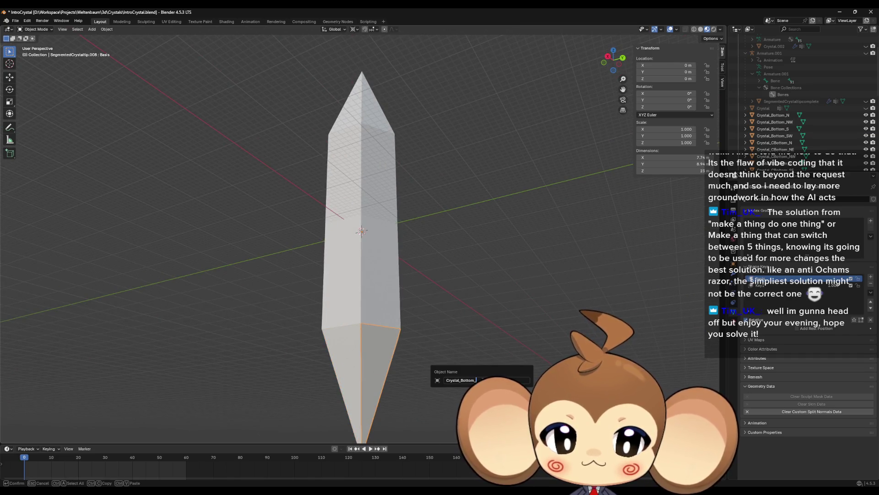
text(SE)
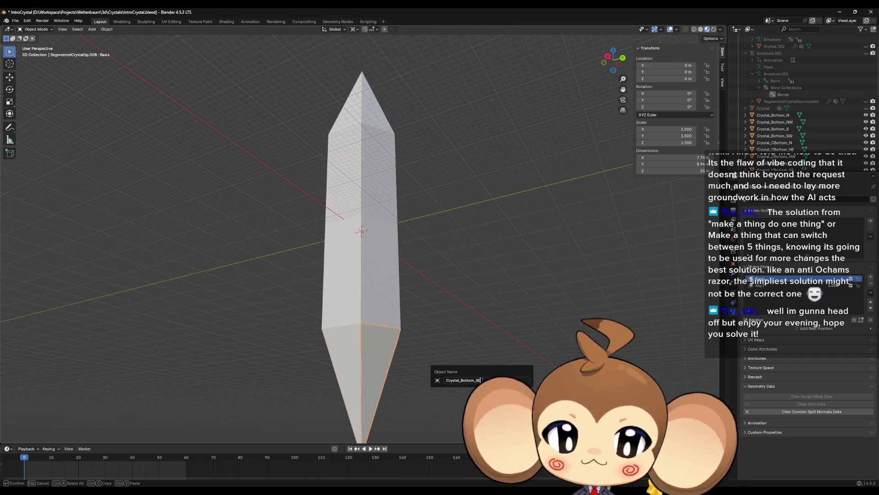
key(Return)
drag(481, 383, 393, 364)
click(385, 361)
key(F2)
key(ctrl+v)
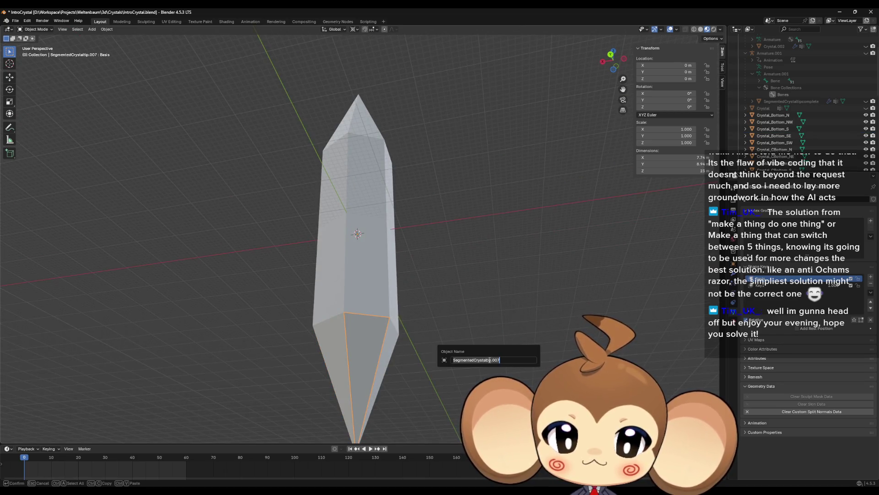
text(NE)
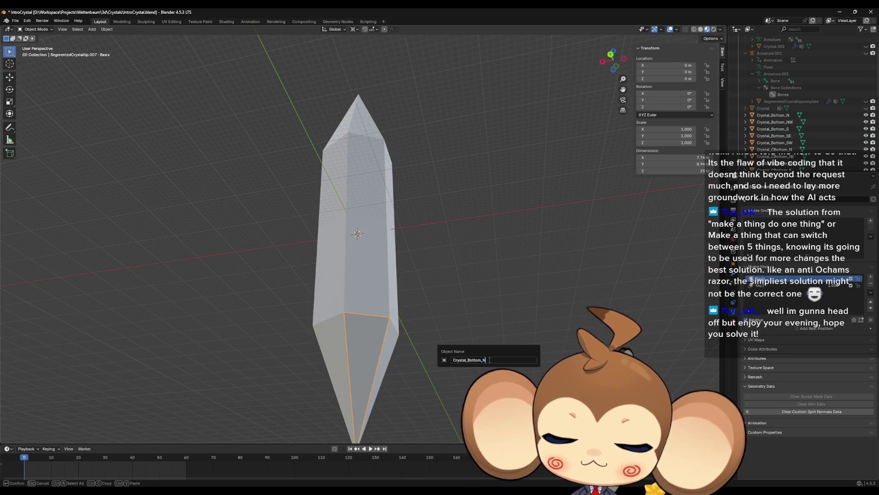
key(Return)
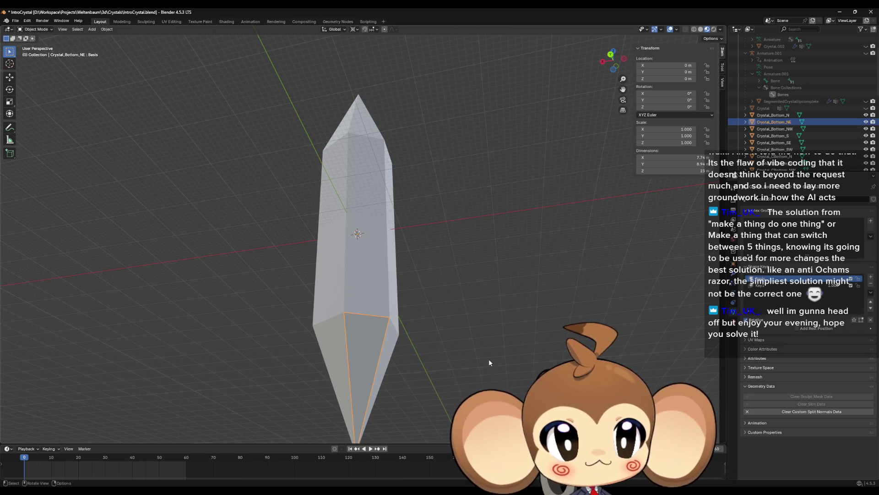
Step through the crystal pieces in the Outliner to check their new names
click(776, 116)
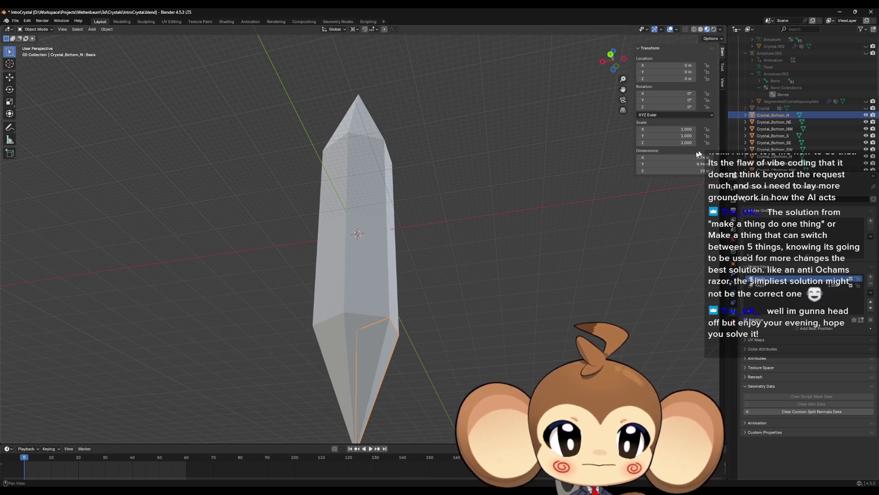
mouse_move(631, 188)
mouse_down()
mouse_move(599, 241)
mouse_move(598, 229)
mouse_up()
key(ctrl+z)
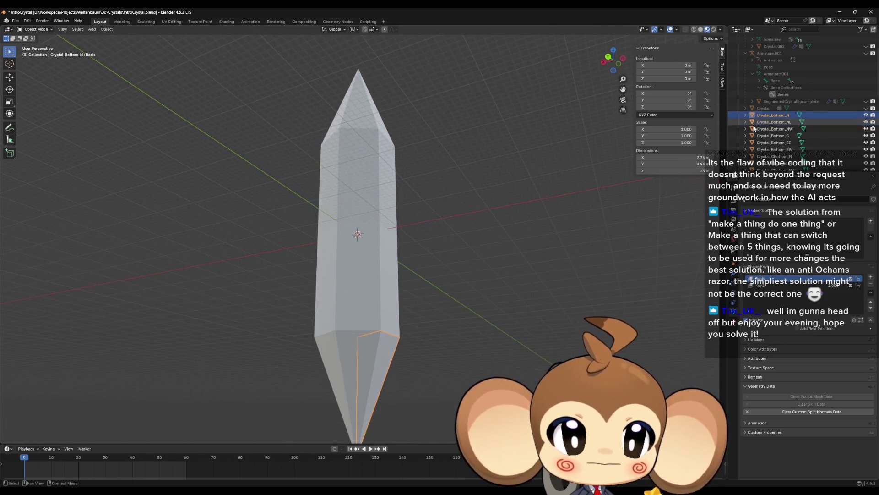
key(Up)
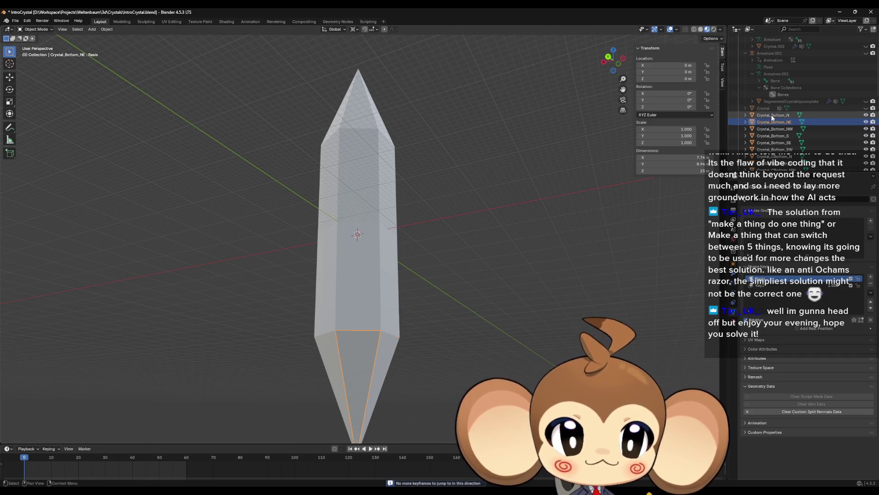
key(Down)
key(Down)
key(Down)
key(Down)
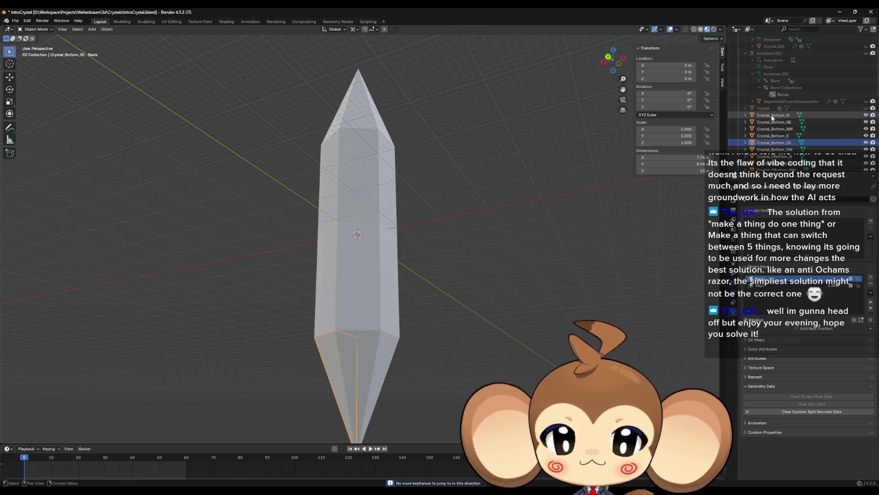
key(Down)
key(Down)
key(Down)
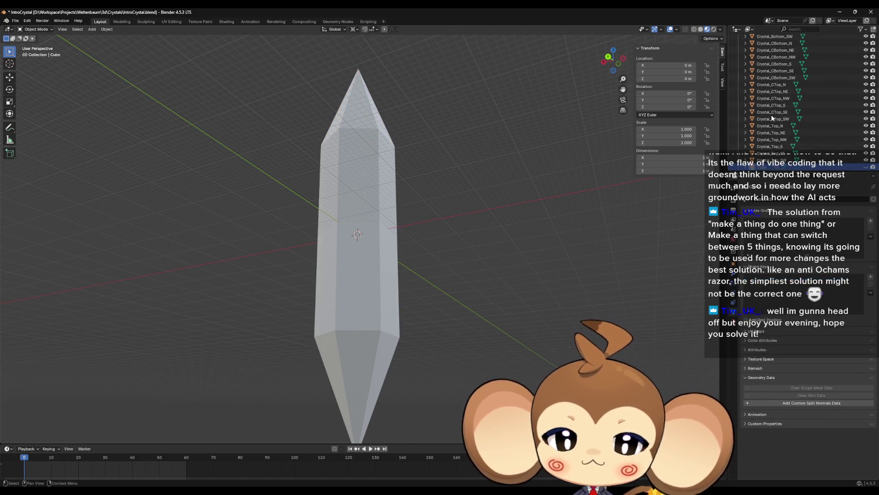
key(Up)
key(Up)
key(Up)
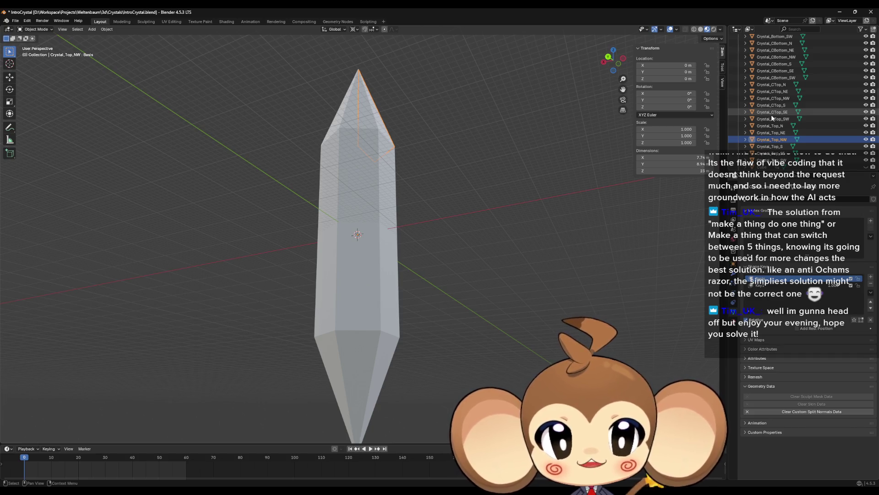
key(Down)
key(Down)
key(Down)
scroll(778, 130, up, 5)
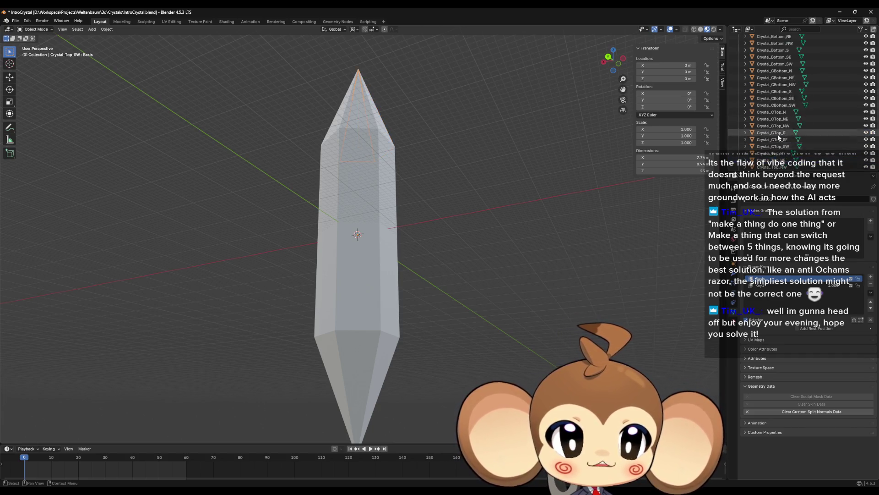
shift+click(766, 99)
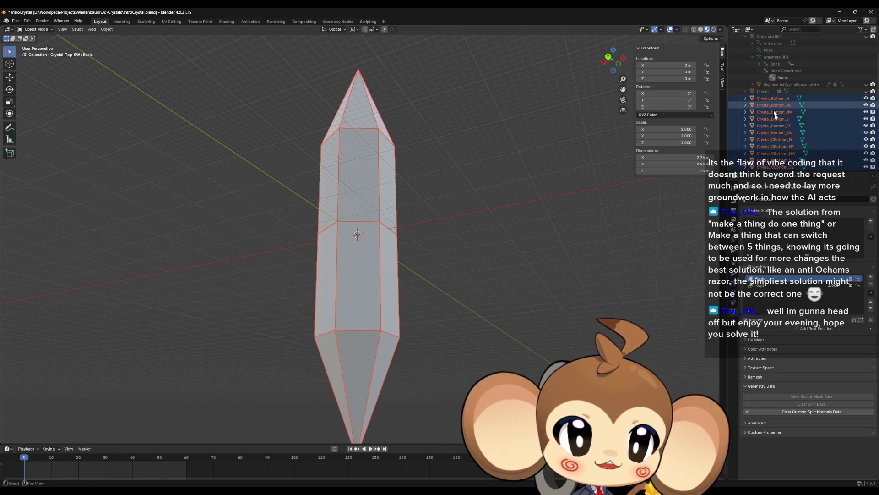
scroll(782, 130, down, 5)
Rename the SegmentedCrystal_Core object to Crystal_Core
click(783, 130)
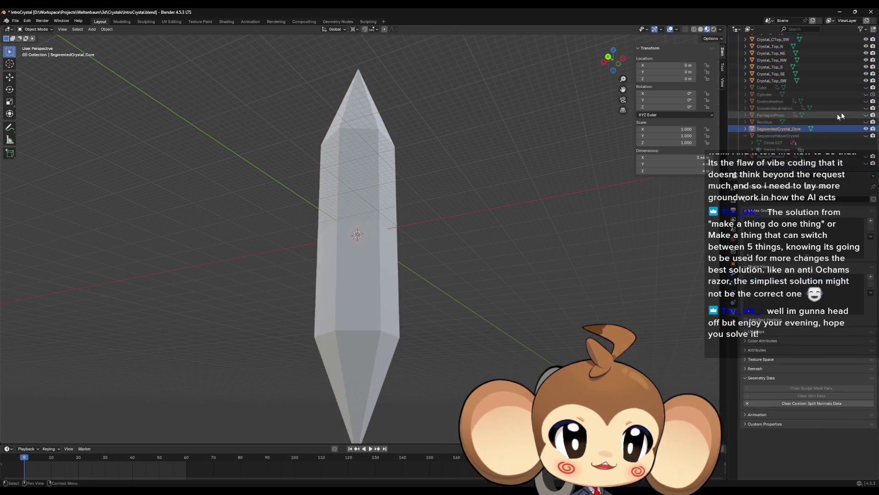
key(F2)
text(Cor)
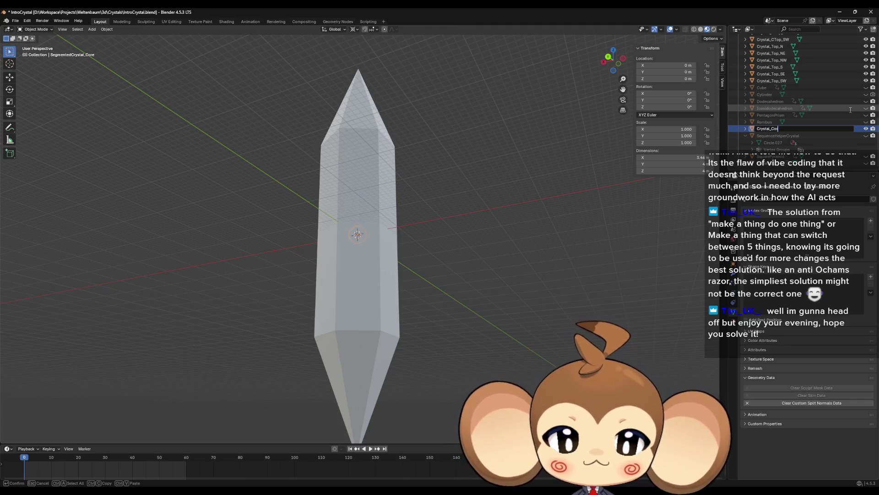
text(e)
key(Return)
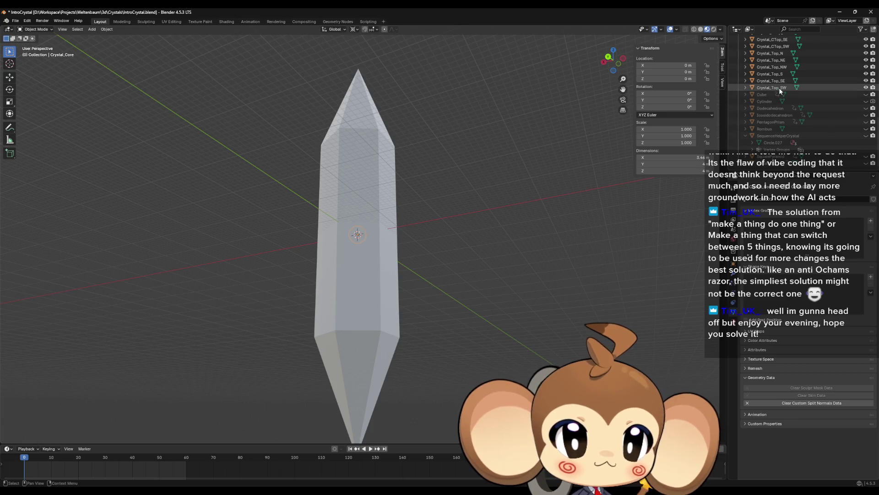
scroll(779, 87, up, 10)
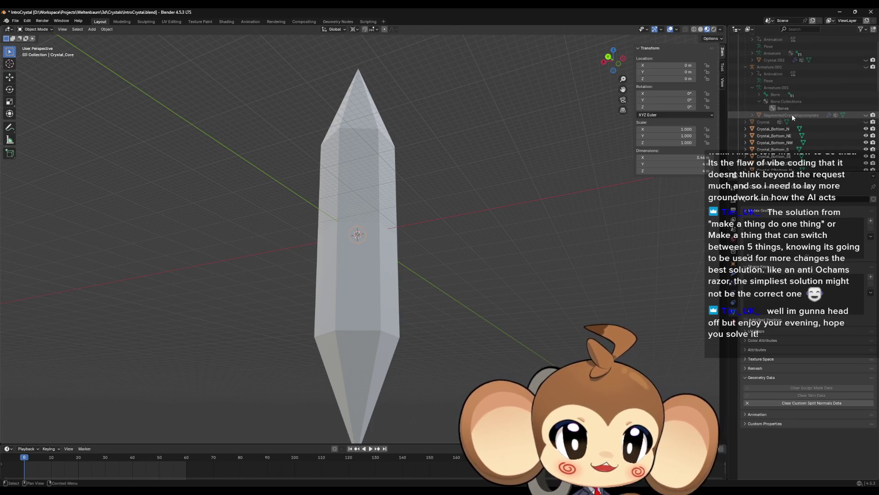
scroll(792, 114, down, 2)
Select all crystal pieces plus the unhidden Armature.001 as active, and parent them with Object
click(767, 106)
scroll(784, 124, down, 2)
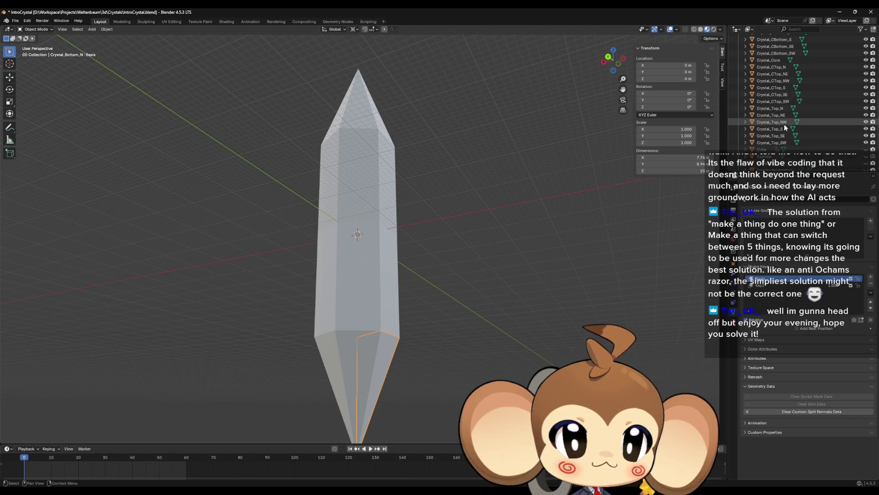
shift+click(785, 118)
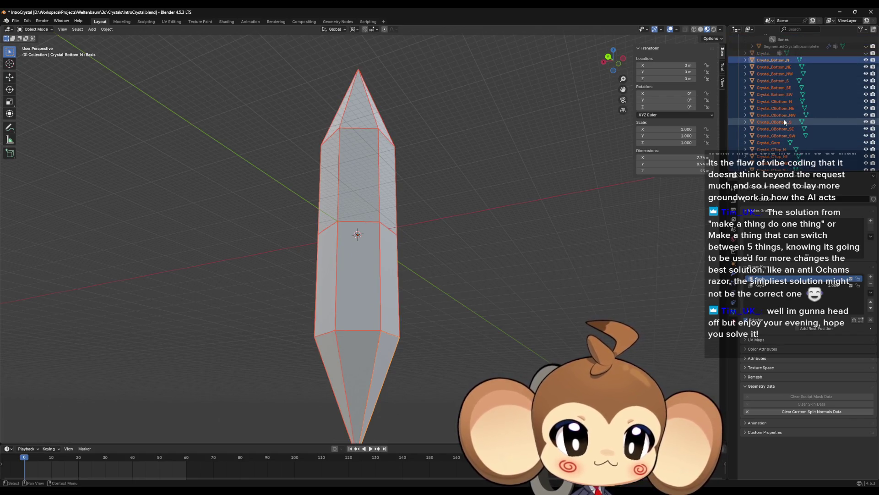
scroll(784, 119, up, 5)
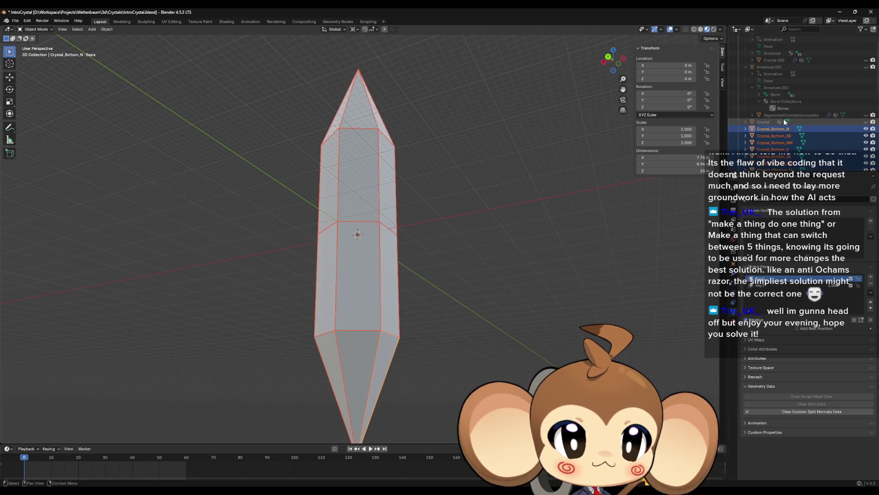
click(866, 67)
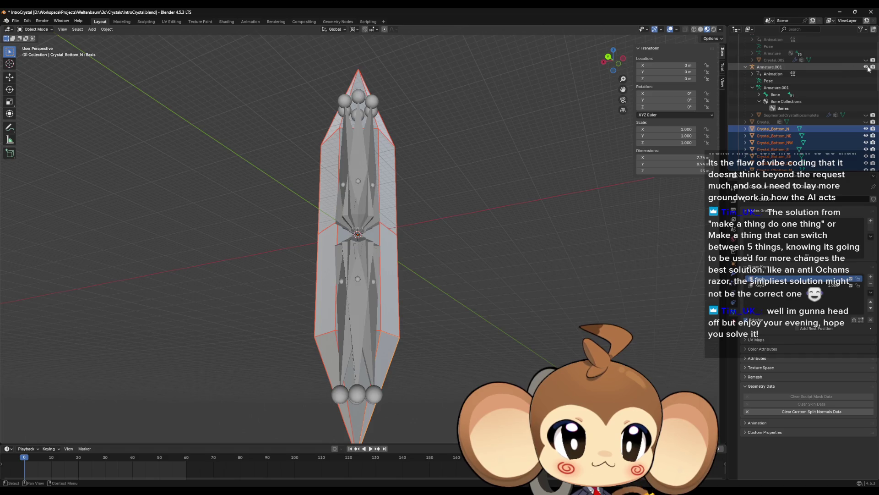
click(770, 67)
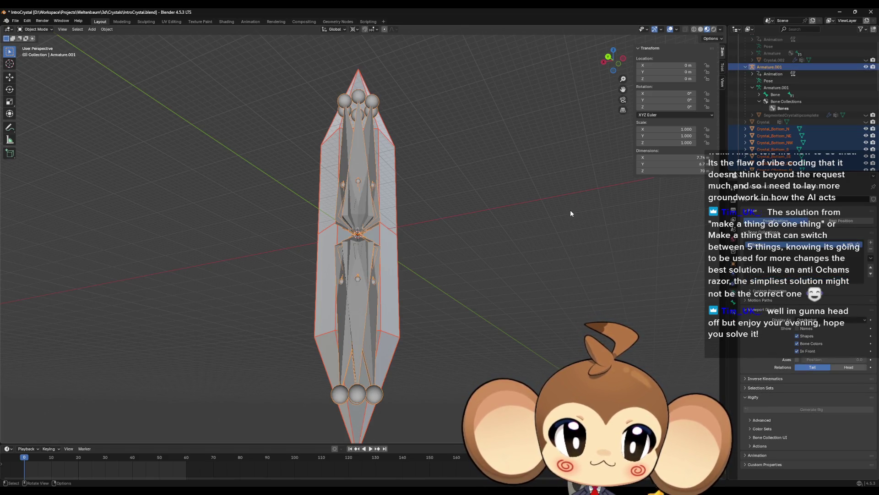
key(ctrl+p)
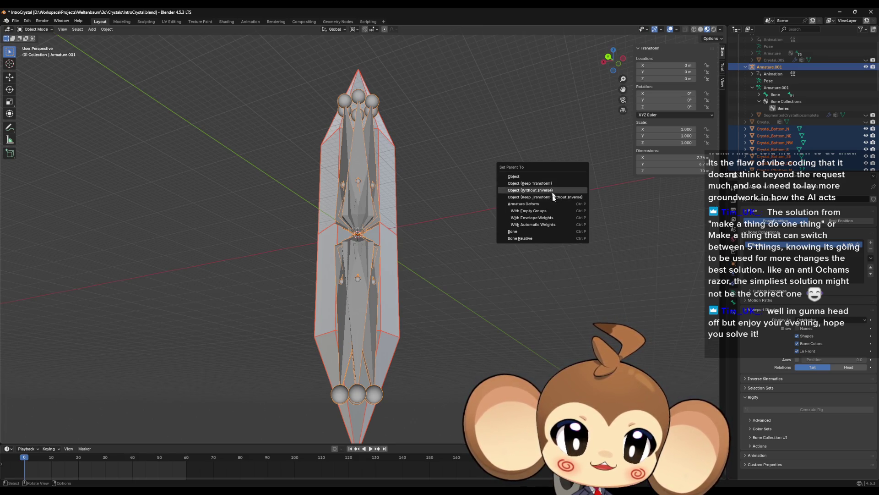
click(520, 178)
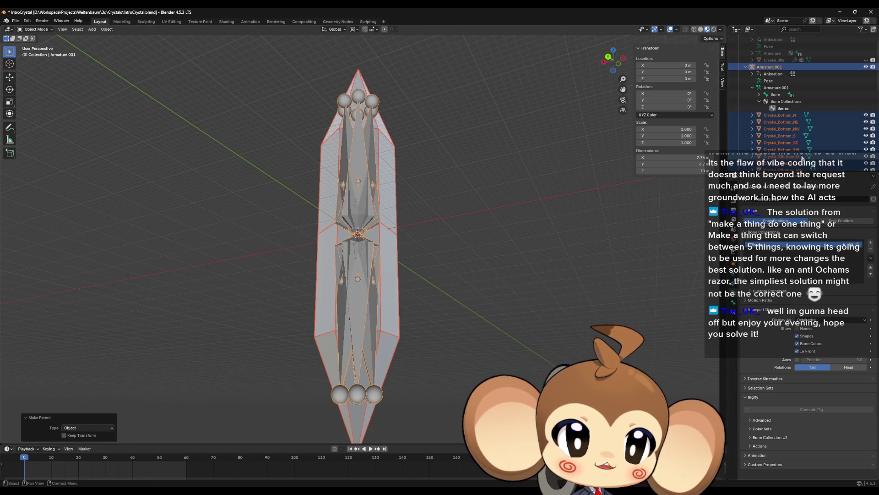
drag(611, 180, 556, 222)
mouse_move(551, 252)
mouse_down()
mouse_move(538, 237)
mouse_move(561, 200)
mouse_move(560, 212)
mouse_up()
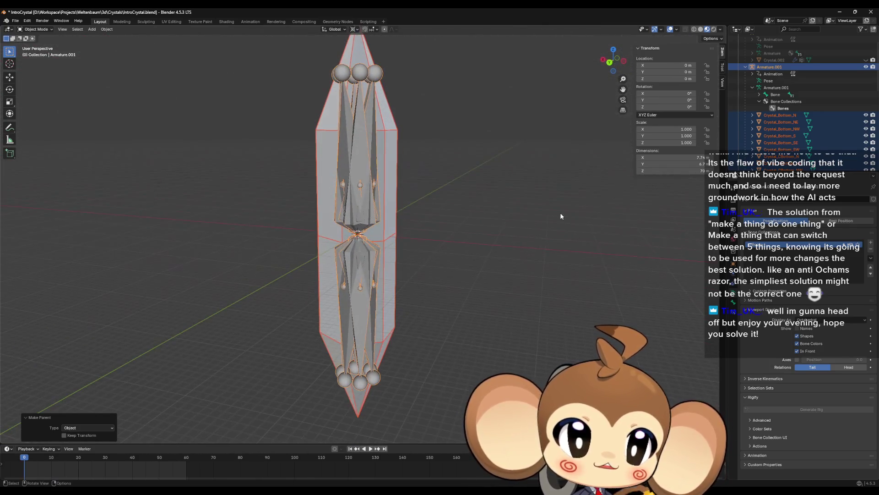
Expand the armature's bone list and check the CTop_SE bone name
click(760, 95)
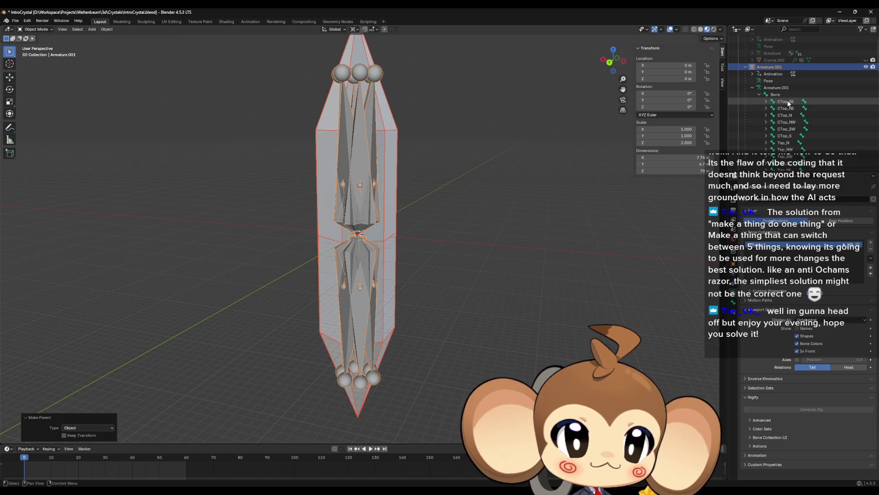
click(787, 102)
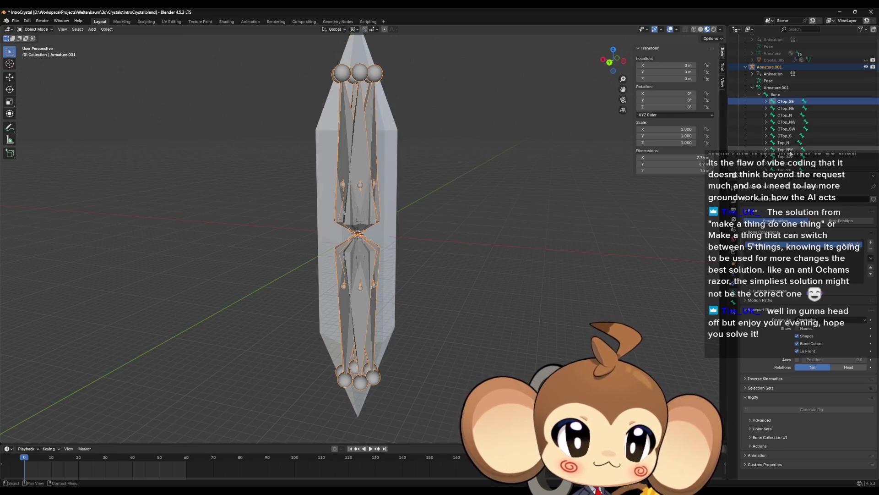
key(F2)
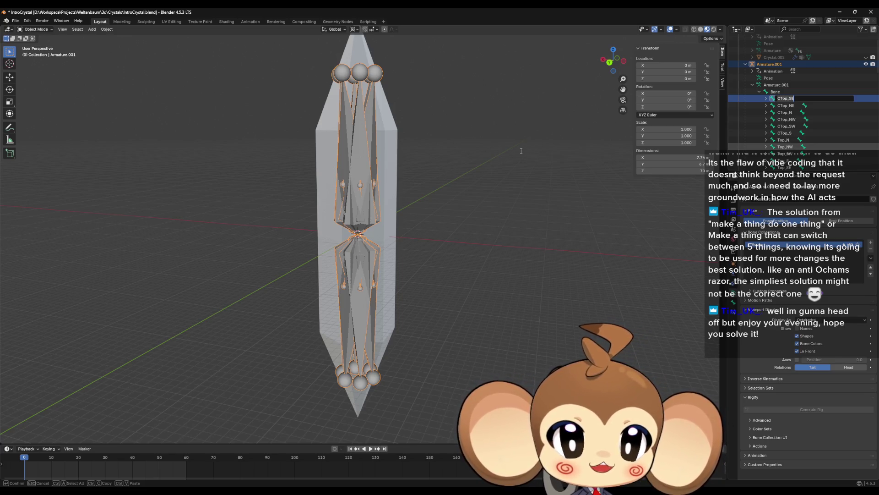
key(Return)
Add a vertex group named CTop_N to the Crystal_CTop_N segment
click(398, 175)
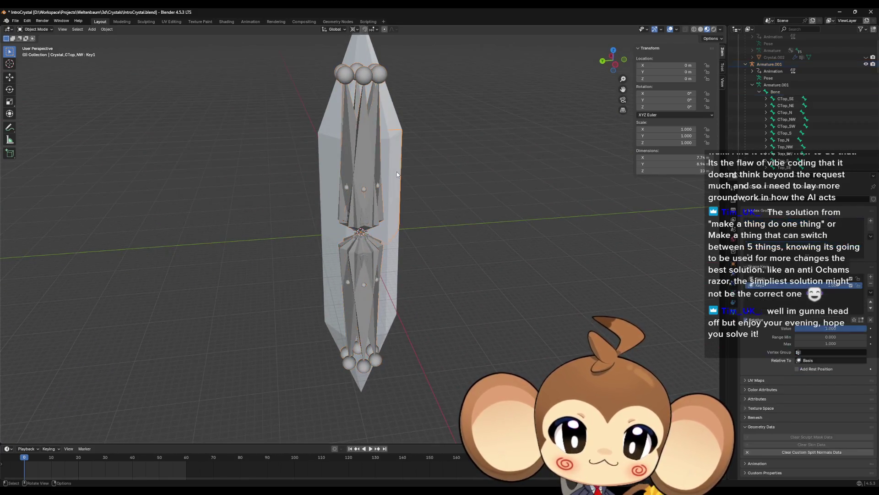
mouse_move(447, 169)
mouse_down()
mouse_move(426, 163)
mouse_move(460, 170)
mouse_move(409, 197)
mouse_up()
click(393, 203)
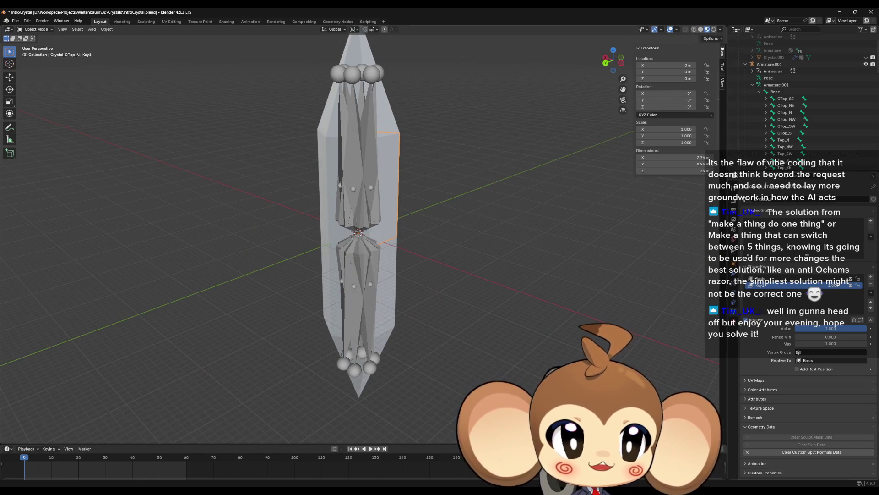
click(871, 222)
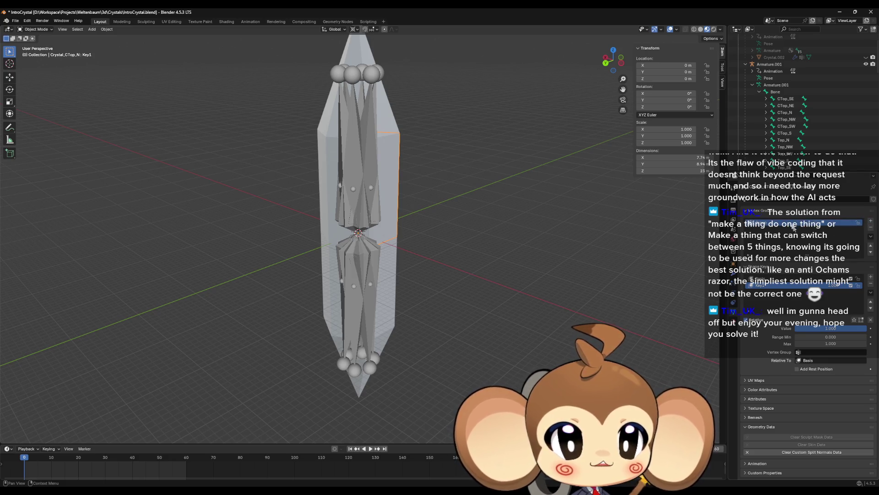
double_click(780, 222)
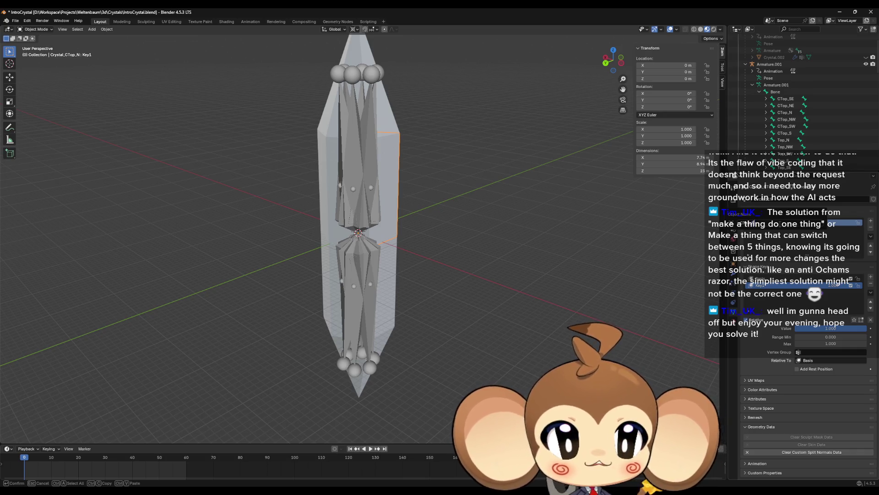
key(Return)
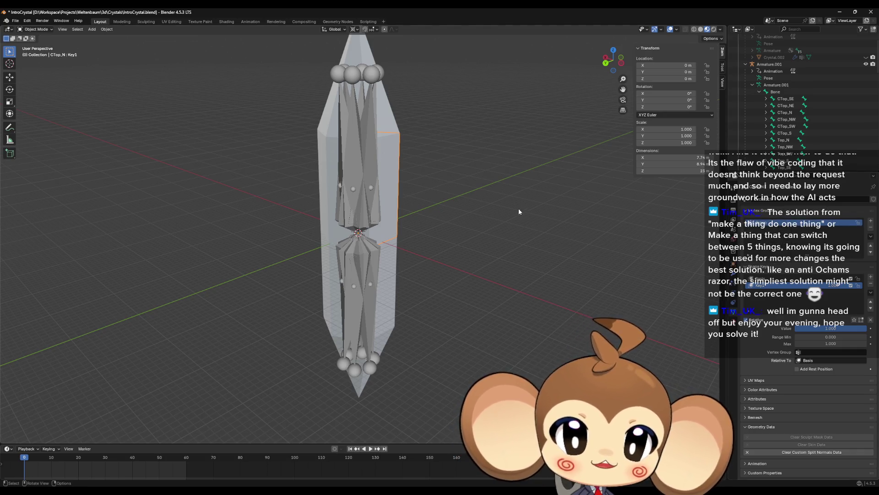
scroll(499, 229, up, 3)
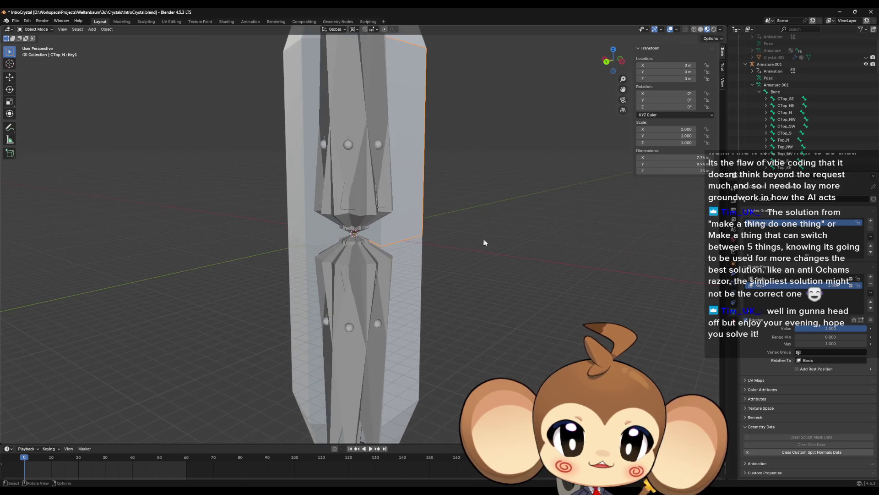
Rename the Crystal_CTop_N segment's vertex group
key(Tab)
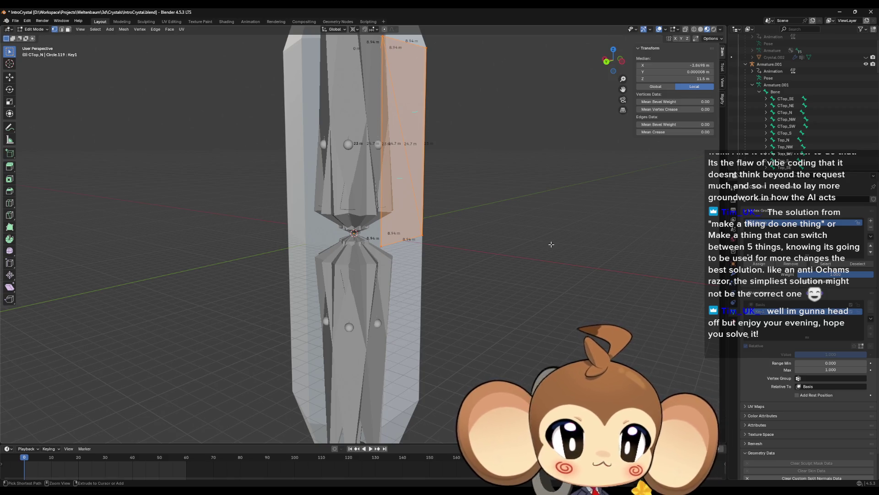
key(Tab)
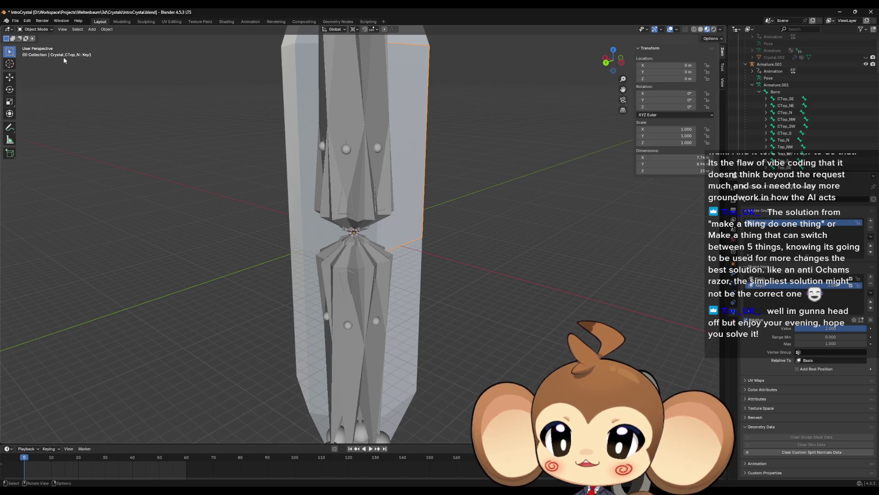
double_click(787, 223)
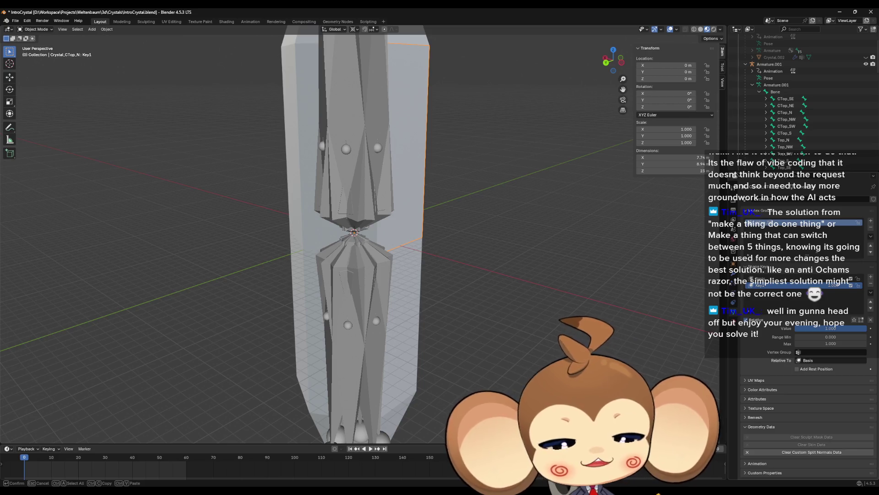
key(Return)
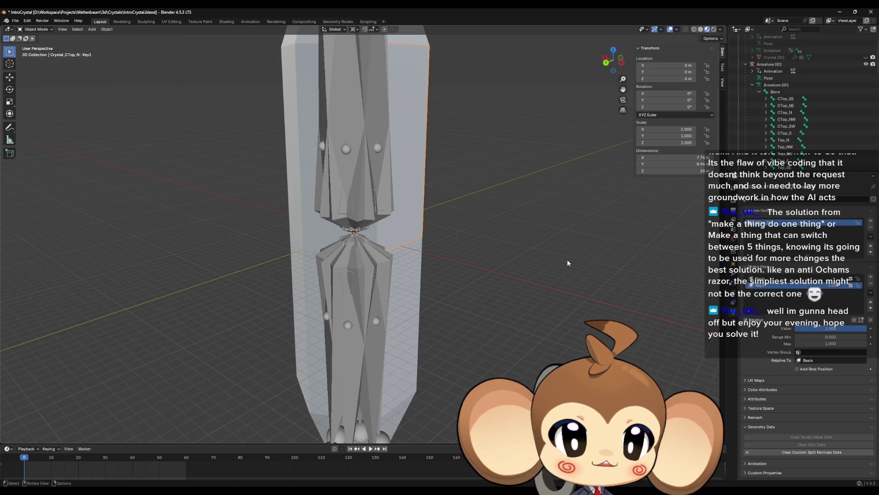
Select the vertex group's faces in Edit Mode to confirm them, then edit Armature.001's bones
key(Tab)
click(584, 264)
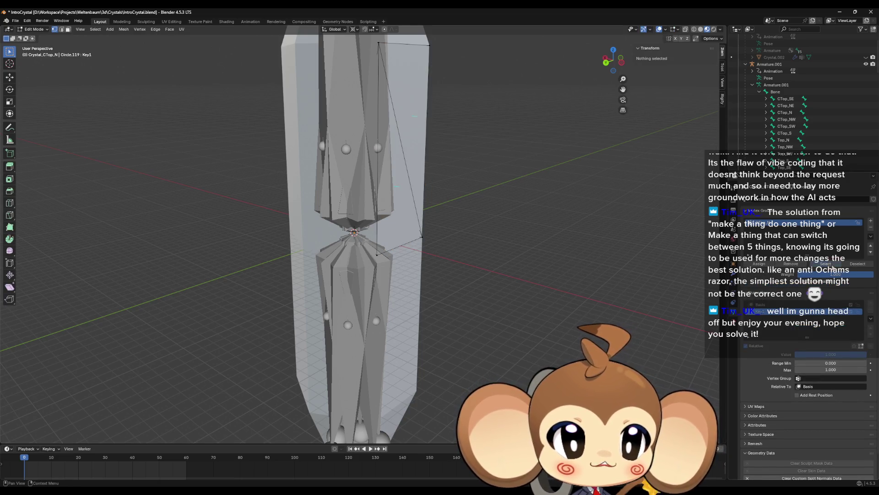
click(829, 266)
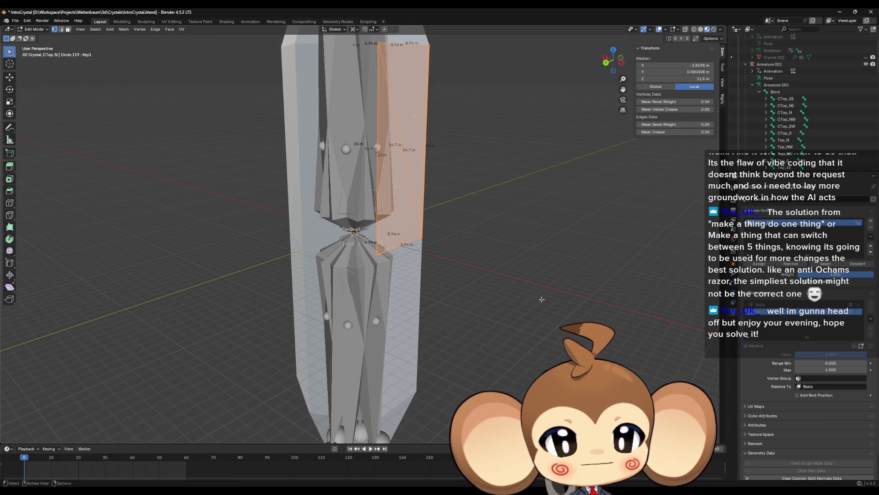
key(Tab)
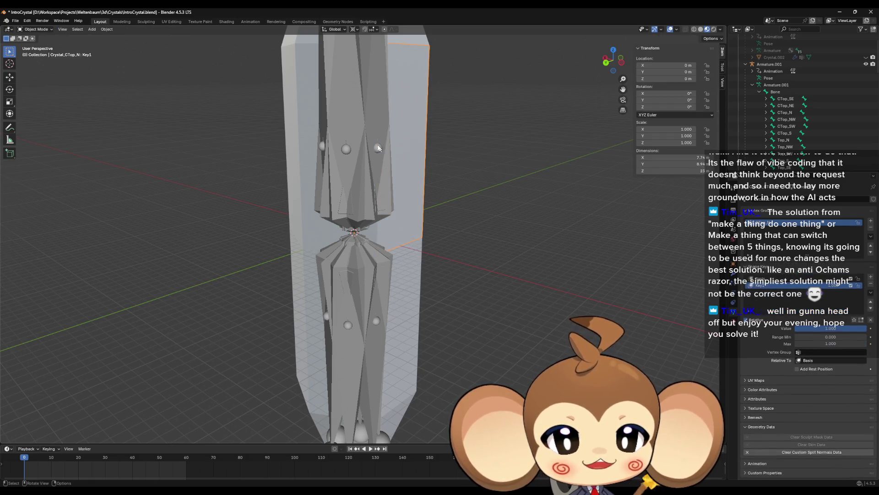
click(365, 130)
key(Tab)
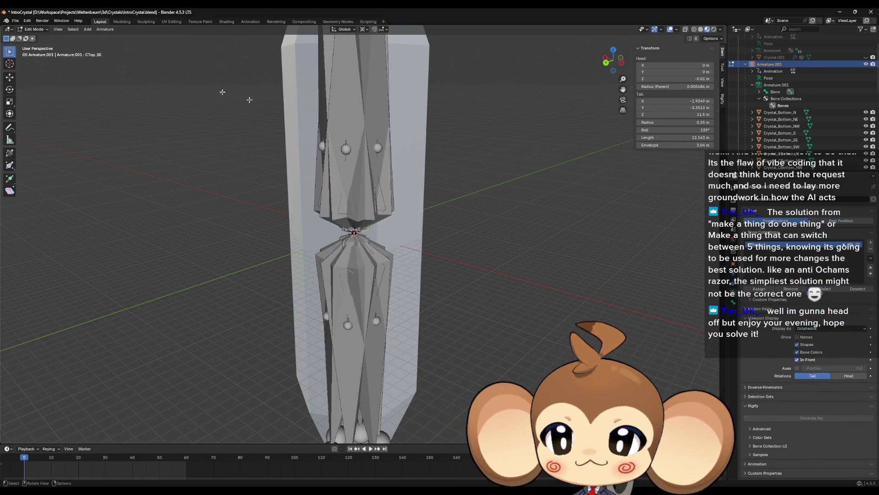
Put Armature.001 into Pose Mode and look over the upper crystal's bones
click(34, 29)
click(37, 49)
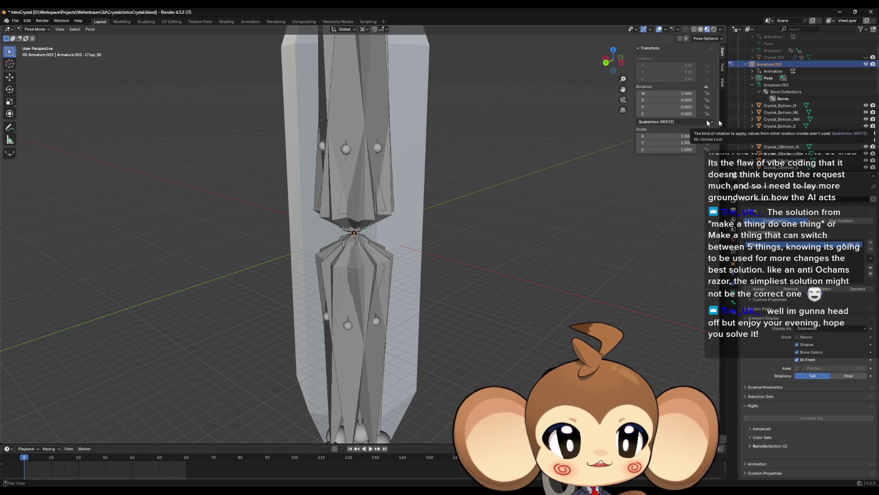
scroll(801, 115, down, 2)
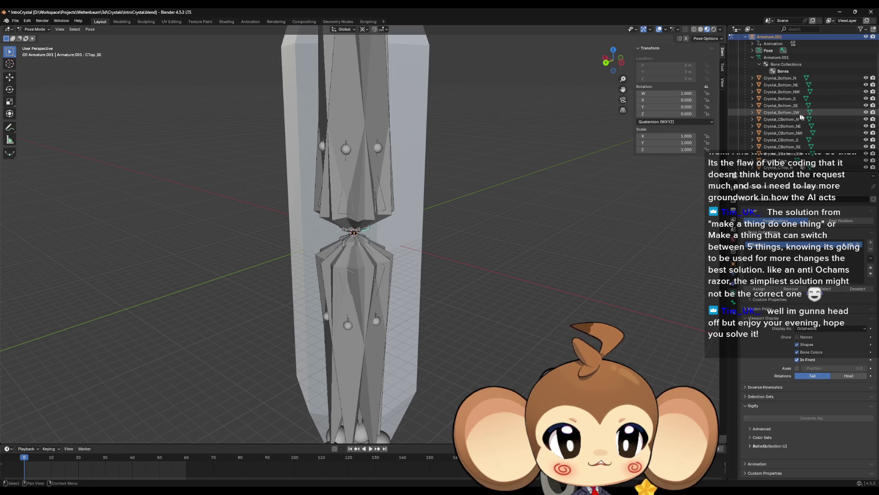
scroll(801, 120, down, 4)
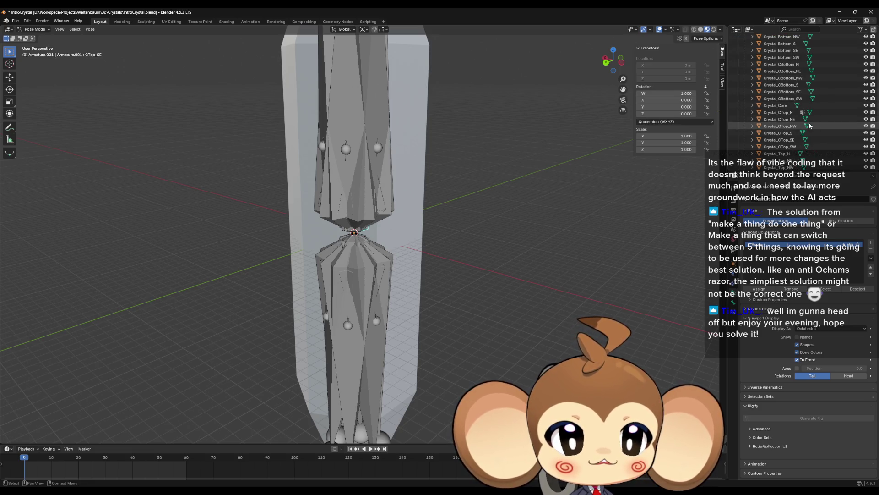
click(781, 112)
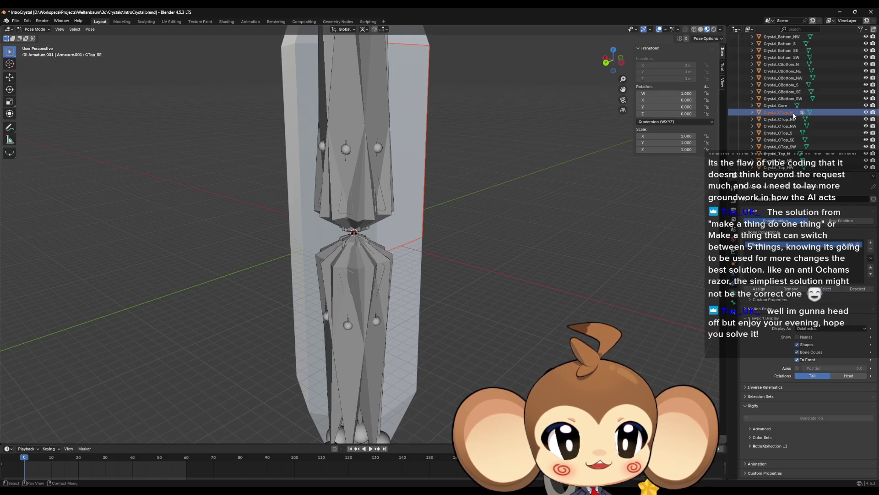
click(373, 148)
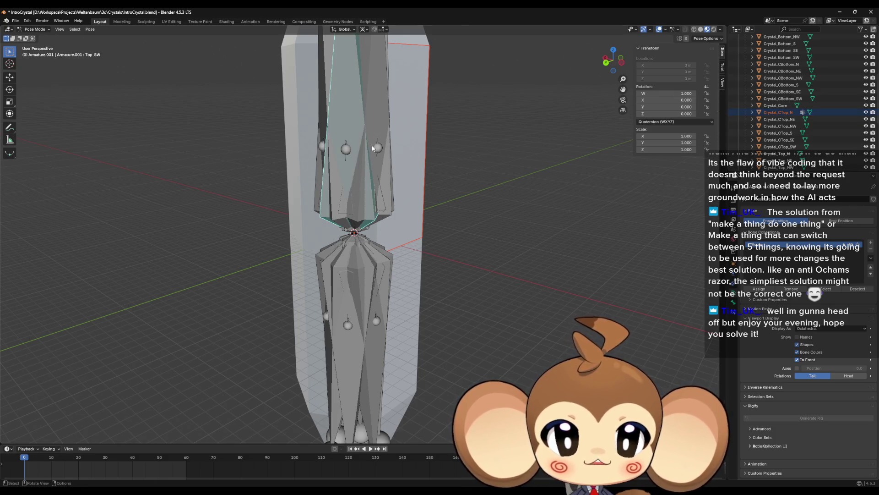
scroll(374, 149, up, 2)
click(393, 180)
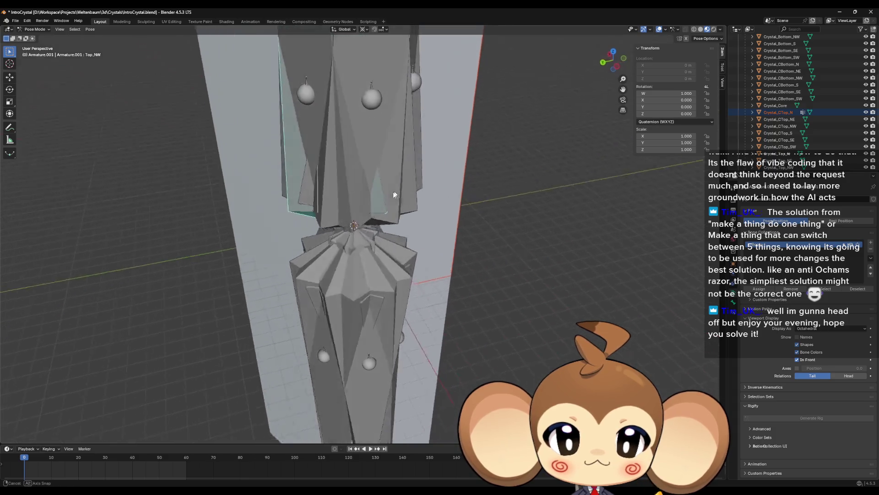
drag(394, 194, 379, 210)
Test-rotate bone CTop_S, then undo it back to the rest pose
click(358, 159)
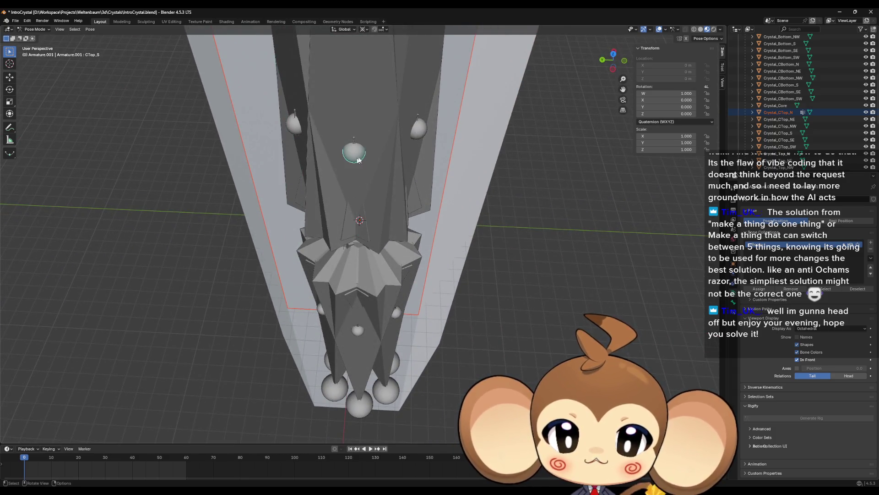
scroll(459, 131, down, 6)
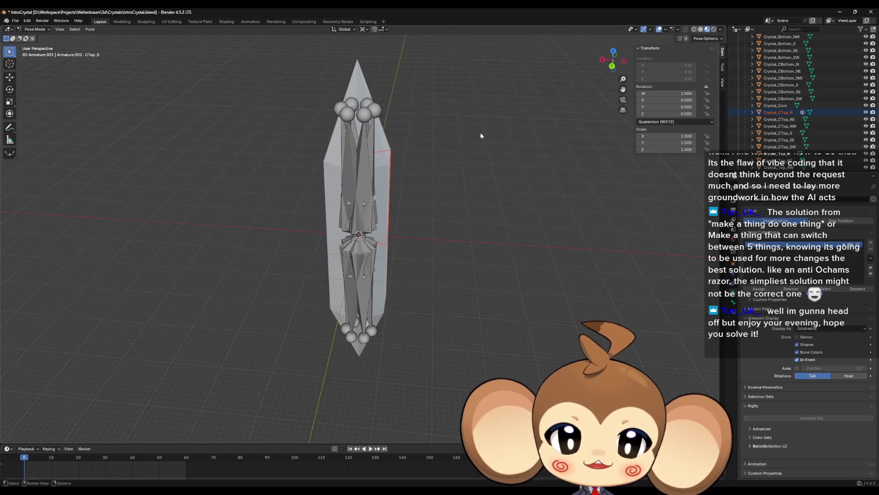
scroll(488, 151, up, 5)
key(r)
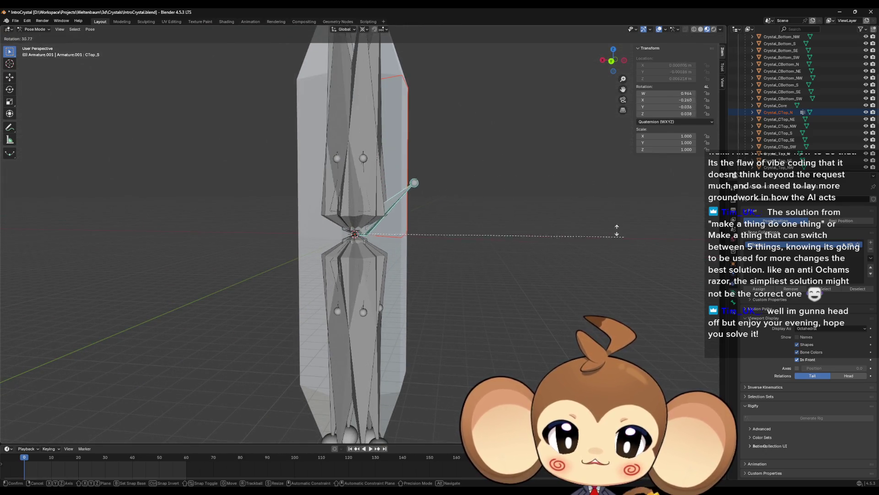
click(642, 261)
key(ctrl+z)
mouse_move(632, 260)
mouse_down()
mouse_move(463, 190)
mouse_move(495, 174)
mouse_up()
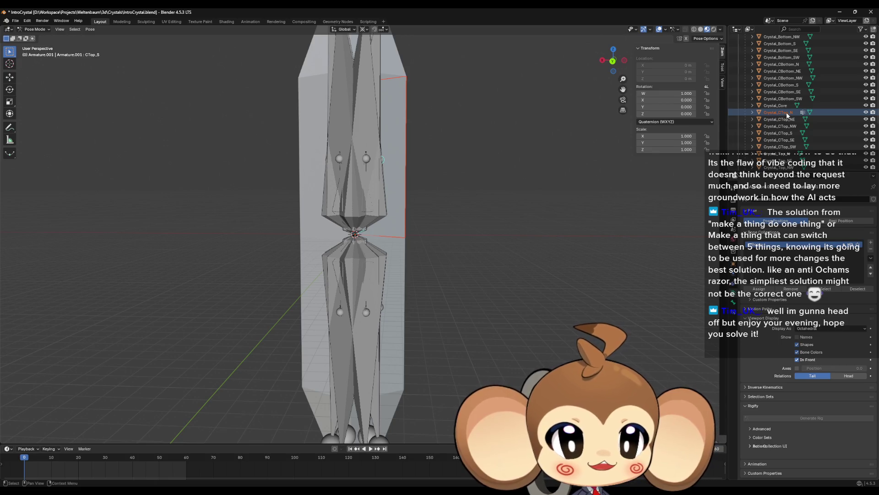
Return the armature to Object Mode and enter Edit Mode on Crystal_CTop_N
key(Tab)
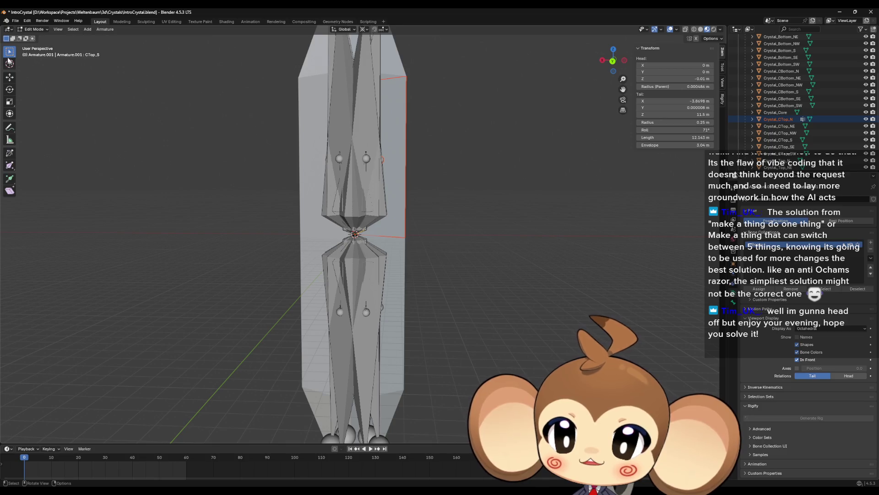
key(Tab)
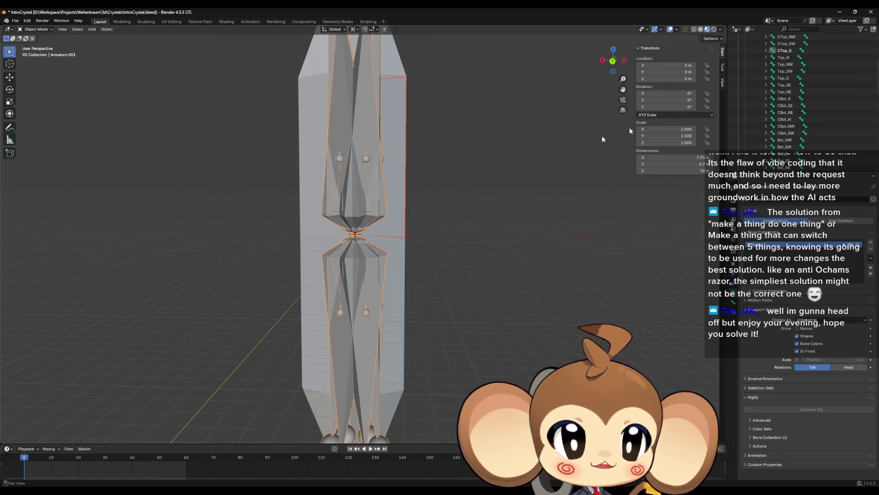
mouse_move(400, 205)
mouse_down()
mouse_move(353, 207)
mouse_move(428, 218)
mouse_up()
click(394, 225)
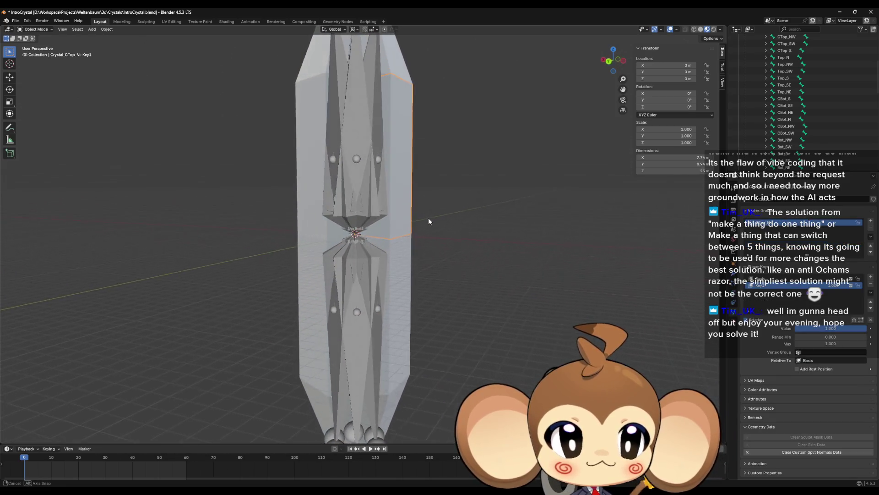
key(Tab)
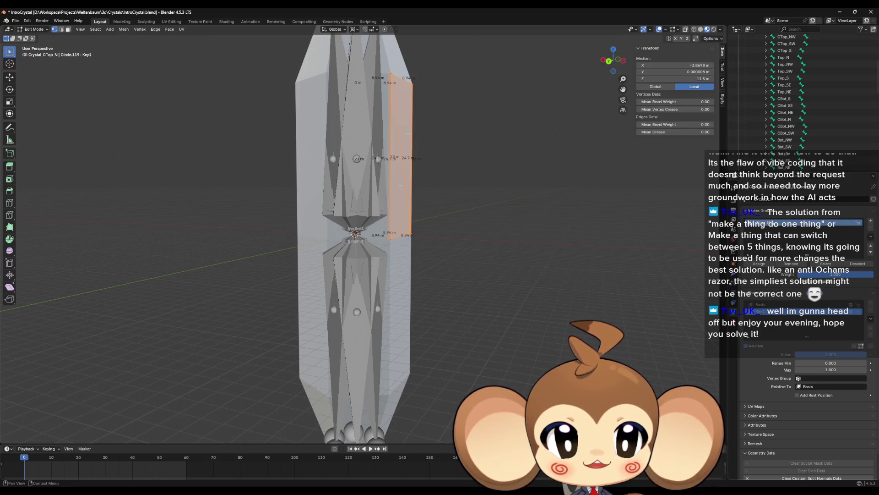
Confirm a vertex's CTop_N weight is 1.000, then resume editing Armature.001's bones
scroll(828, 123, up, 5)
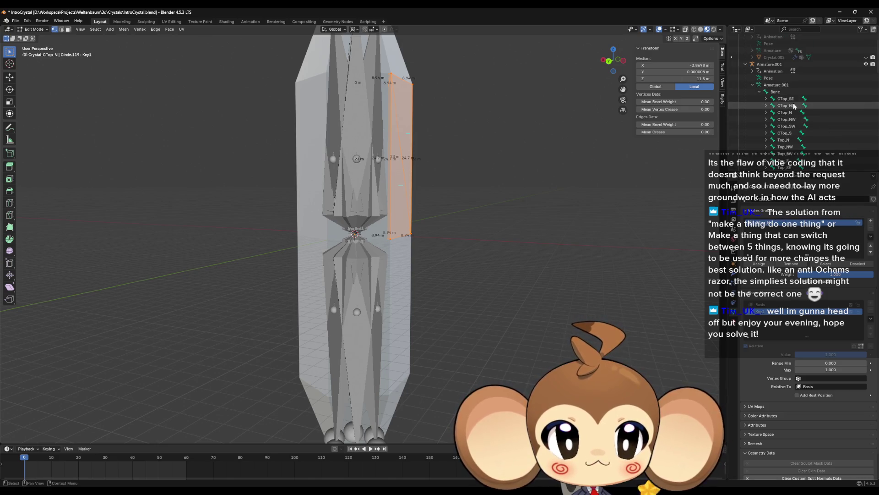
scroll(794, 106, down, 4)
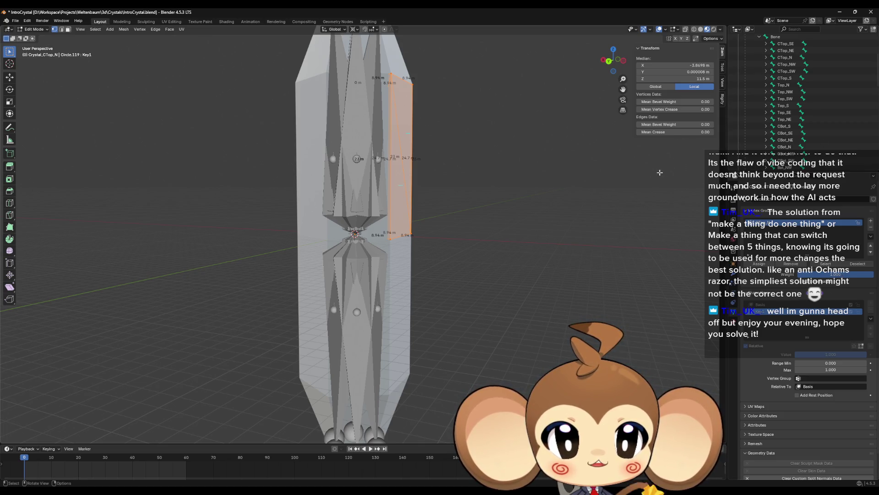
mouse_move(609, 197)
mouse_down()
mouse_move(627, 191)
mouse_move(390, 246)
mouse_up()
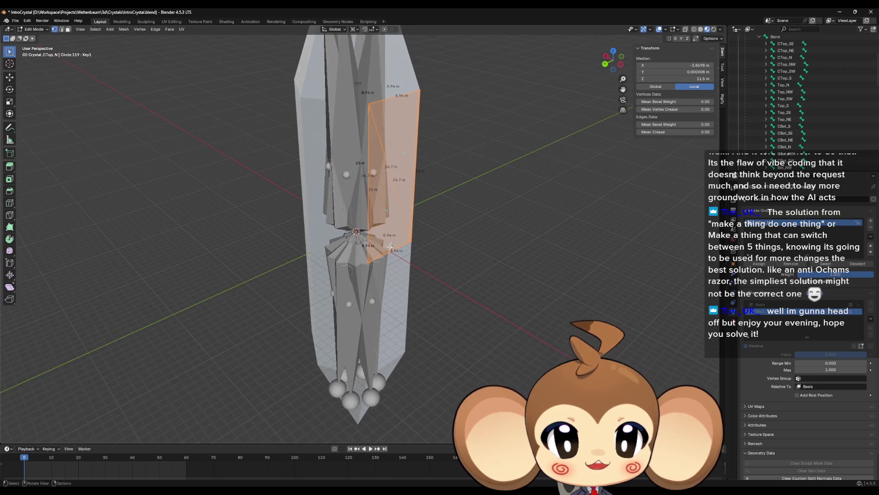
click(369, 263)
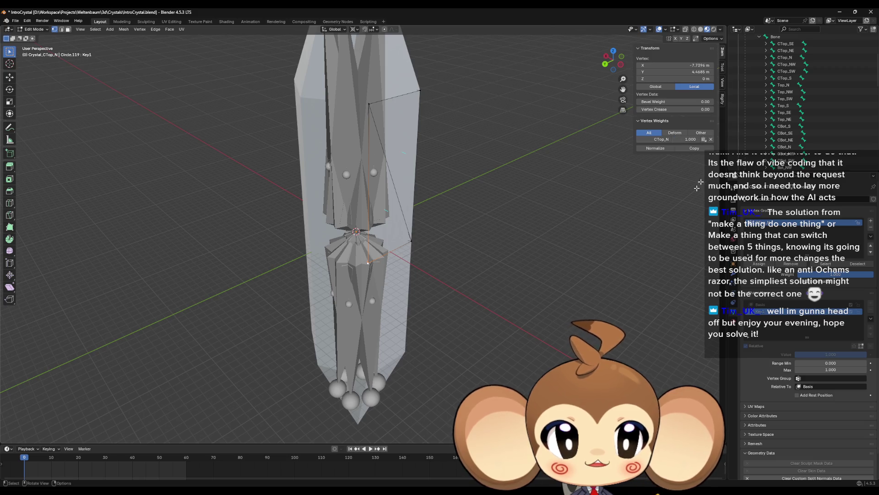
key(Tab)
click(361, 171)
key(Tab)
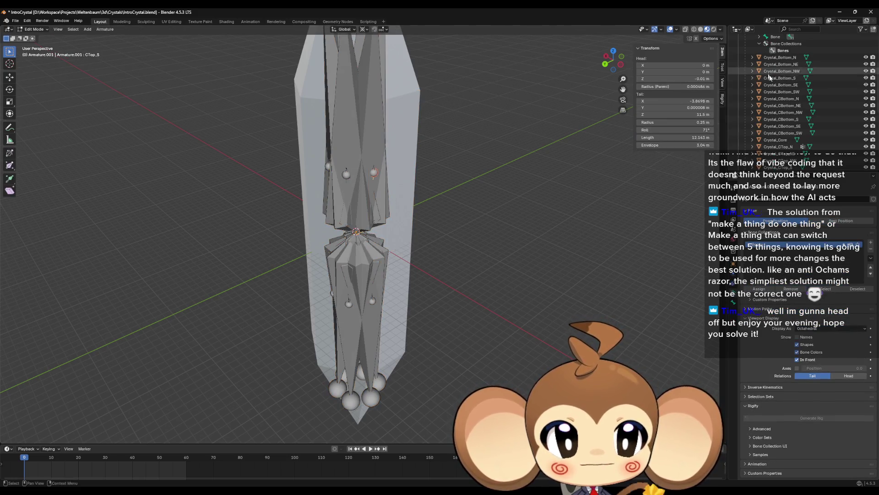
Switch Armature.001 to Pose Mode and inspect the crystal from level and higher views
click(34, 29)
click(36, 57)
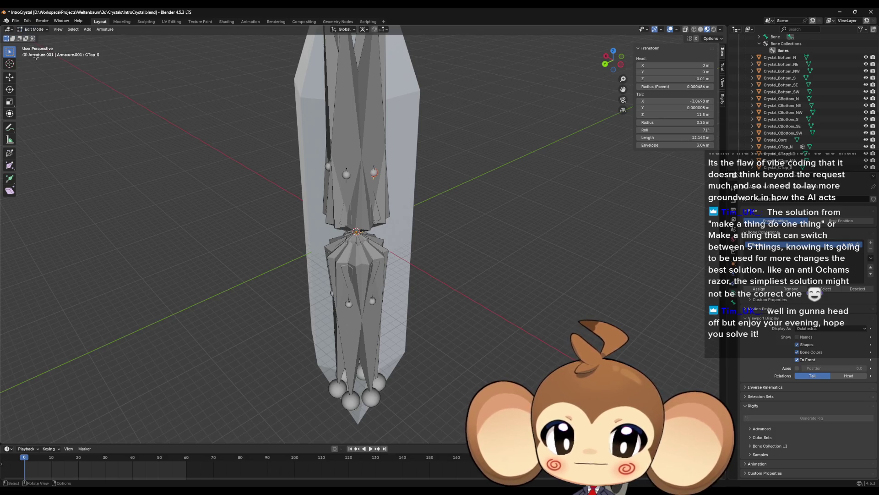
click(34, 29)
click(36, 52)
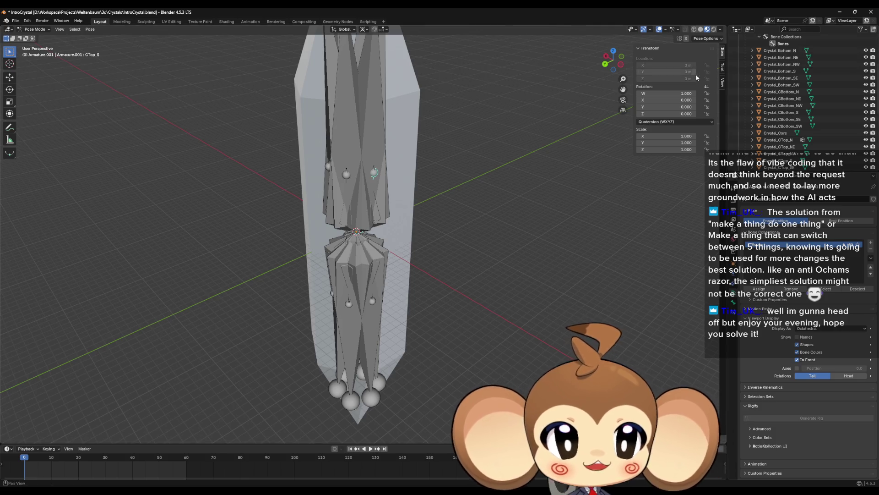
scroll(802, 81, up, 4)
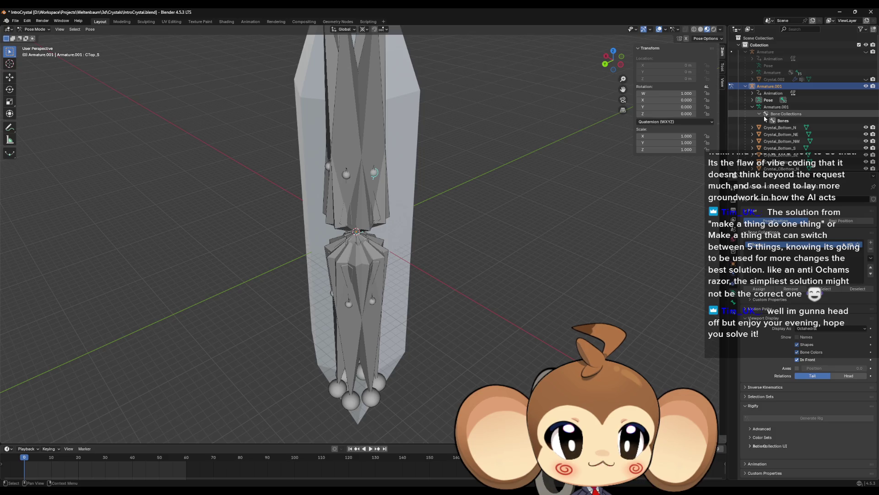
drag(369, 171, 367, 158)
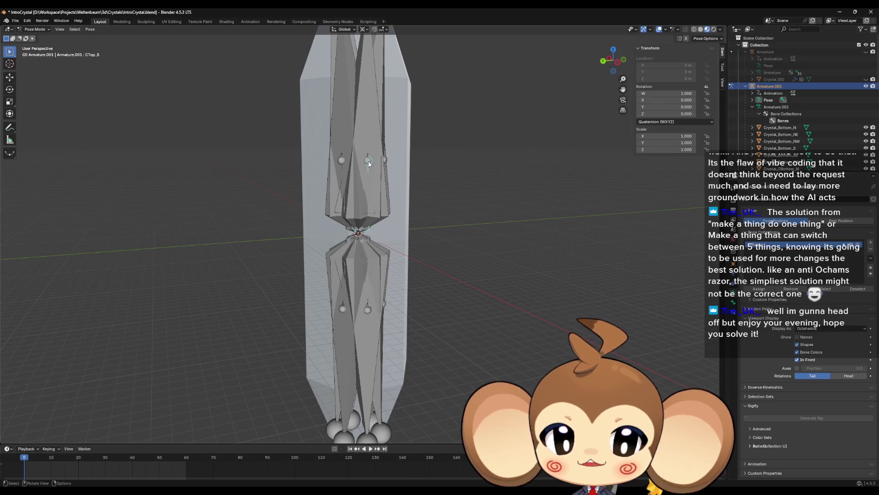
mouse_move(370, 164)
mouse_down()
mouse_move(364, 199)
mouse_move(410, 197)
mouse_up()
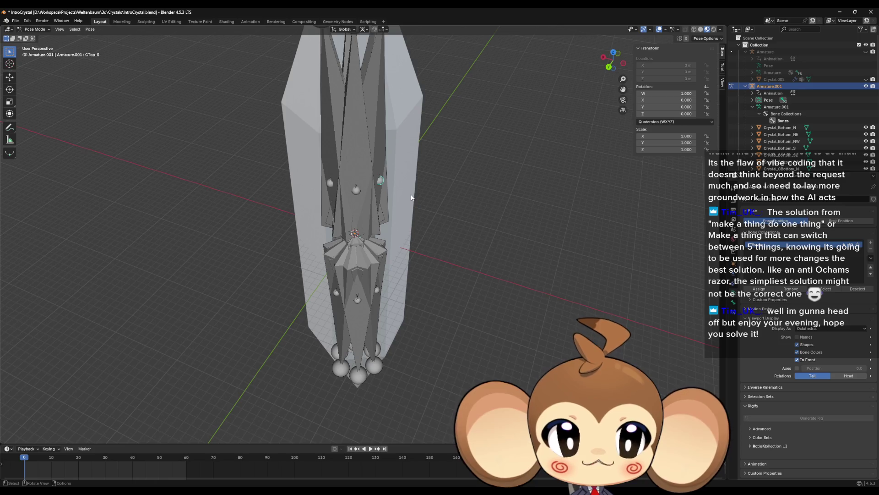
Return the armature to Object Mode and select the Crystal_CTop_N mesh
key(Tab)
drag(409, 196, 376, 177)
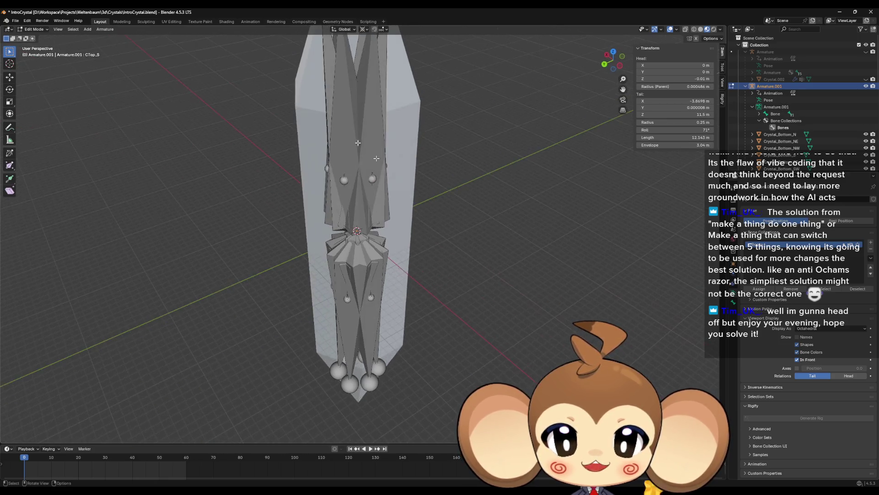
key(Tab)
click(404, 162)
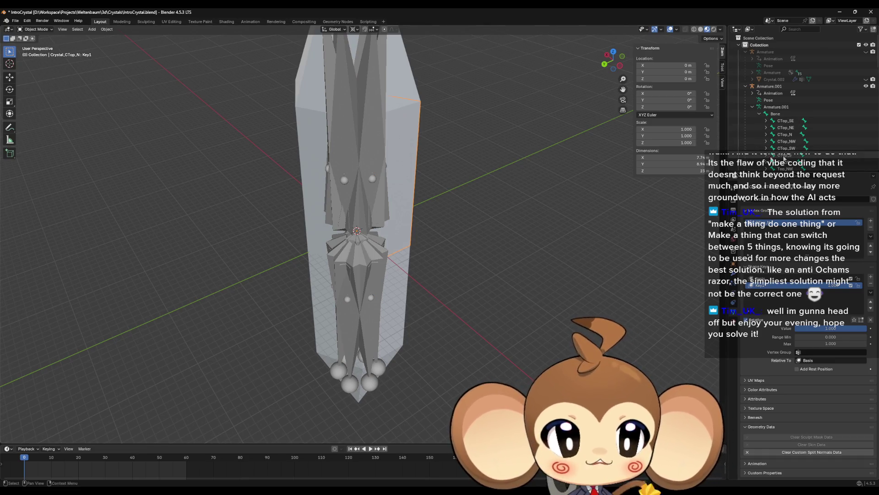
drag(564, 157, 353, 201)
click(409, 180)
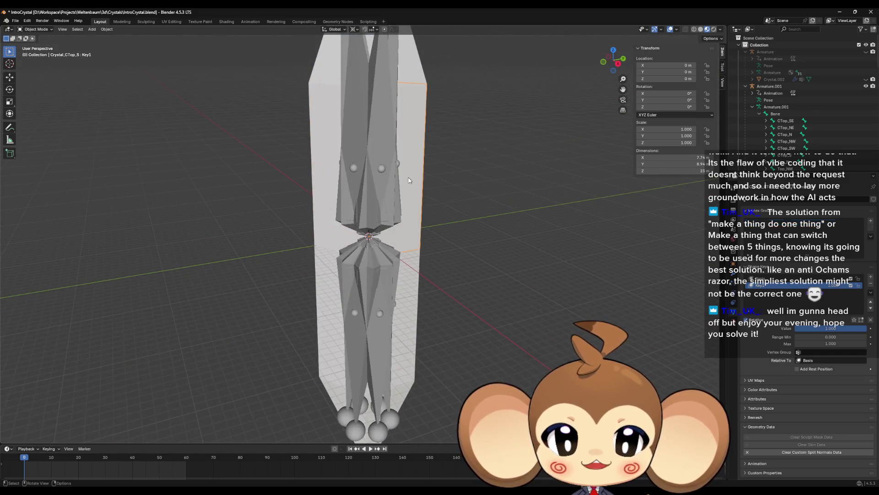
scroll(837, 109, down, 10)
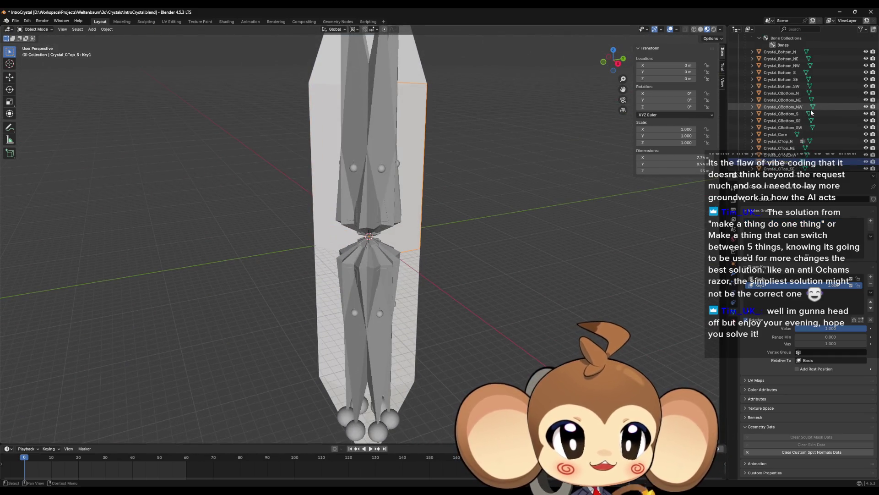
drag(544, 153, 526, 185)
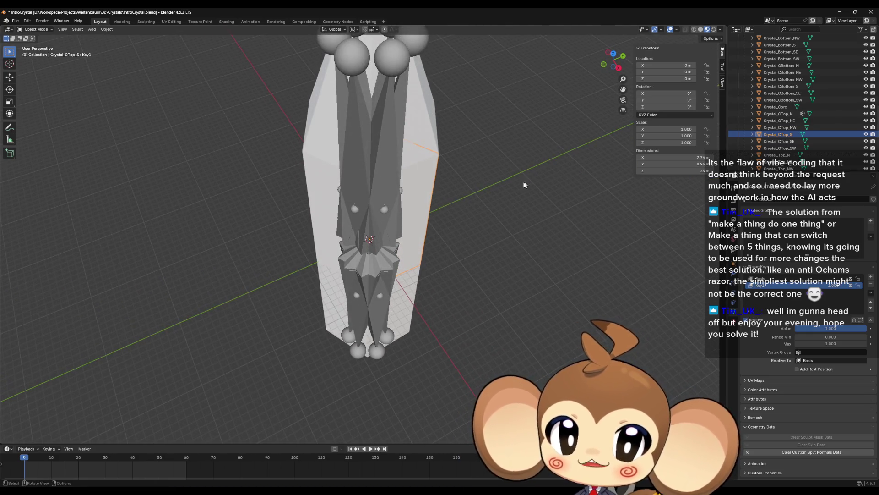
click(417, 144)
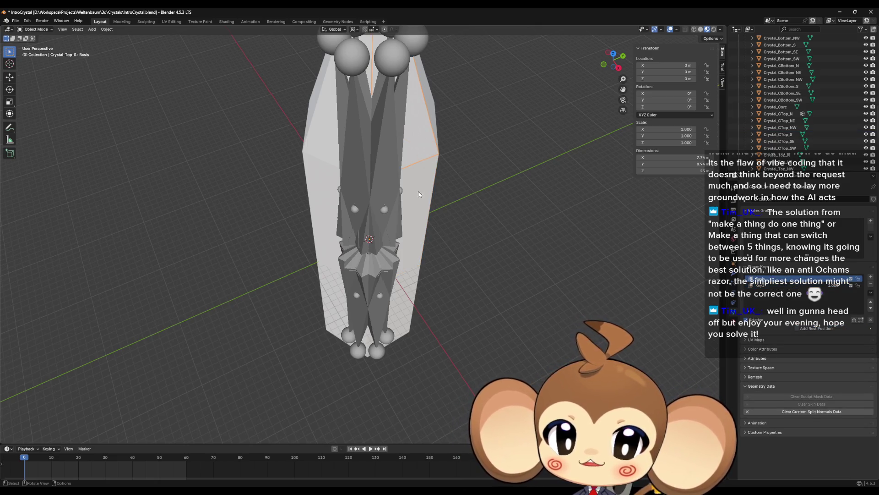
click(408, 236)
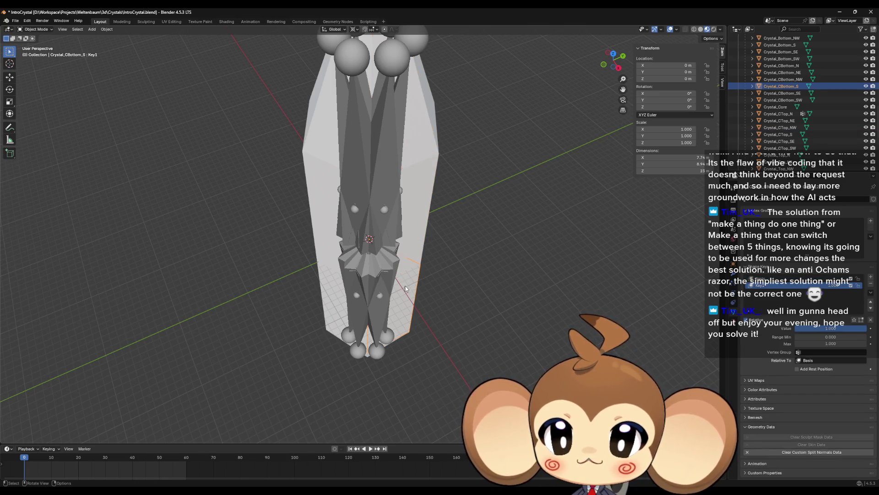
scroll(412, 289, down, 3)
drag(421, 289, 422, 247)
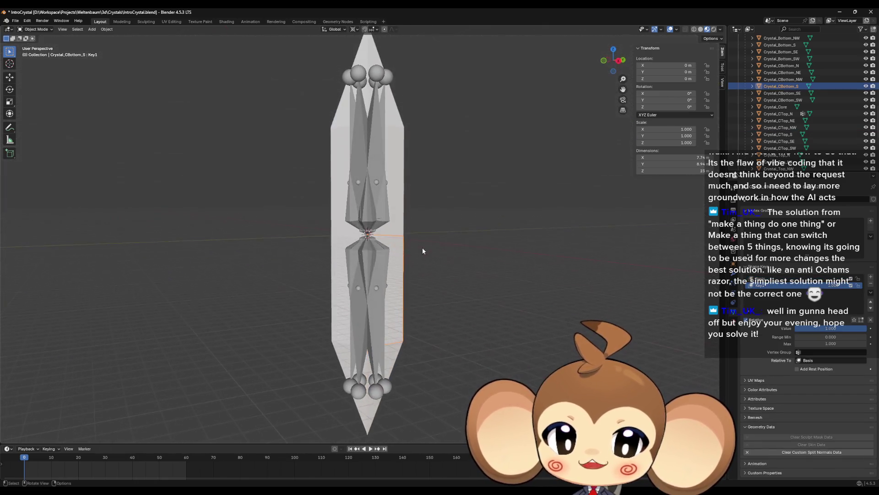
click(392, 352)
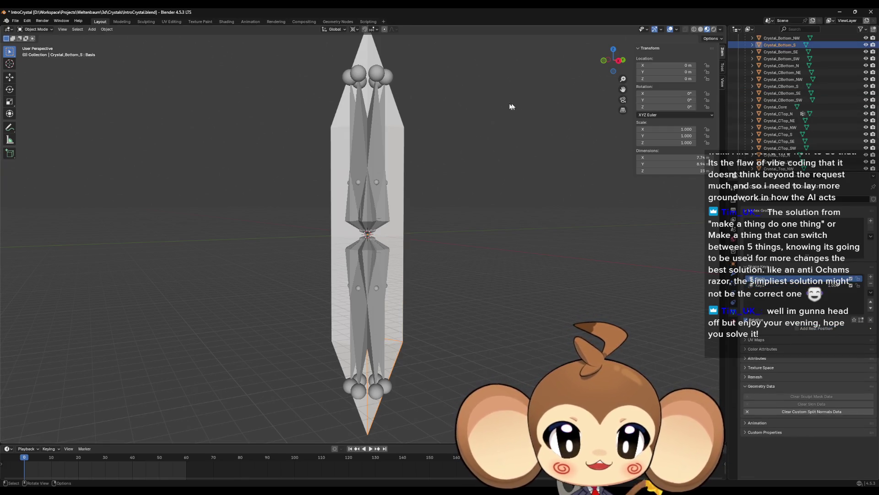
drag(427, 185, 477, 244)
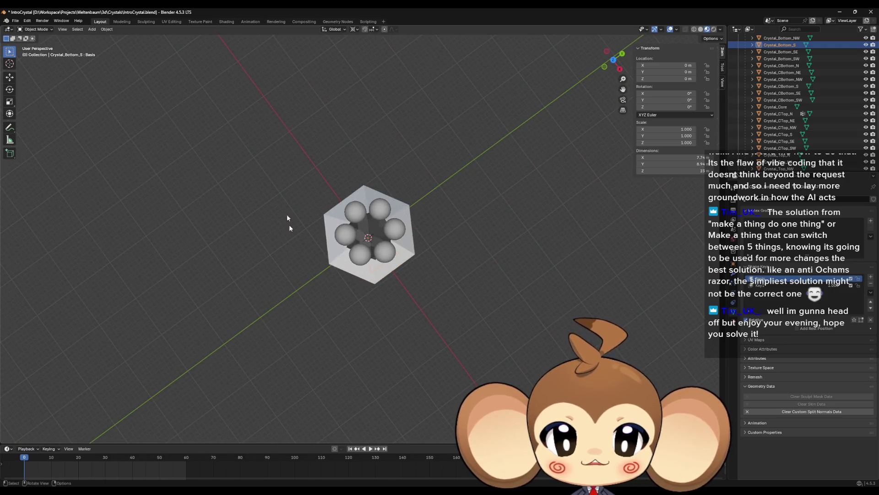
drag(521, 190, 525, 157)
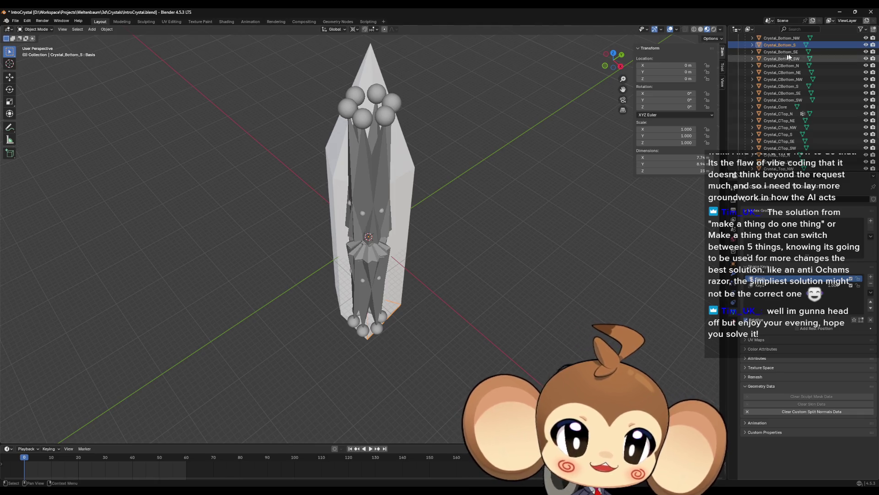
scroll(784, 123, up, 5)
click(783, 121)
scroll(817, 111, down, 6)
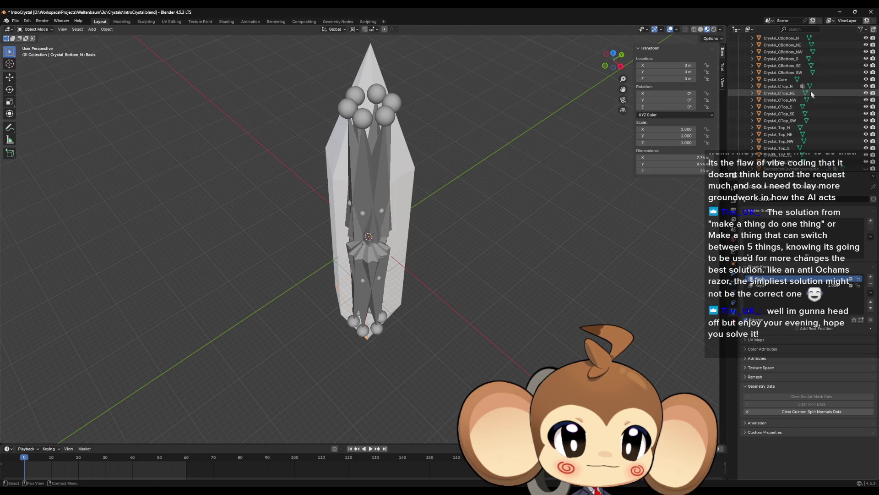
shift+click(793, 73)
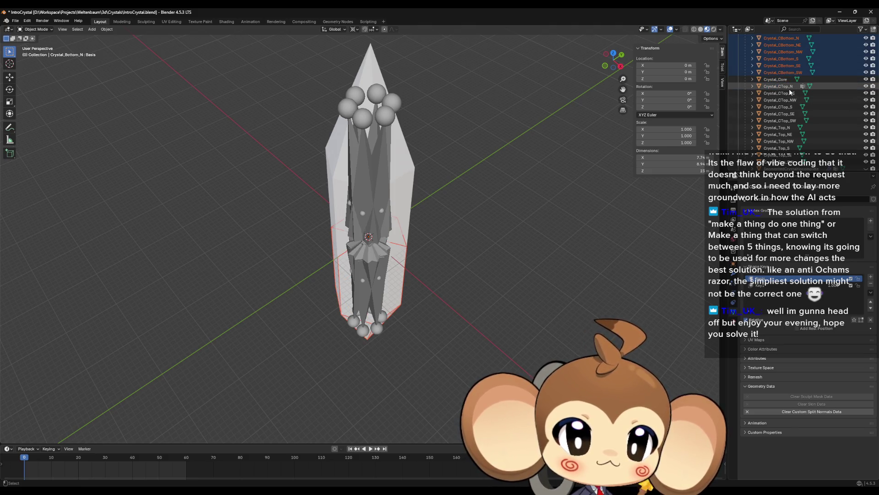
drag(536, 192, 547, 222)
Rotate the CBottom pieces 180° about Z and apply all transforms
drag(554, 198, 554, 192)
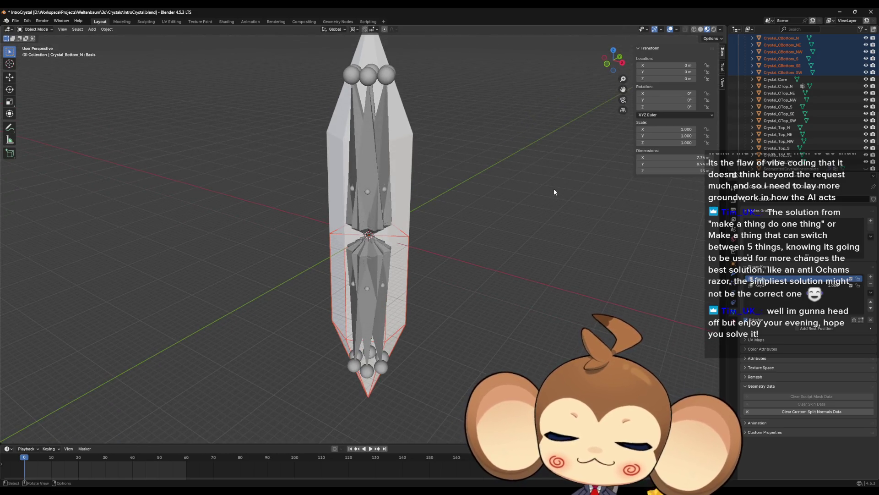
text(rz)
text(180)
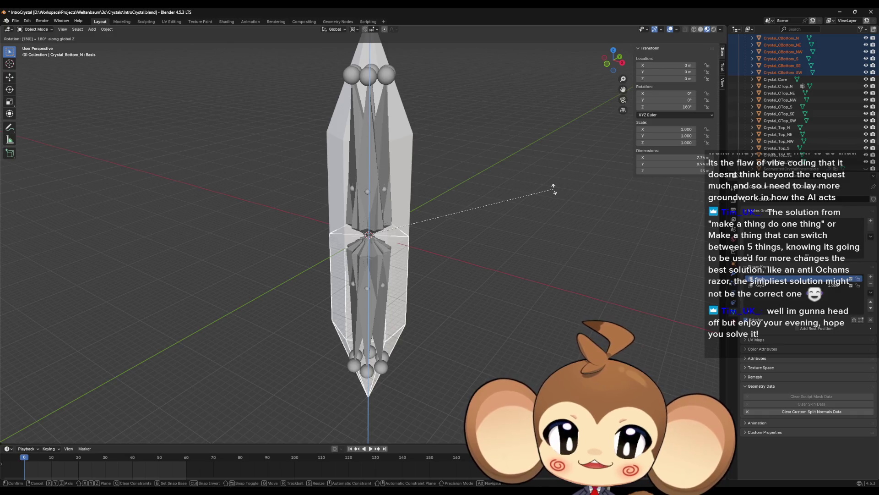
key(Return)
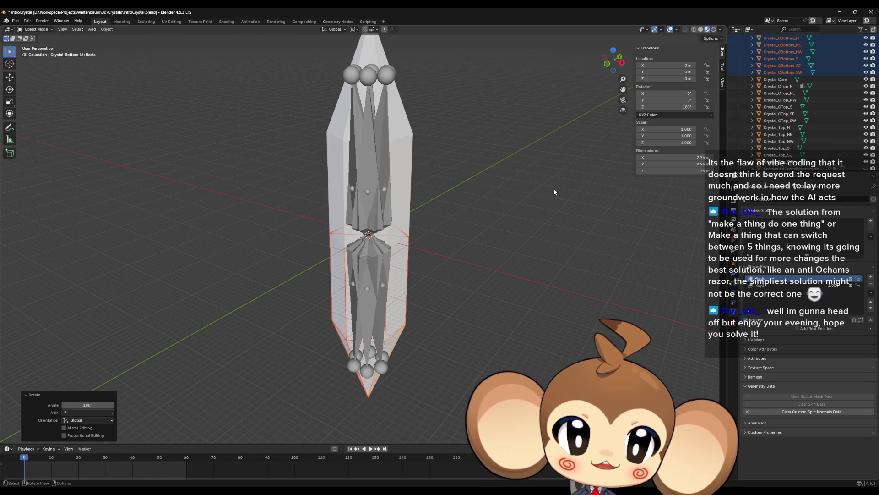
key(shift+a)
key(Escape)
key(ctrl+a)
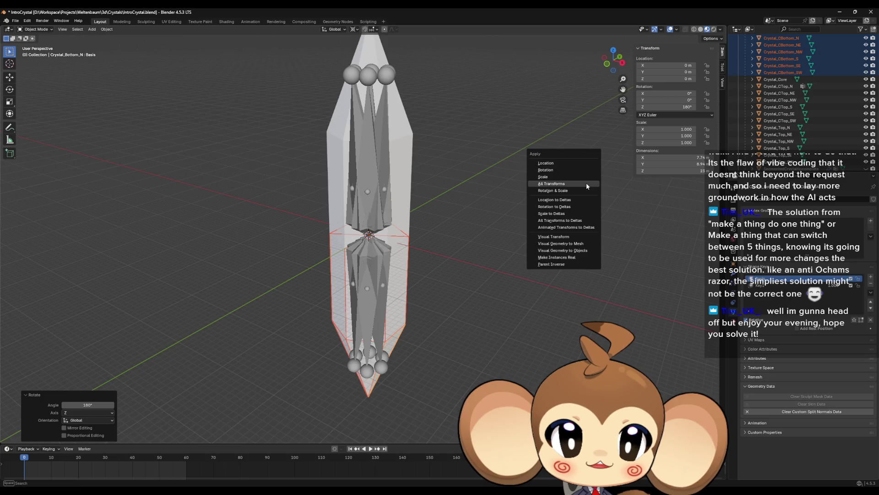
click(586, 183)
Rotate Crystal_CTop_N through Crystal_Top_SW 180° about Z and apply all transforms
click(793, 87)
scroll(792, 139, down, 2)
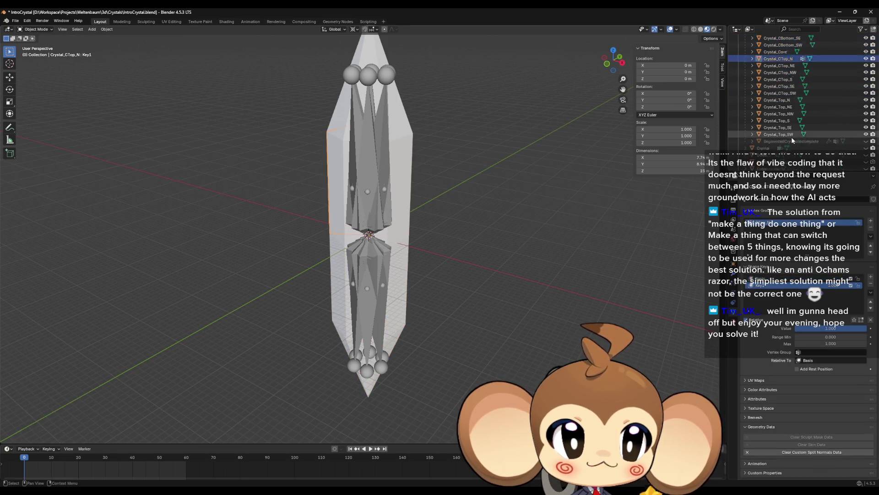
shift+click(790, 135)
scroll(793, 138, down, 2)
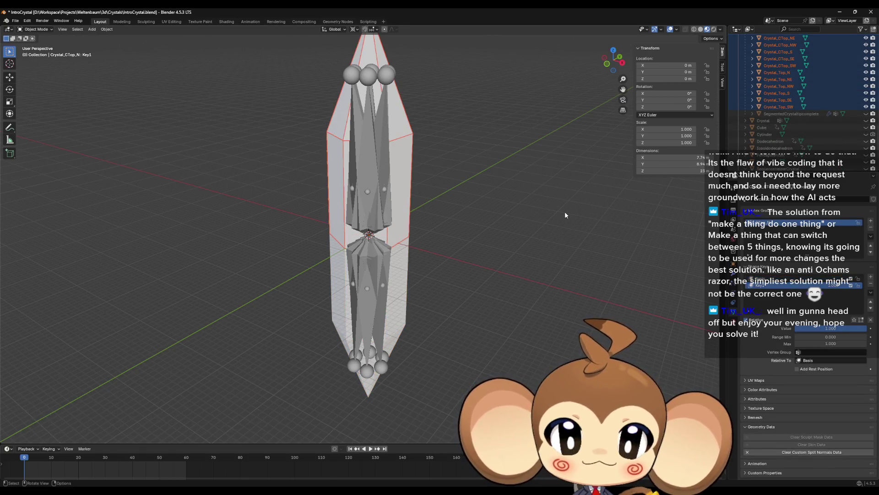
text(rz180)
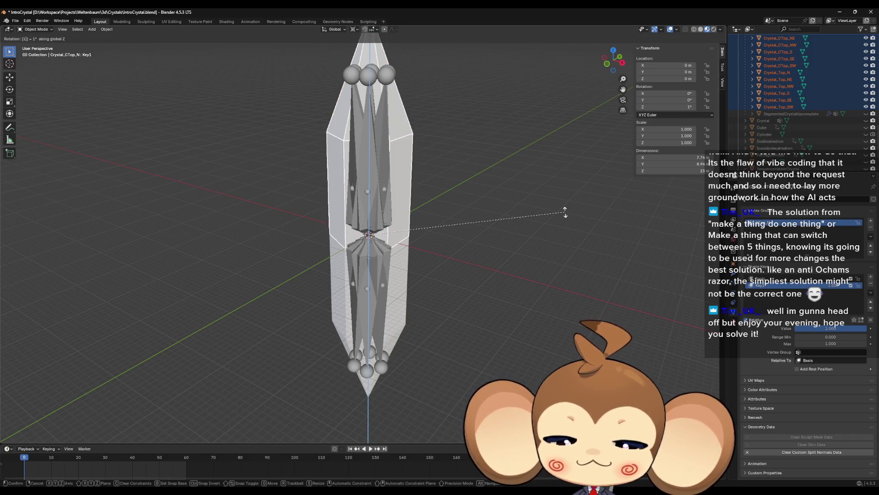
key(Return)
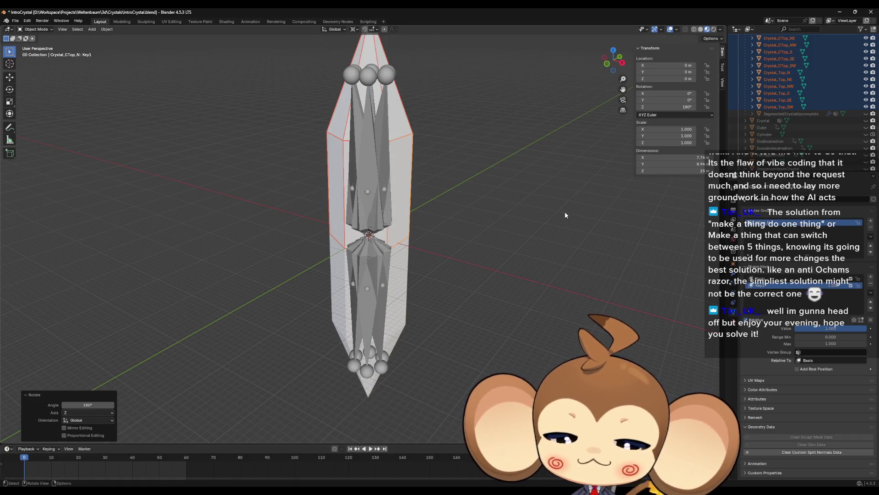
key(ctrl+a)
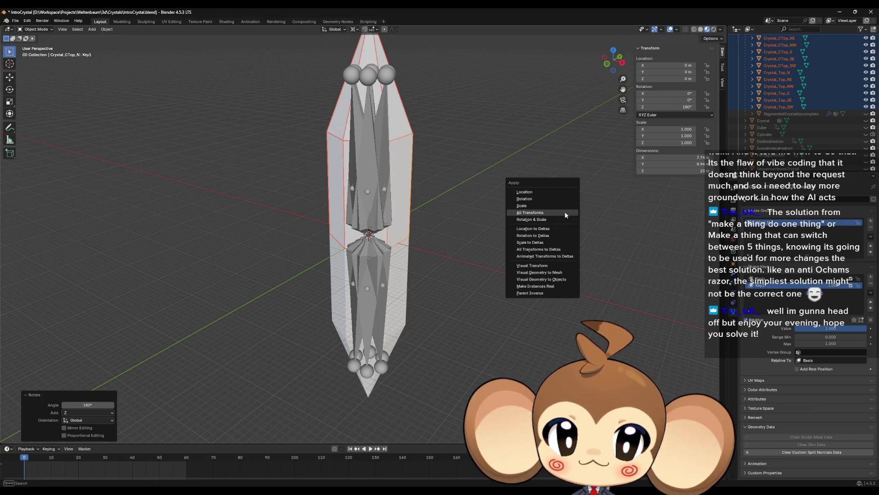
click(565, 211)
Zoom in on the crystal and pick the Crystal_CTop_S piece
mouse_move(565, 211)
mouse_down()
mouse_move(534, 207)
mouse_move(492, 183)
mouse_up()
scroll(808, 119, up, 5)
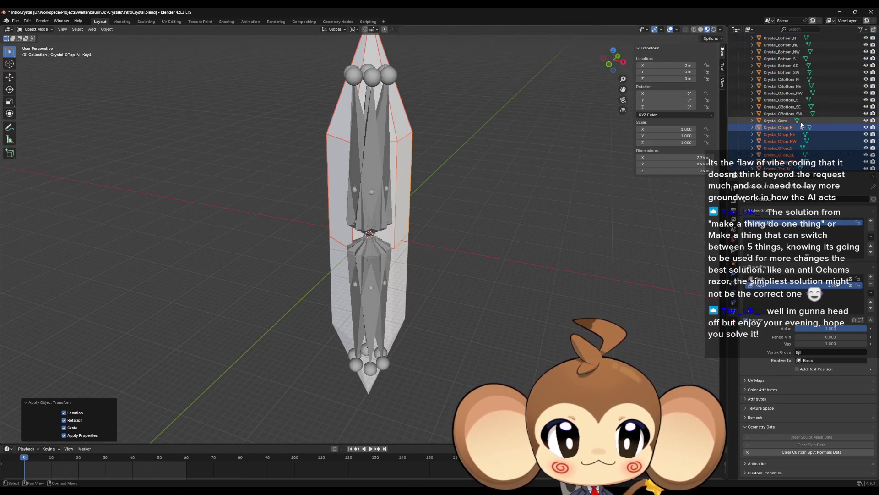
scroll(801, 121, up, 10)
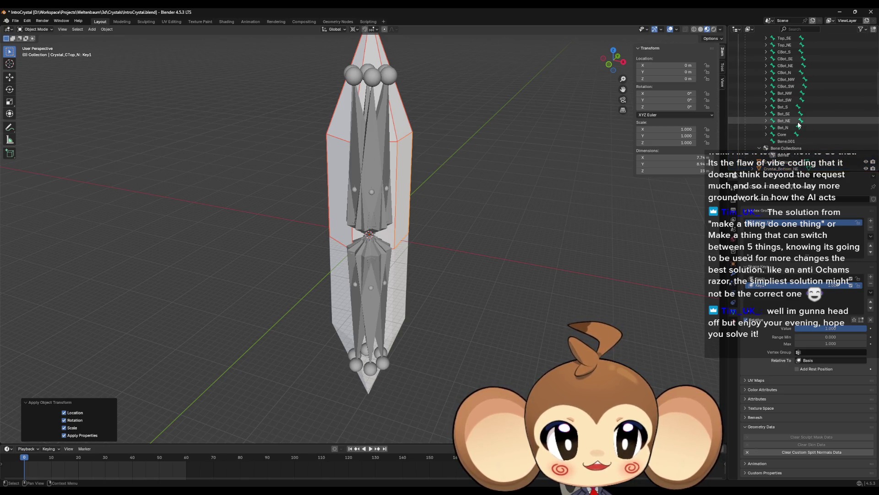
scroll(797, 128, up, 5)
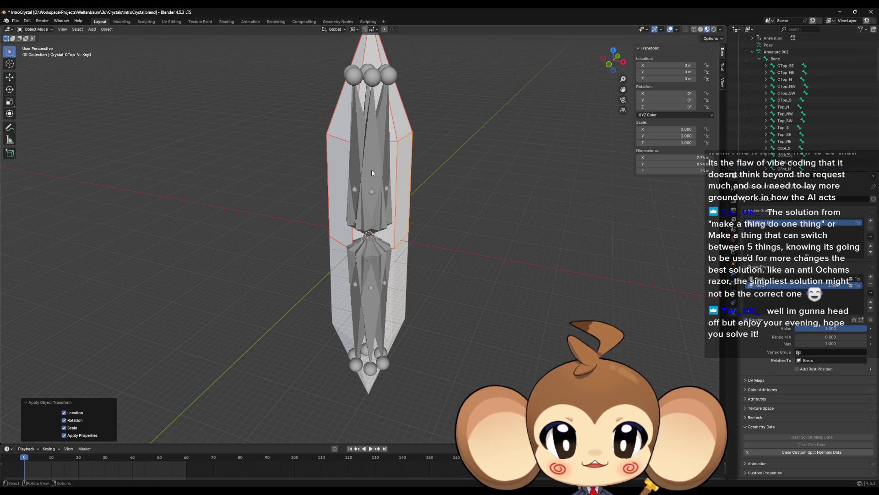
click(337, 227)
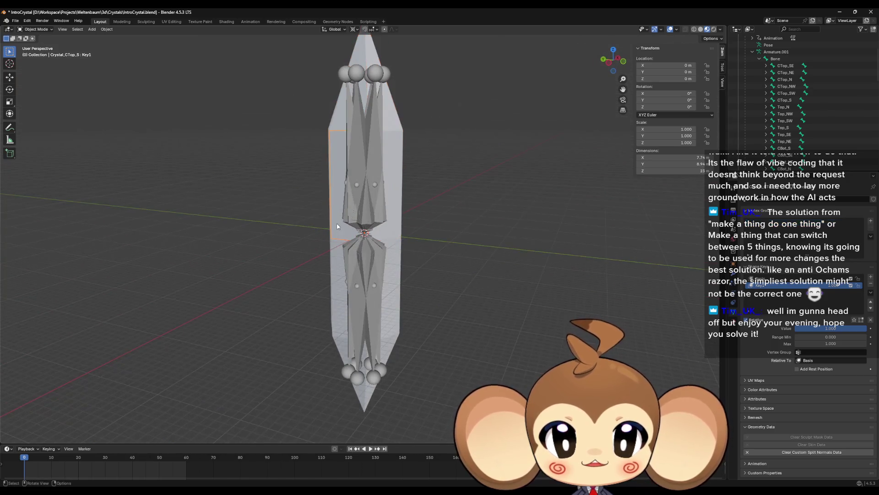
Select Crystal_CTop_N and view the crystal rig closer from the side
mouse_move(337, 226)
mouse_down()
mouse_move(348, 215)
mouse_move(423, 232)
mouse_move(371, 221)
mouse_move(398, 225)
mouse_up()
click(386, 227)
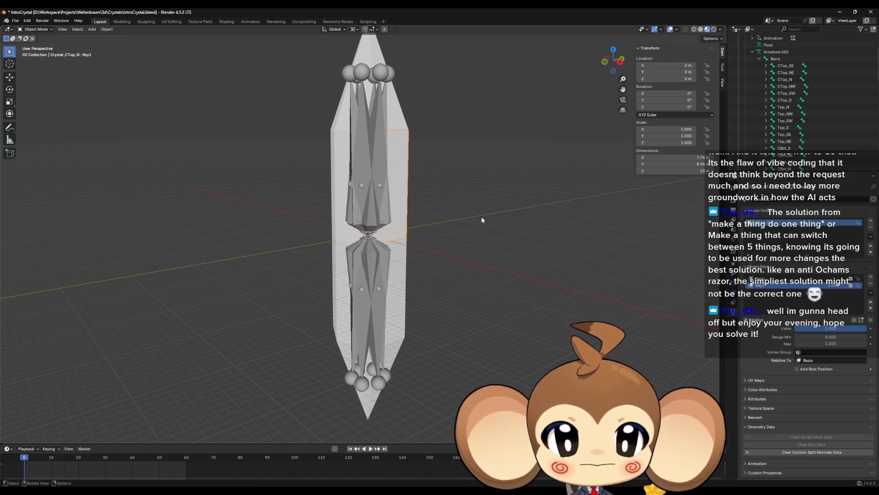
mouse_move(482, 216)
mouse_down()
mouse_move(508, 236)
mouse_move(484, 240)
mouse_move(486, 263)
mouse_move(464, 244)
mouse_move(465, 232)
mouse_up()
scroll(802, 124, down, 5)
scroll(799, 128, down, 6)
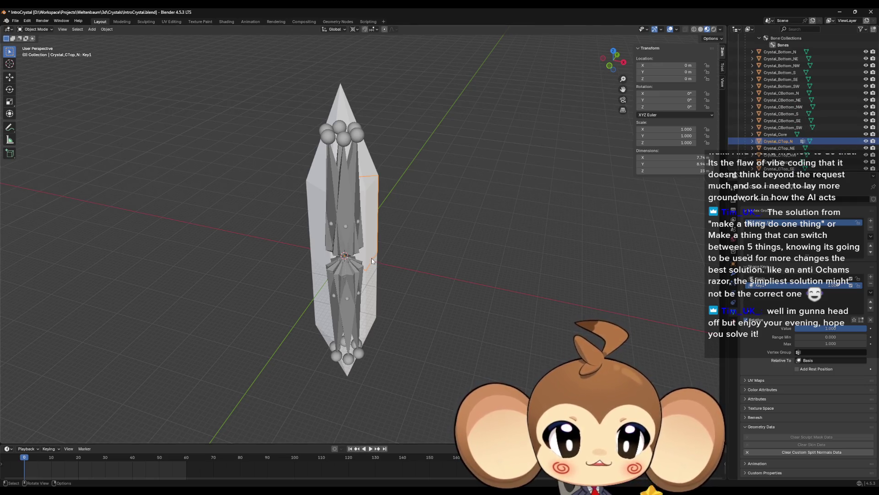
scroll(378, 248, up, 3)
mouse_move(378, 248)
mouse_down()
mouse_move(367, 210)
mouse_move(431, 276)
mouse_up()
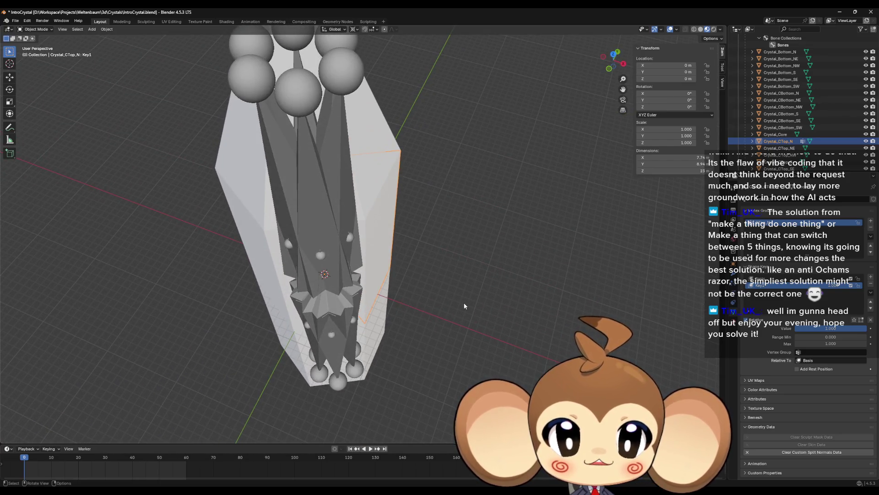
mouse_move(464, 306)
mouse_down()
mouse_move(461, 259)
mouse_move(526, 232)
mouse_up()
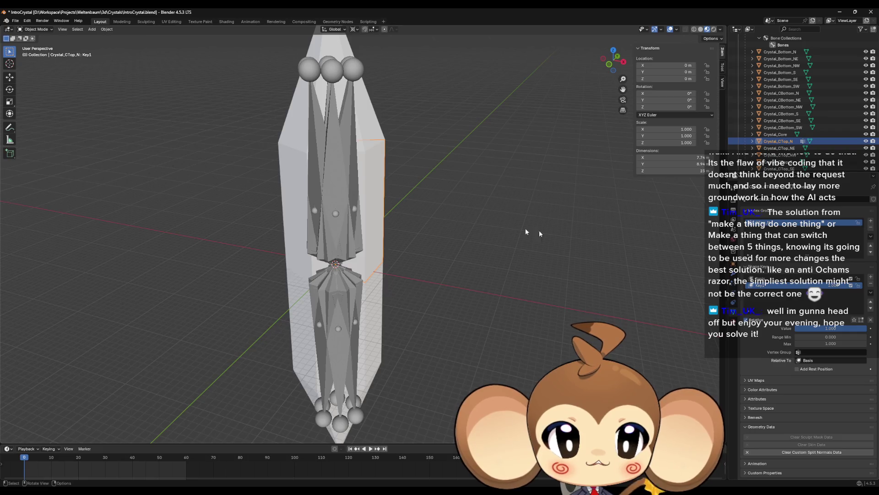
Select the CTop_N bone in Pose Mode, cancel a trial rotation, and return to Object Mode
click(352, 183)
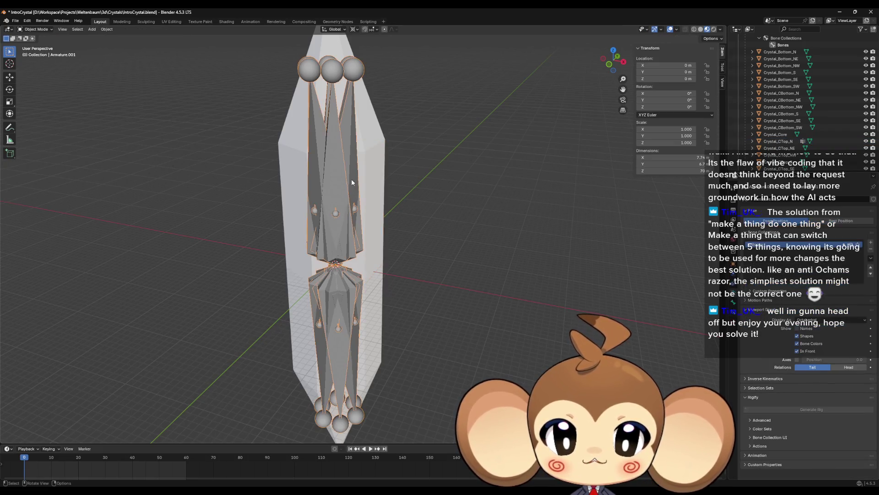
key(ctrl+Tab)
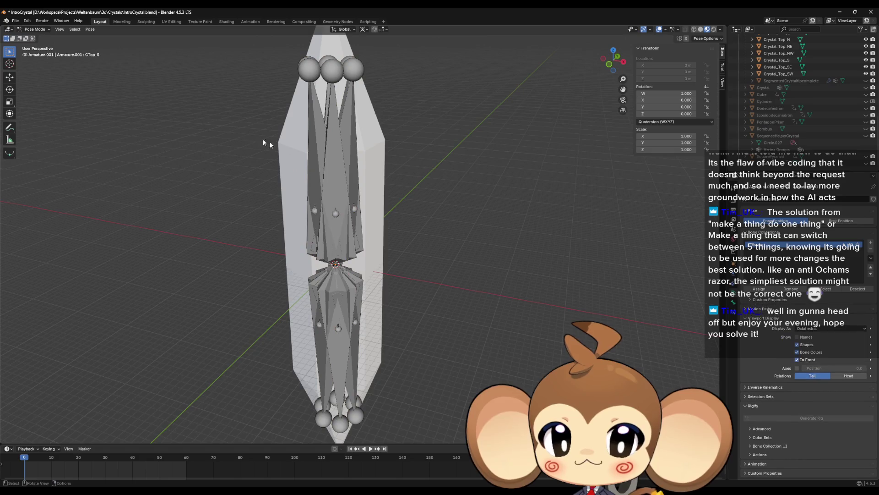
drag(364, 155, 338, 162)
click(338, 162)
drag(344, 206, 412, 215)
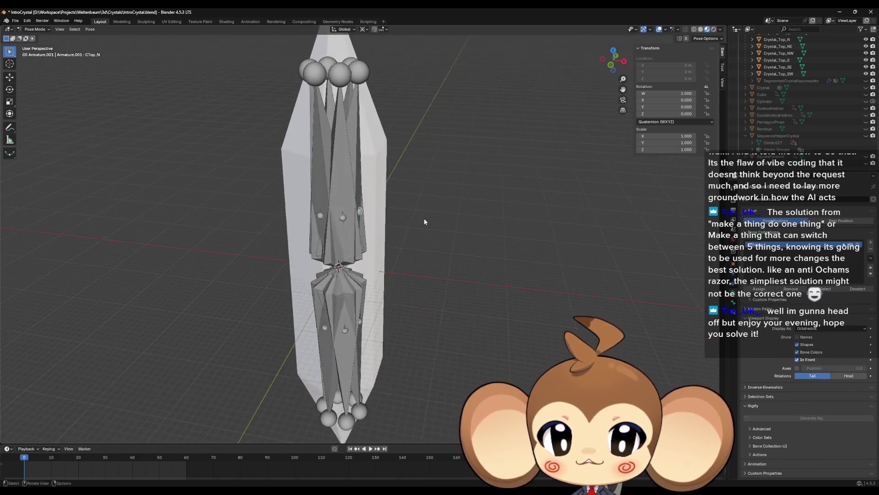
key(r)
key(Escape)
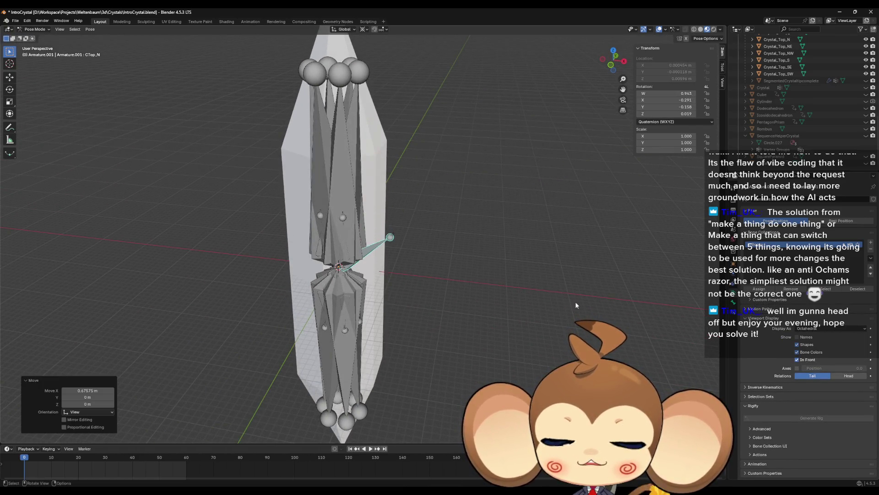
key(Tab)
drag(429, 265, 365, 242)
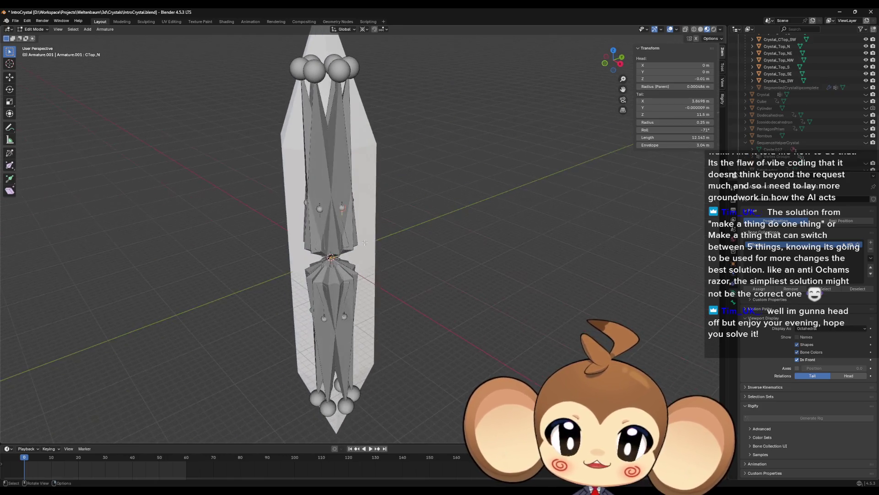
key(Tab)
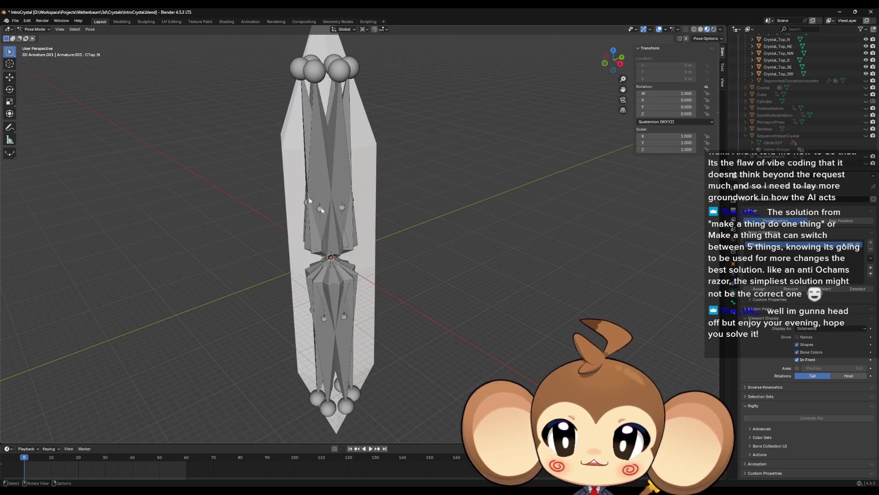
key(ctrl+Tab)
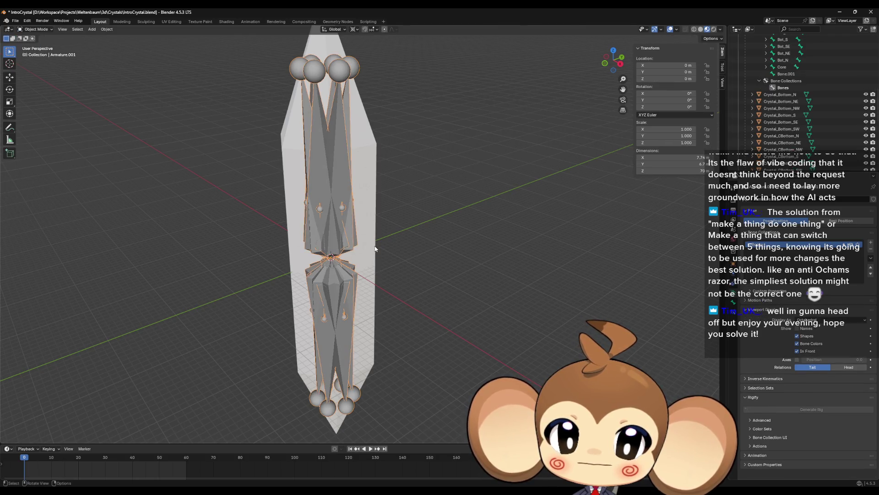
Inspect a side face of Crystal_CTop_N and expand the CTop_N bone in the Outliner
click(381, 248)
key(Tab)
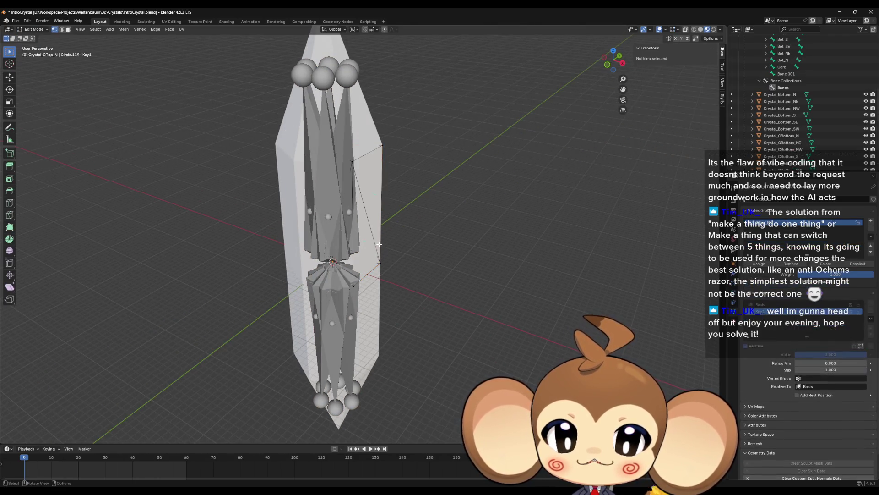
click(380, 245)
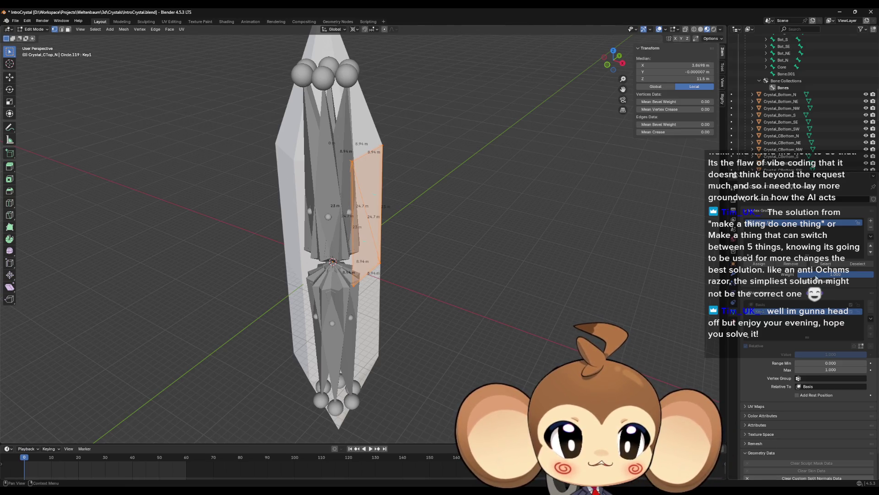
click(545, 255)
key(ctrl+z)
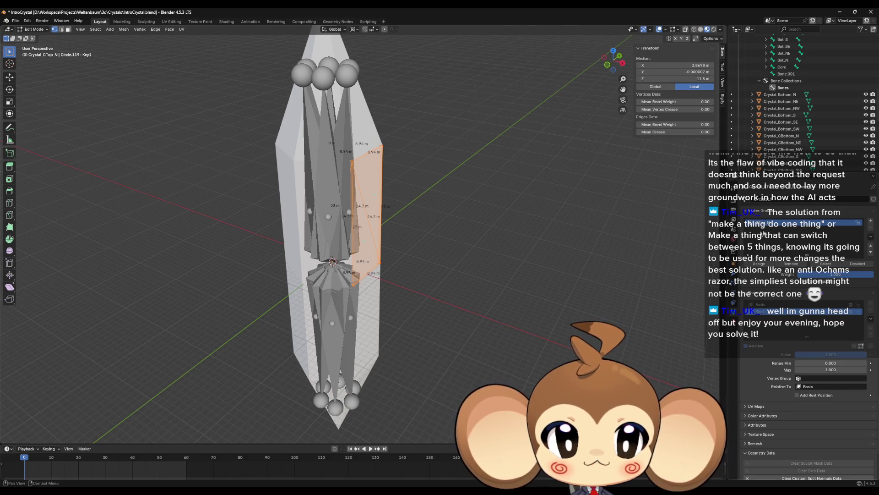
scroll(801, 114, up, 8)
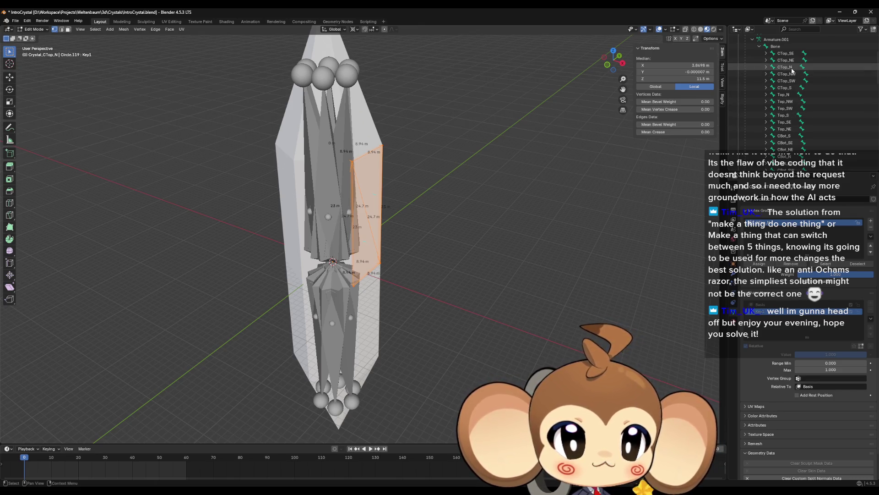
click(766, 67)
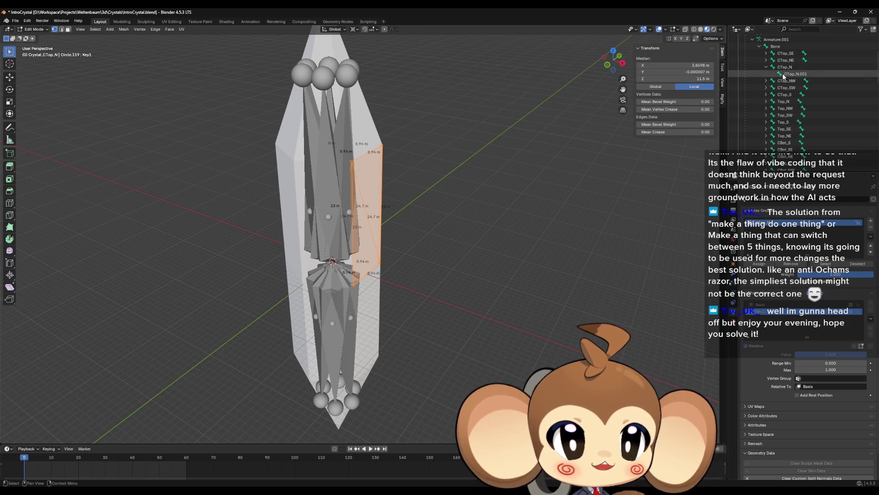
mouse_move(509, 187)
mouse_down()
mouse_move(524, 174)
mouse_move(517, 179)
mouse_up()
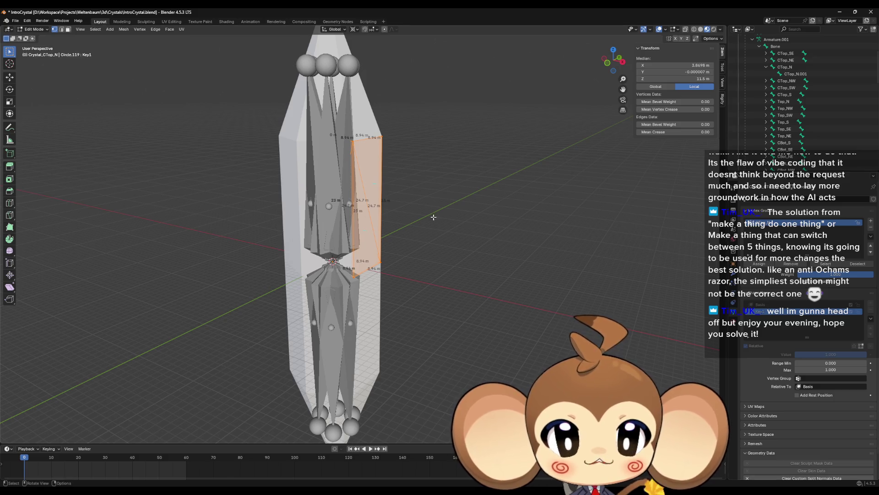
scroll(433, 224, up, 8)
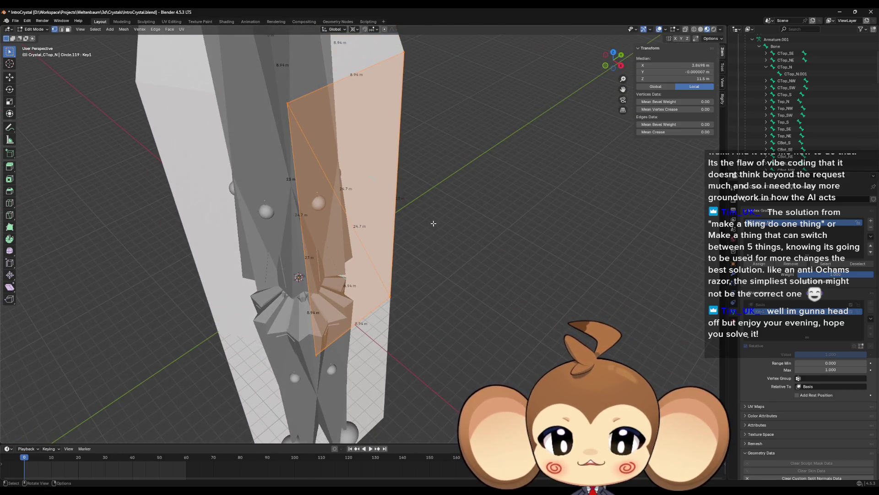
scroll(432, 223, down, 8)
key(Tab)
scroll(359, 229, up, 6)
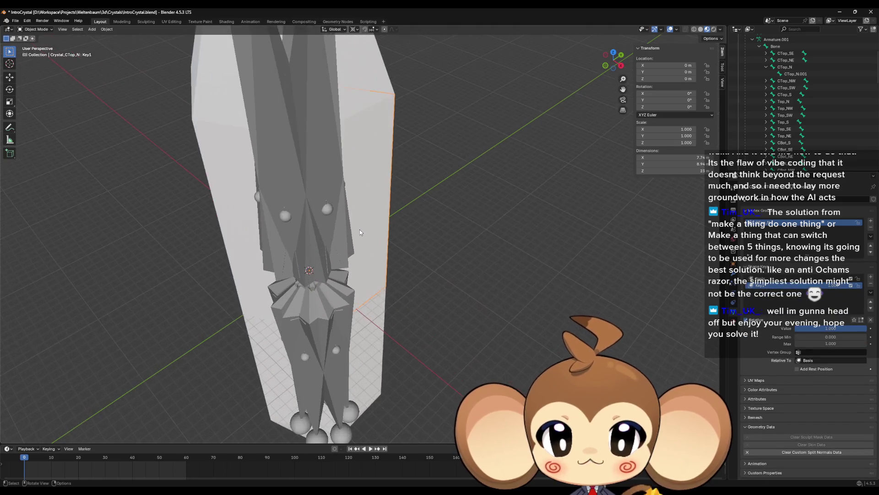
Trial-move all of Armature.001's pose bones, then undo back to the rest pose
click(329, 210)
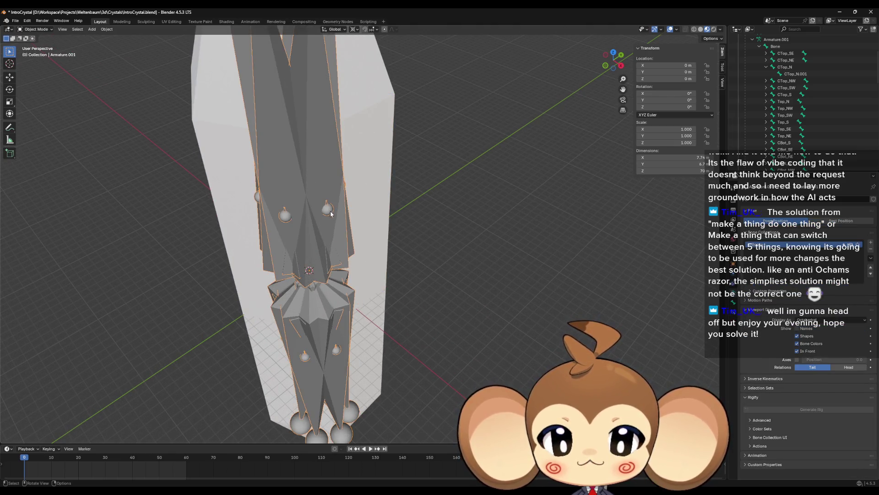
key(ctrl+Tab)
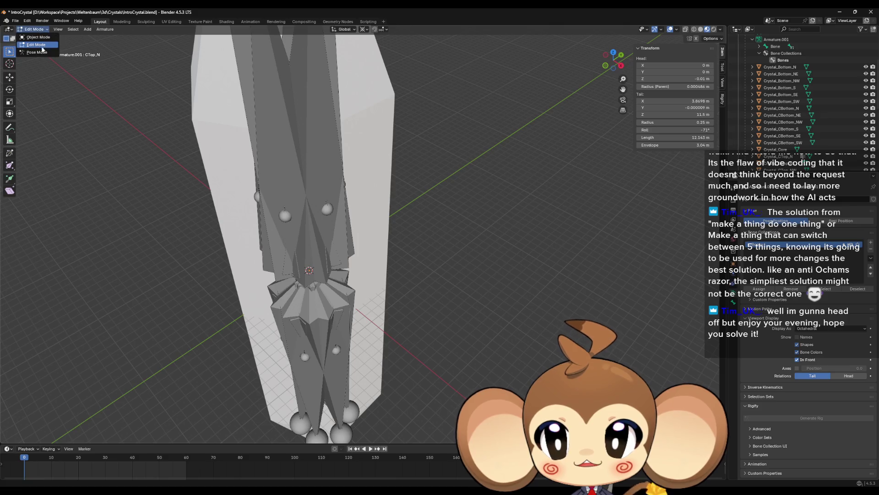
key(a)
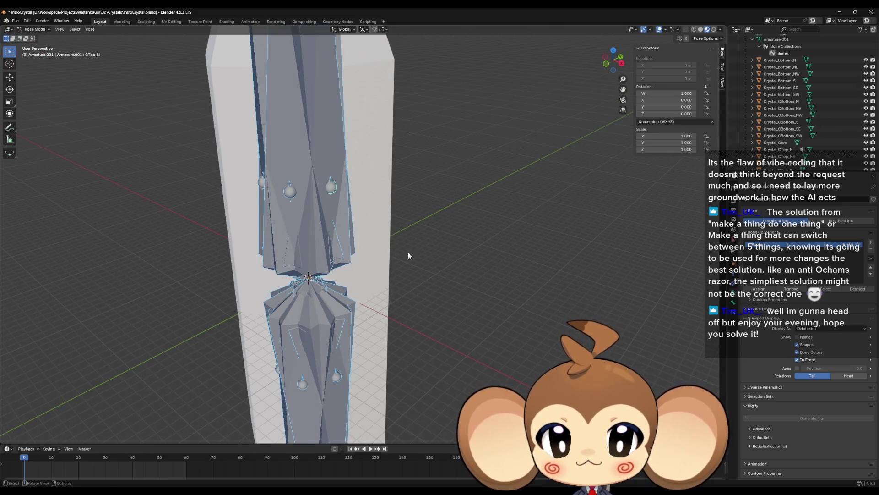
key(g)
click(249, 229)
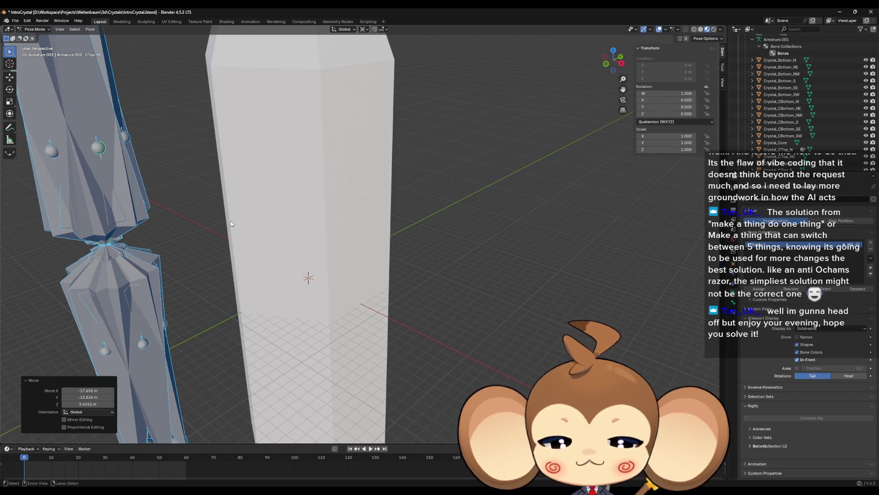
key(ctrl+z)
Deselect all bones, then select Crystal_Bottom_N and switch to Object Mode
scroll(248, 228, down, 4)
key(Tab)
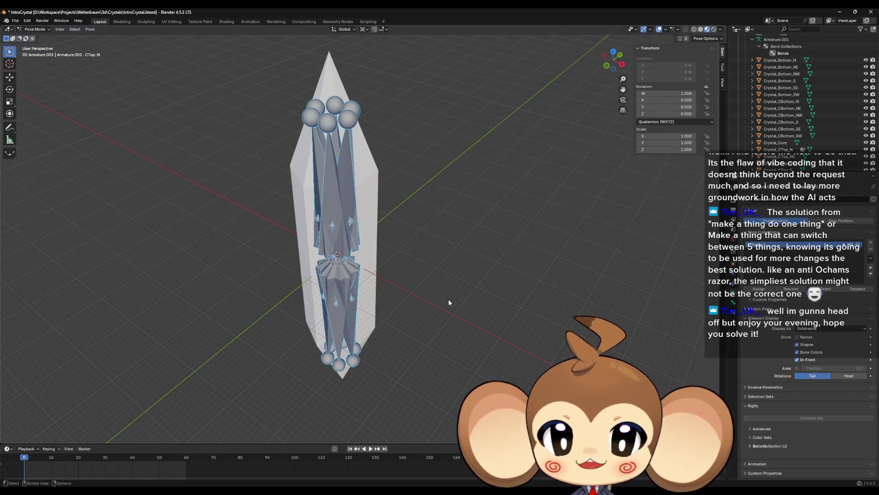
key(alt+a)
key(Tab)
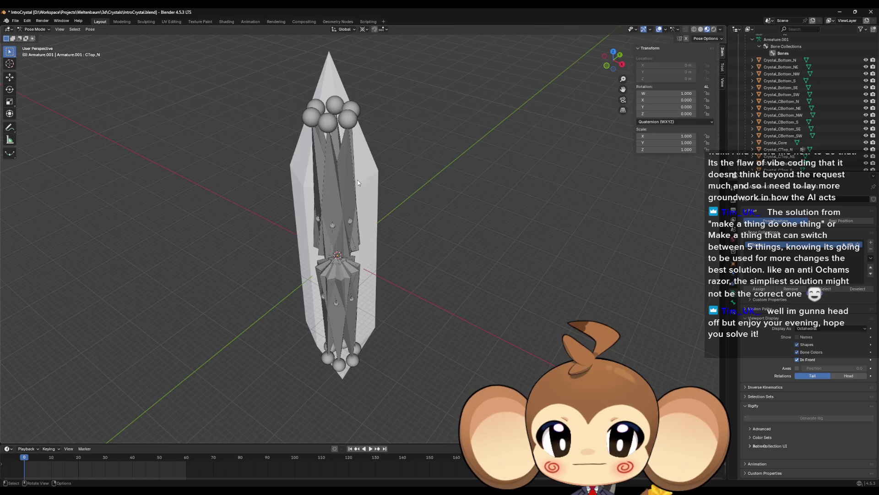
drag(380, 183, 400, 200)
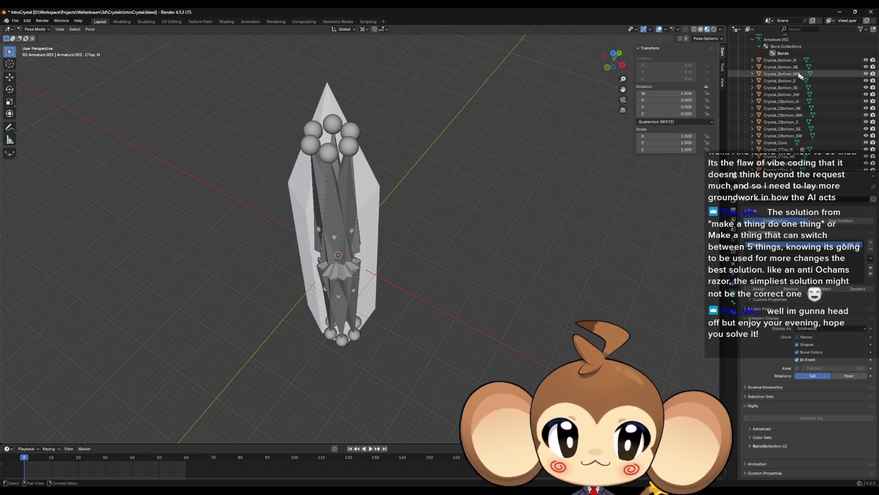
click(781, 60)
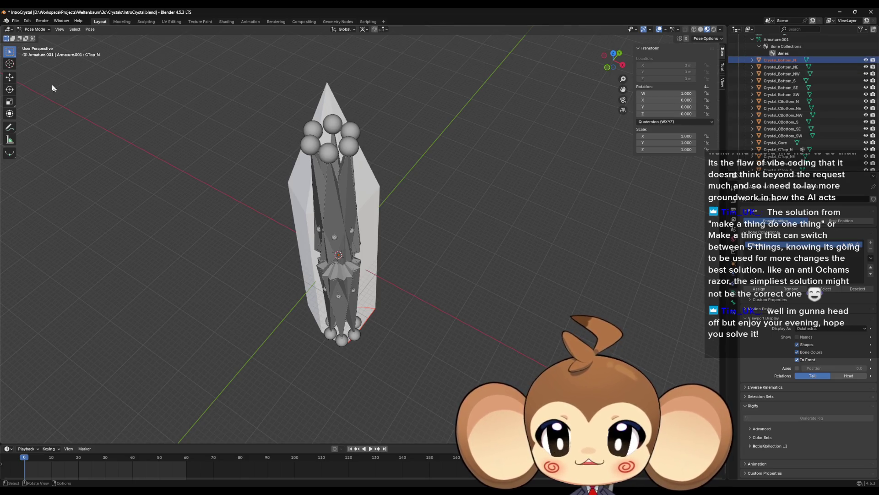
click(34, 29)
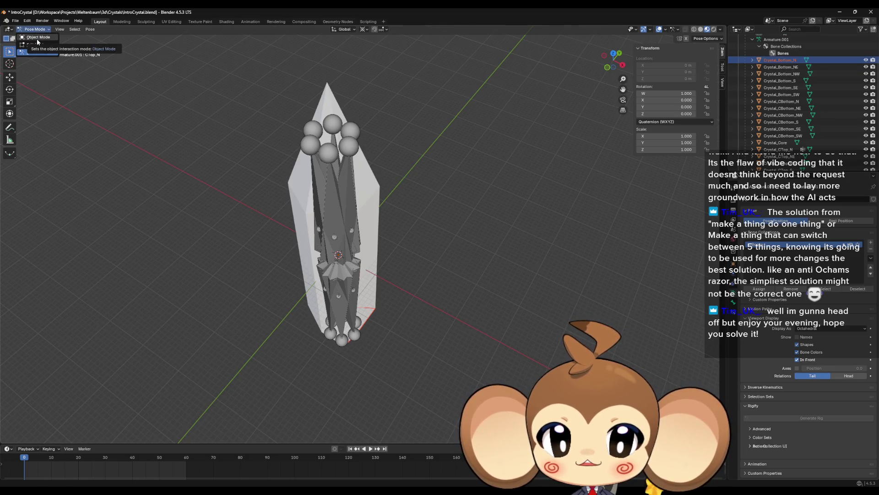
click(37, 39)
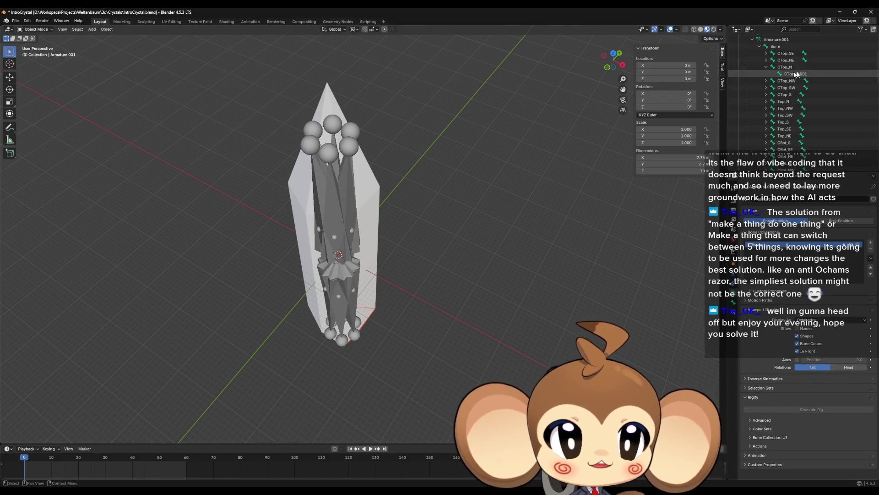
Select Crystal_Bottom_N through Crystal_Top_SW and clear their parent
scroll(835, 104, up, 3)
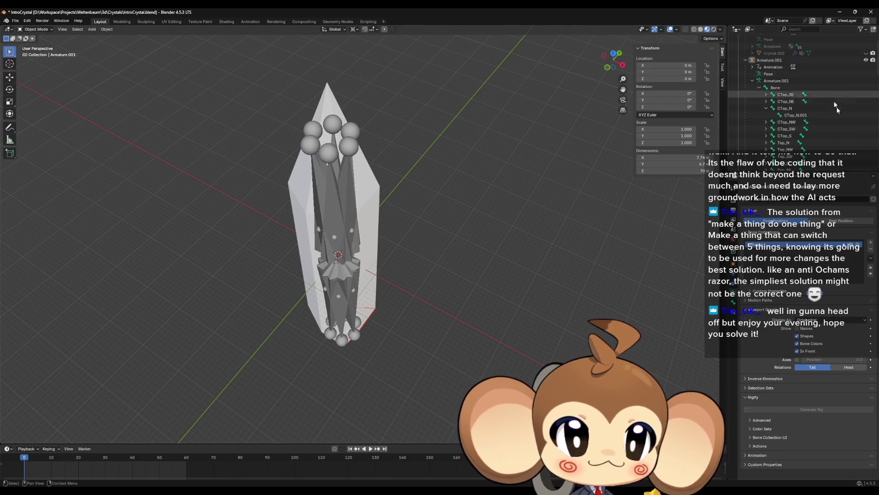
click(768, 109)
scroll(771, 110, down, 6)
click(780, 94)
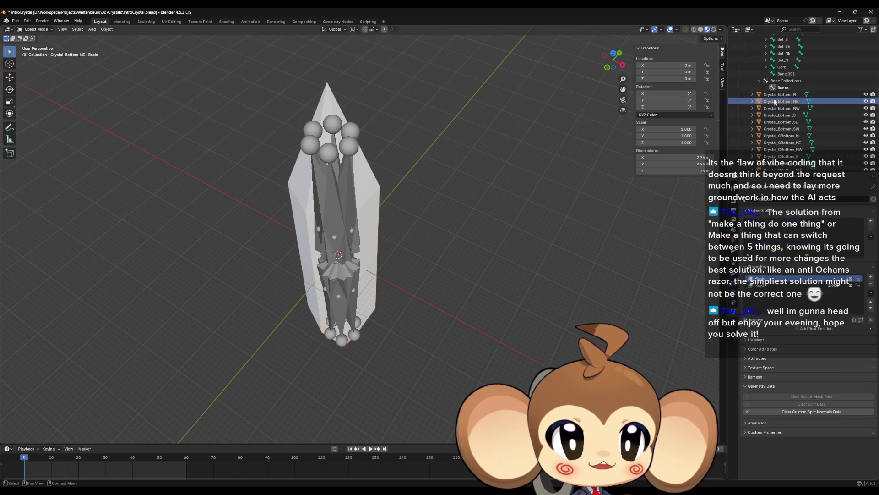
scroll(802, 125, down, 5)
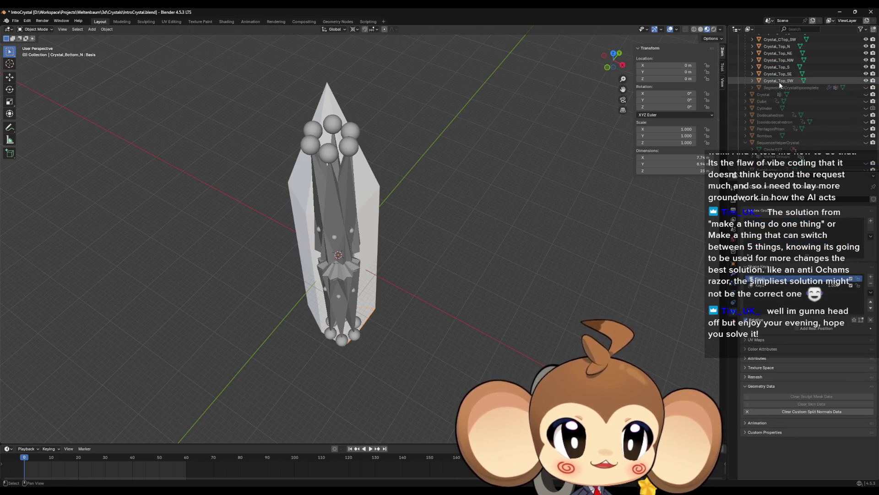
shift+click(779, 80)
key(alt)
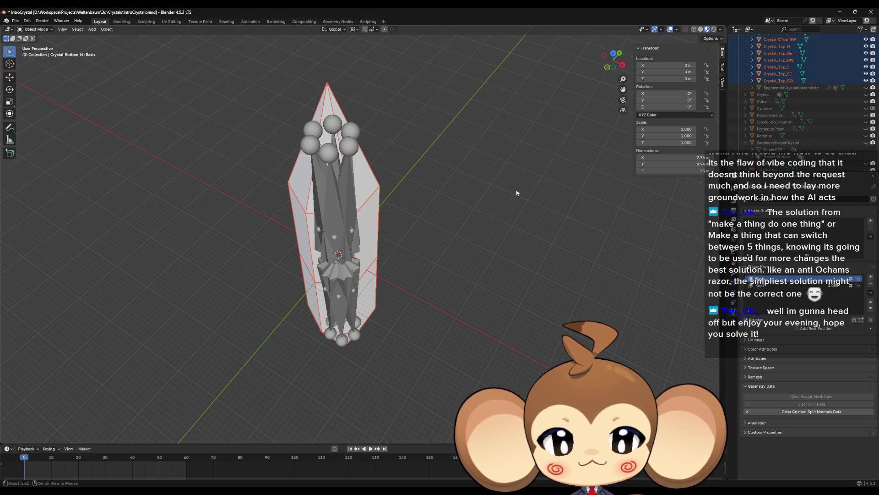
key(alt+p)
click(517, 193)
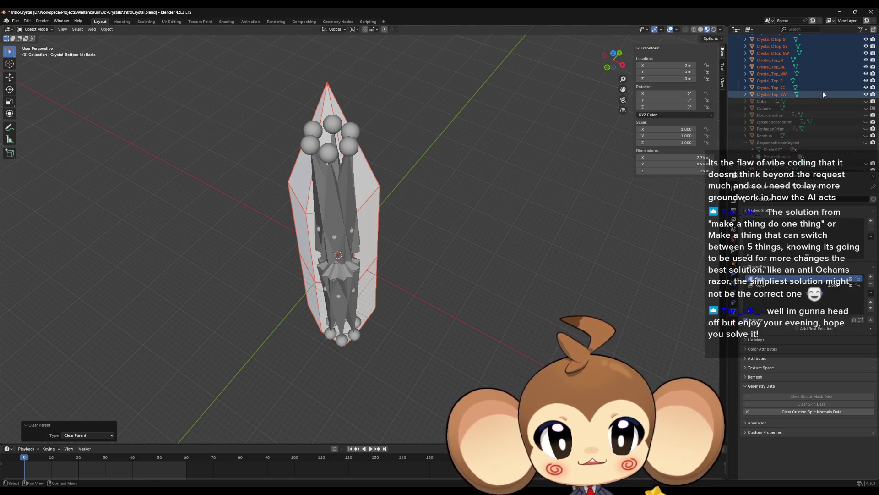
Parent the pieces to Armature.001 With Empty Groups, then select the CTop_N segment
scroll(823, 93, up, 8)
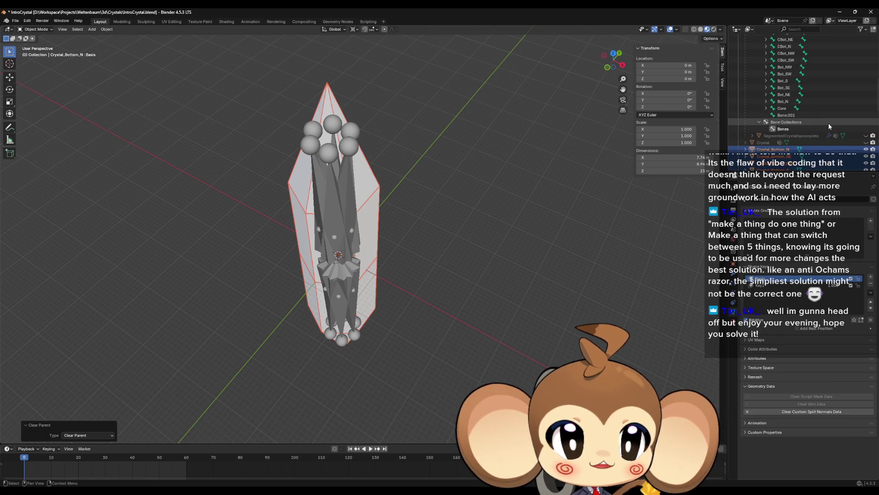
scroll(828, 123, up, 10)
click(772, 81)
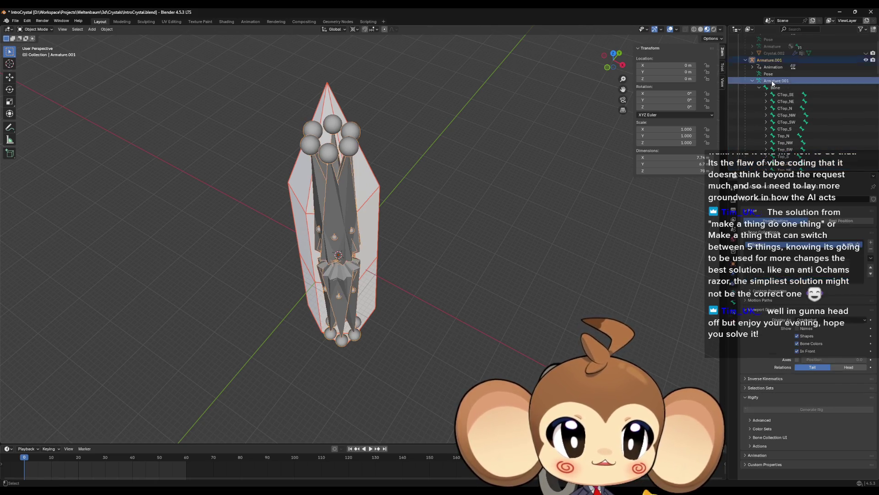
key(ctrl+p)
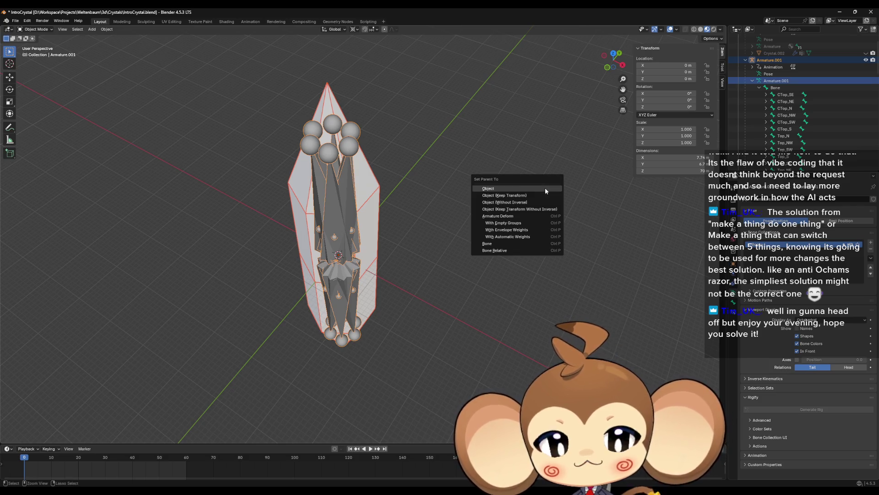
click(508, 223)
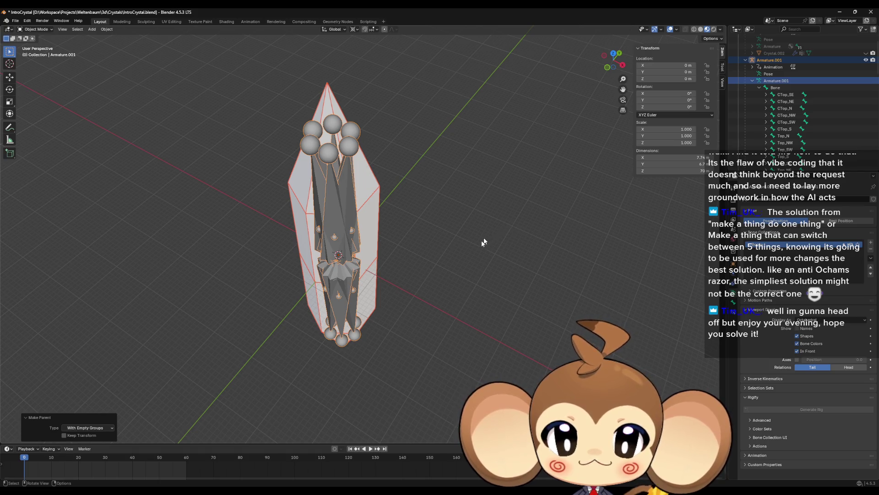
key(Tab)
key(Tab)
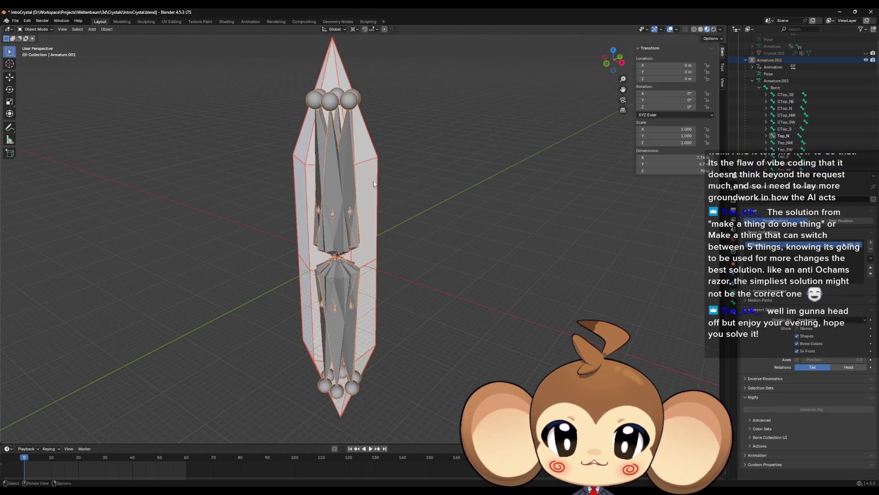
click(361, 194)
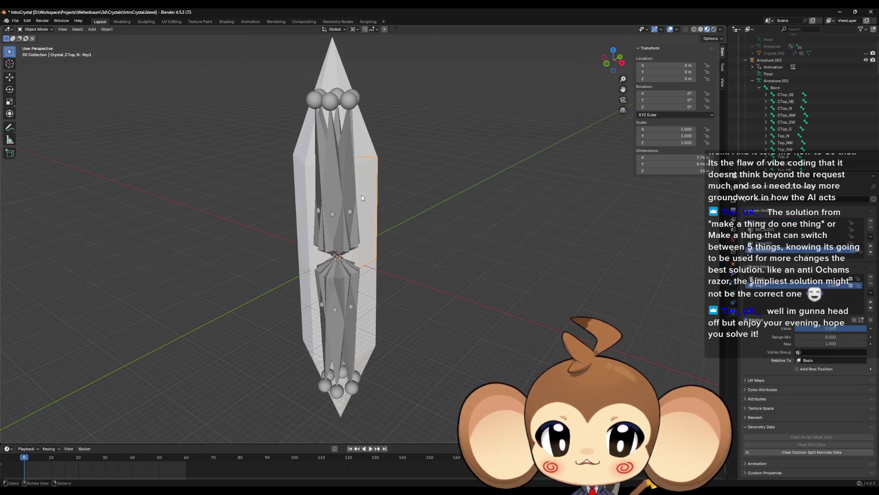
key(KP_Decimal)
key(Tab)
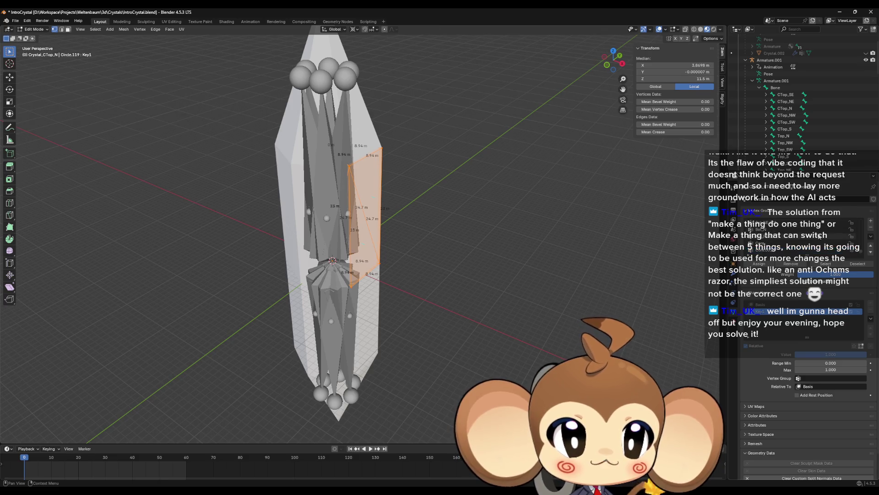
scroll(778, 238, up, 3)
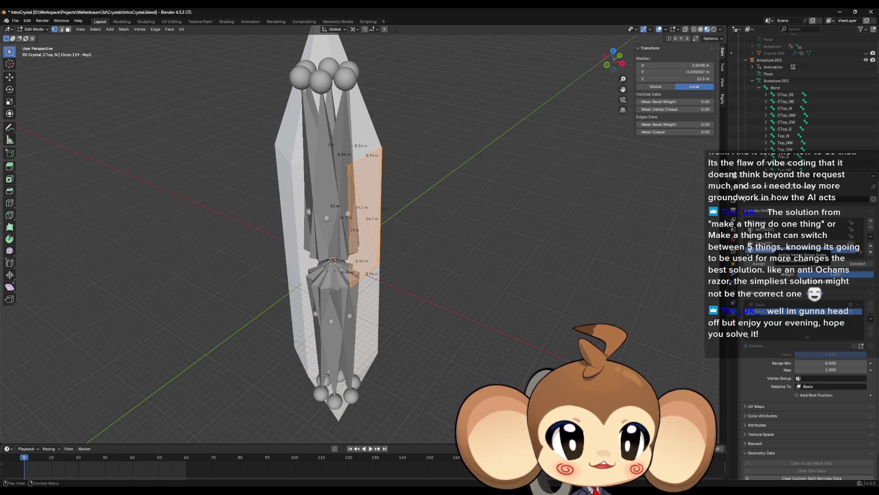
scroll(790, 242, up, 2)
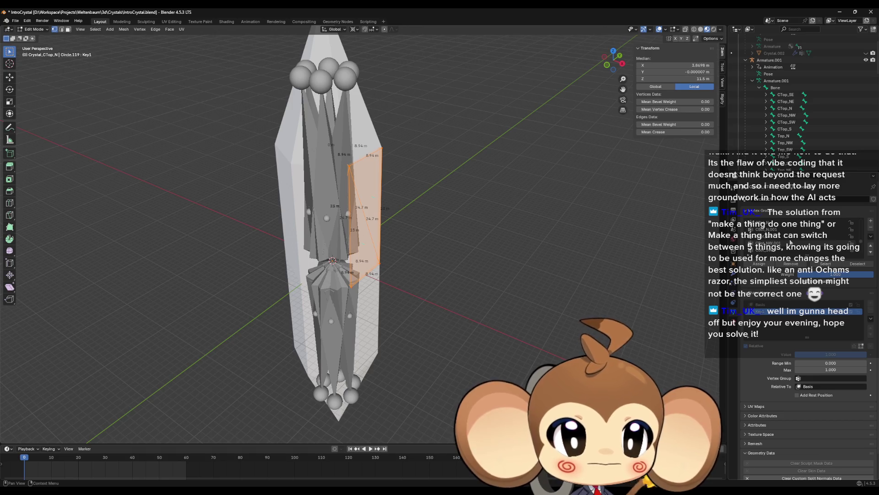
scroll(790, 242, up, 3)
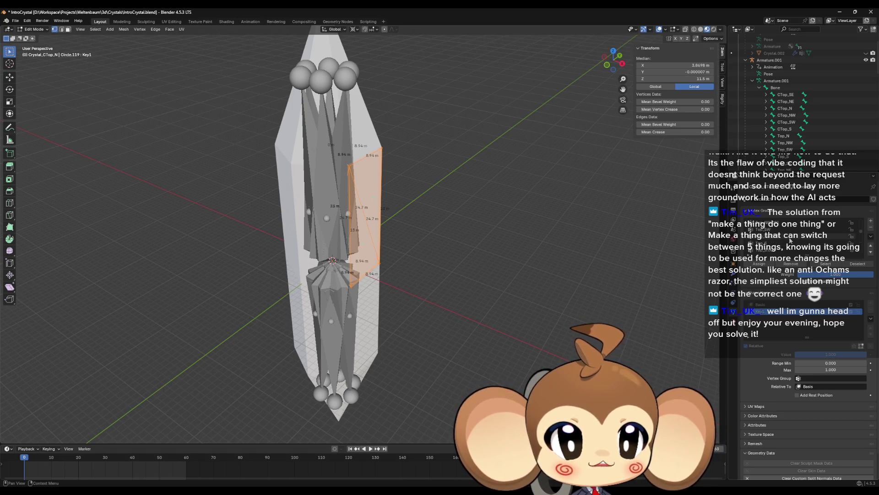
scroll(790, 240, up, 2)
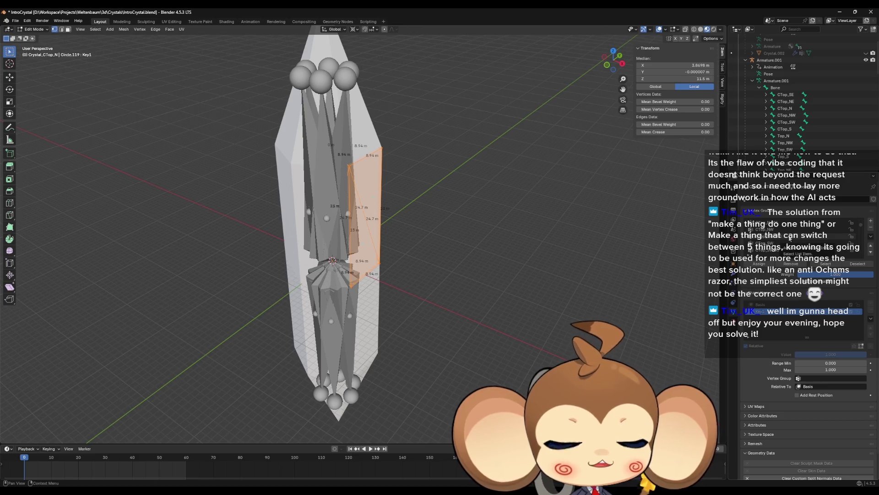
scroll(785, 237, up, 2)
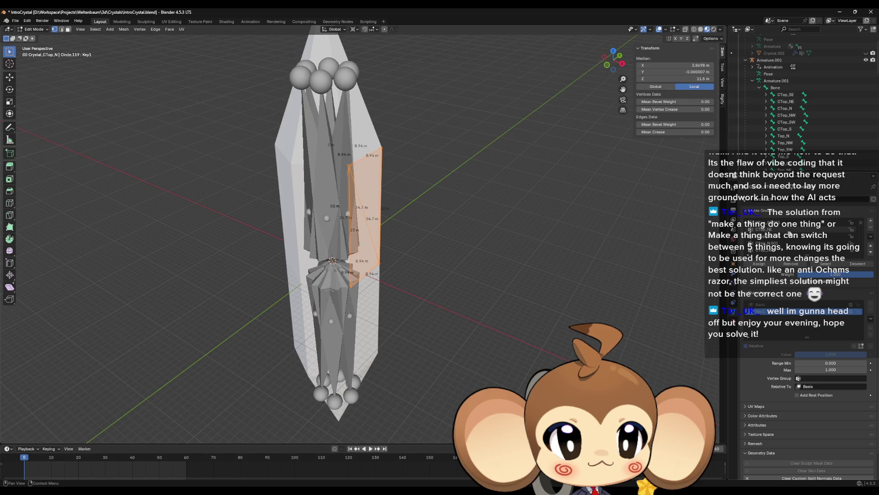
scroll(793, 235, down, 2)
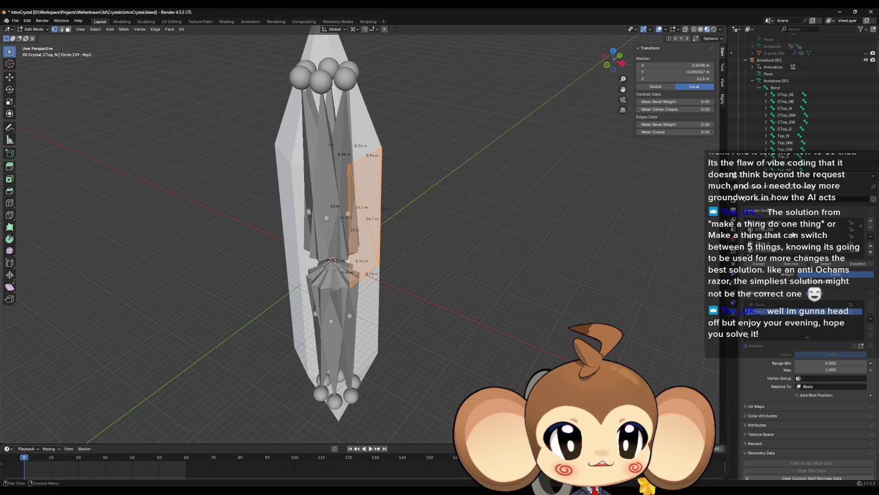
scroll(793, 234, down, 3)
scroll(781, 241, up, 1)
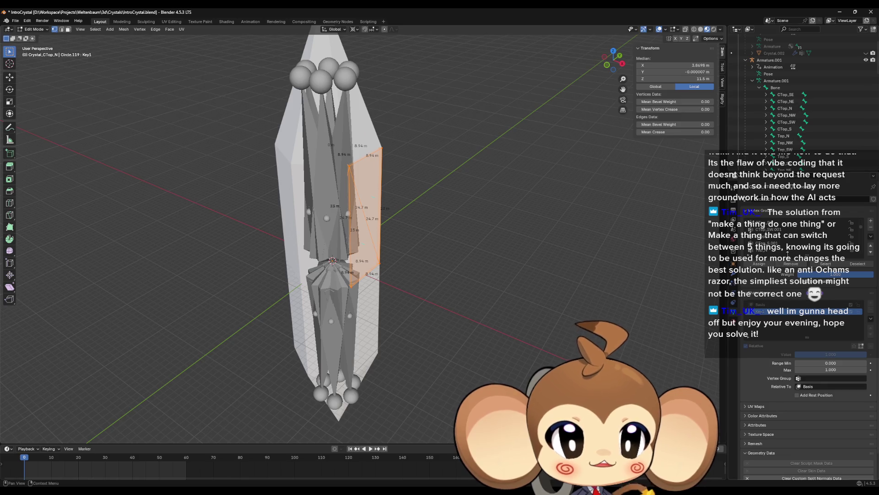
scroll(788, 255, up, 1)
scroll(789, 255, up, 3)
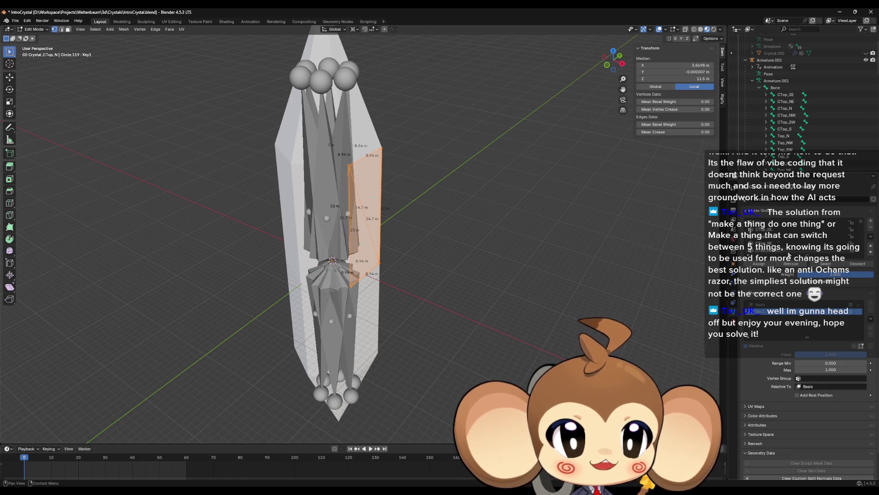
click(771, 223)
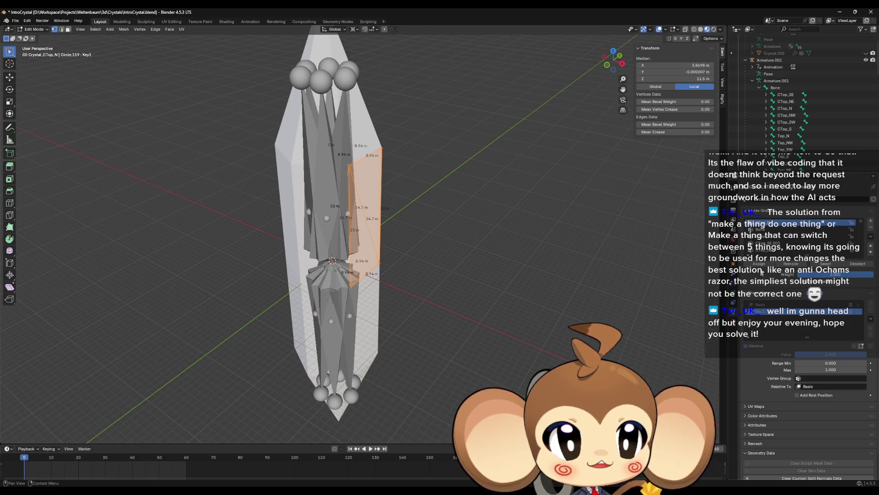
key(Tab)
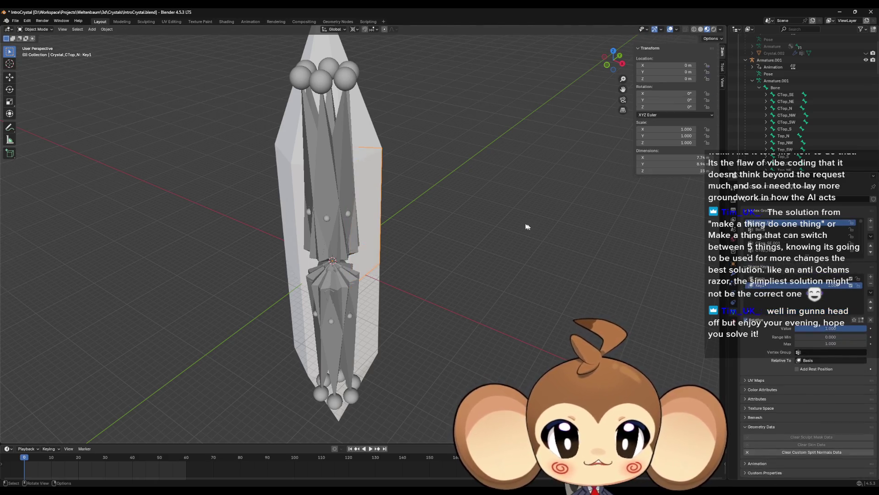
click(334, 156)
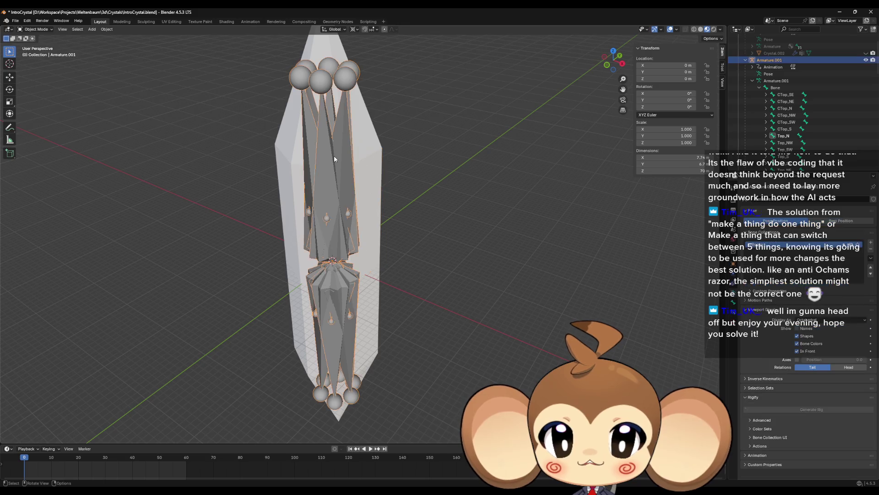
Test-rotate the CTop_N bone in Pose Mode, then undo it back to its upright rest
click(36, 28)
click(36, 54)
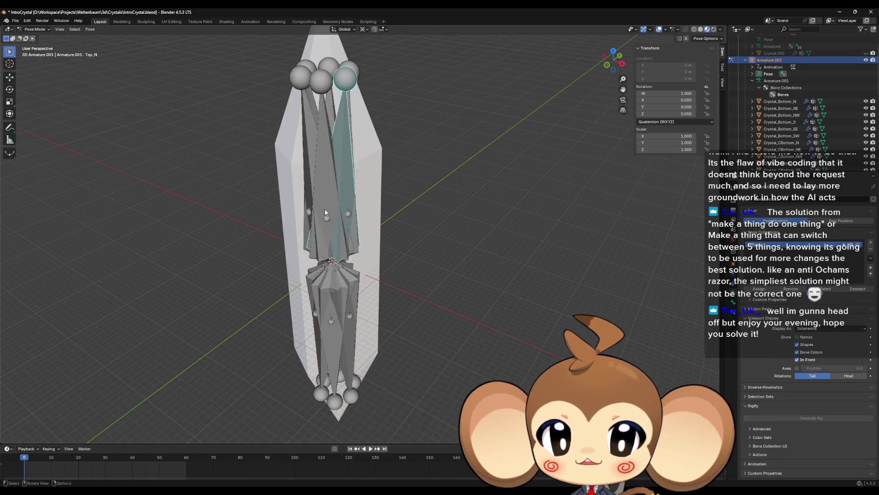
click(346, 218)
key(r)
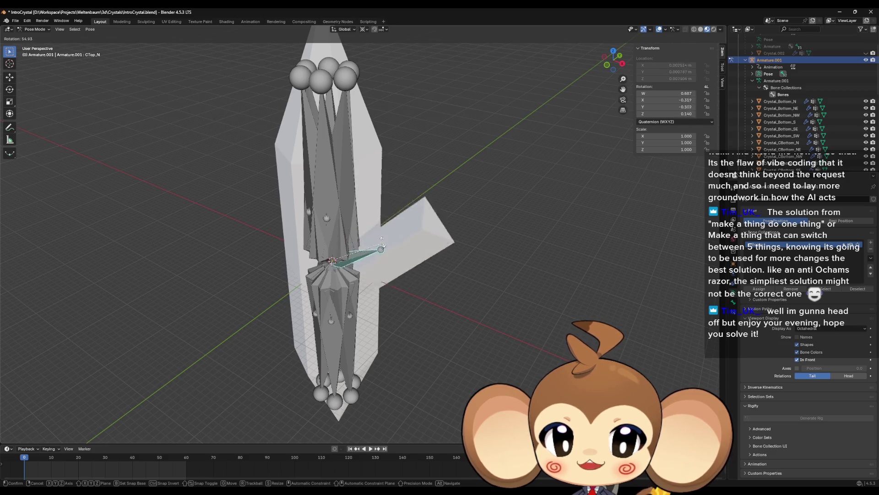
click(381, 239)
key(ctrl+z)
Return the armature to Object Mode and open the Crystal_CTop_NW segment for mesh editing
key(Tab)
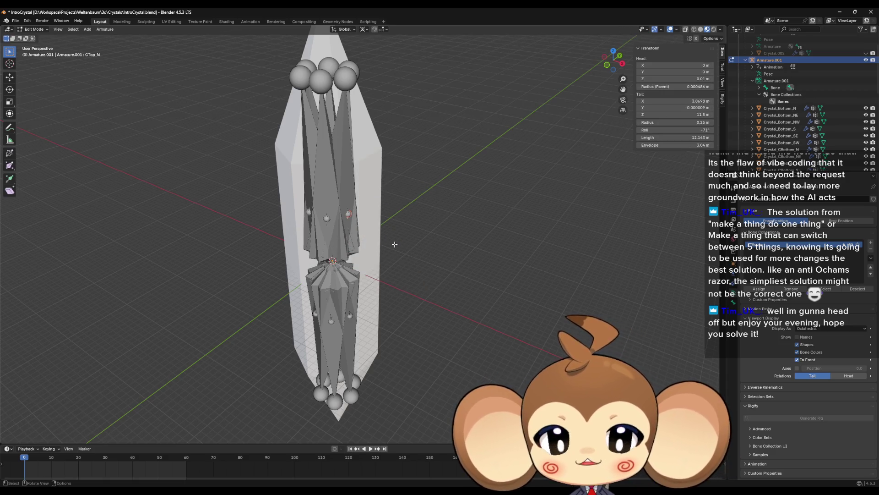
drag(392, 243, 368, 237)
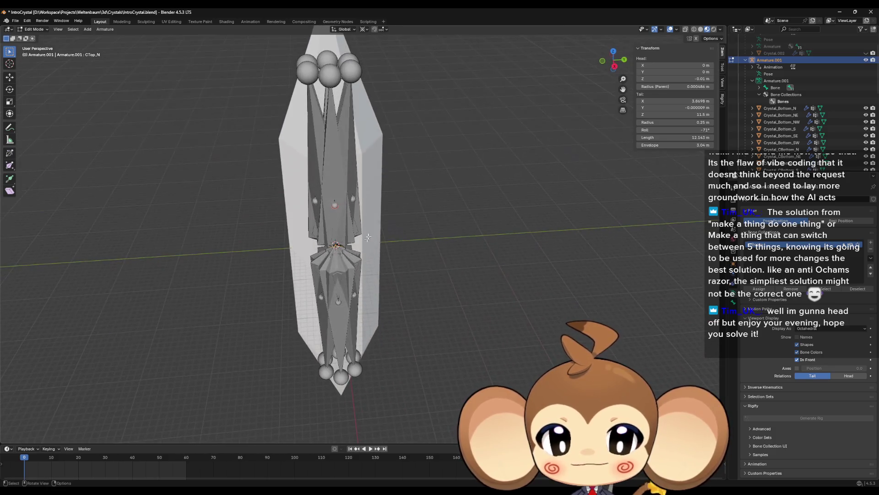
key(Tab)
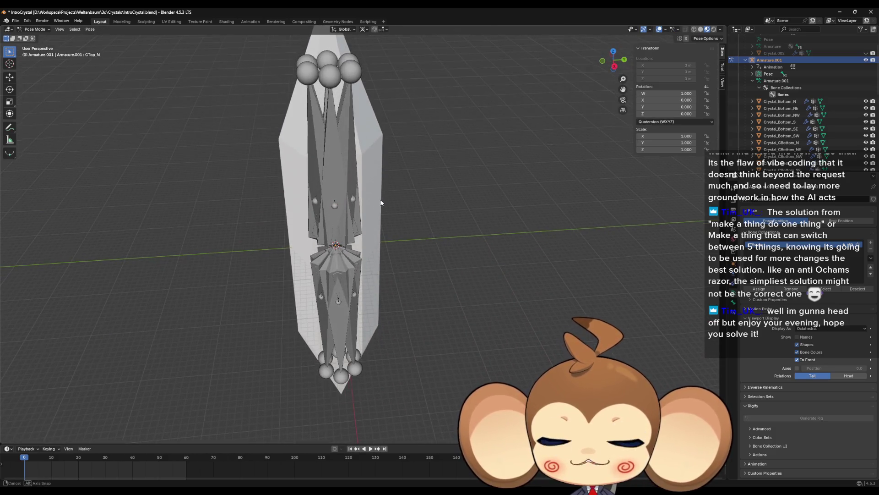
click(34, 29)
click(36, 34)
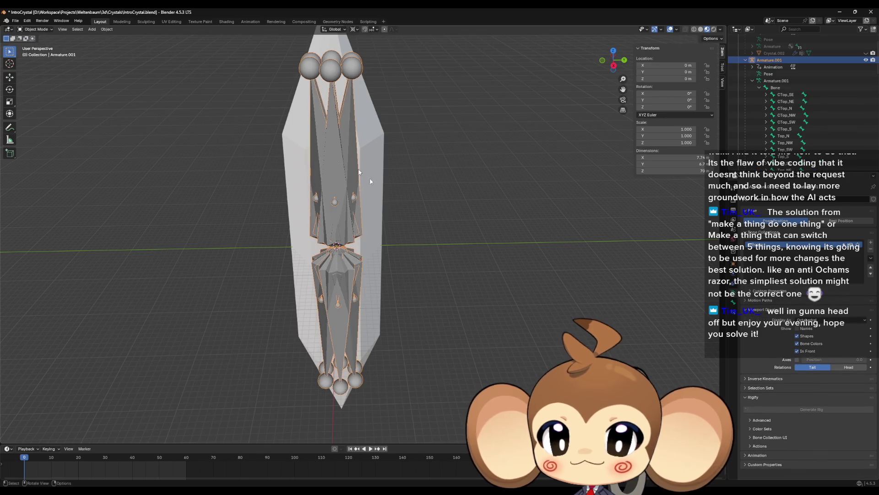
click(378, 201)
key(Tab)
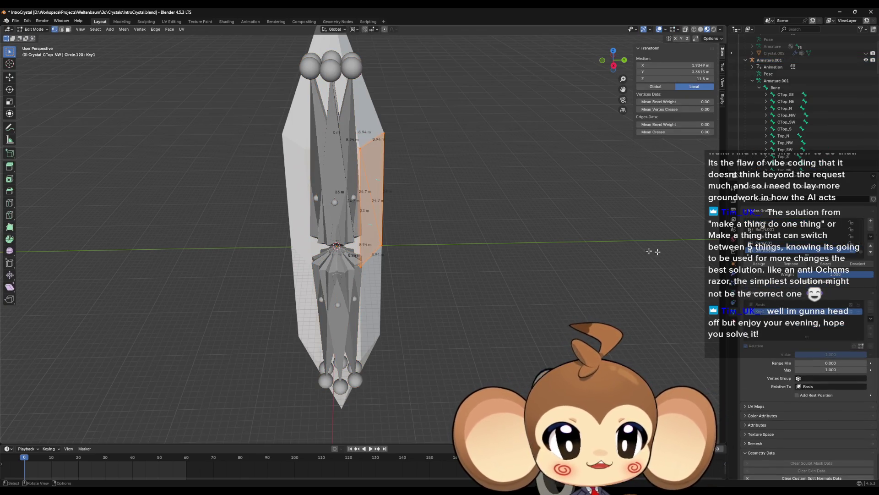
Assign the Crystal_CTop_NW face to the CTop_NW.001 vertex group at weight 1.000
drag(434, 209, 428, 188)
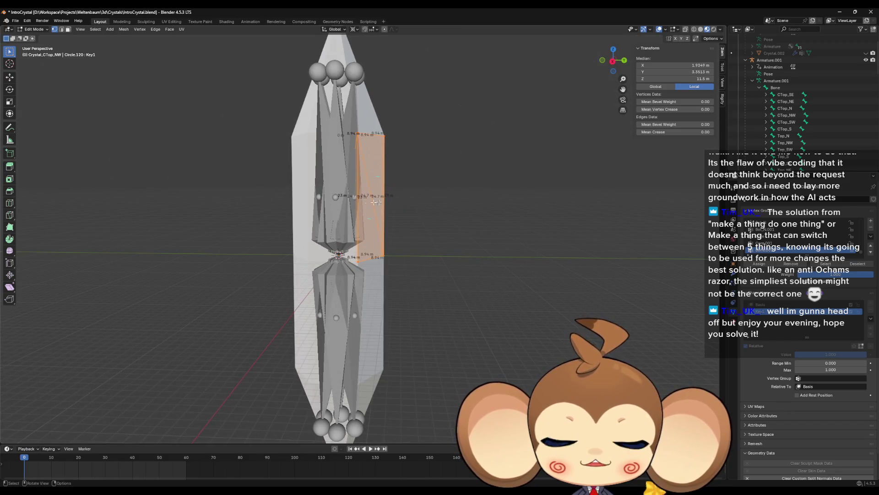
drag(367, 201, 382, 224)
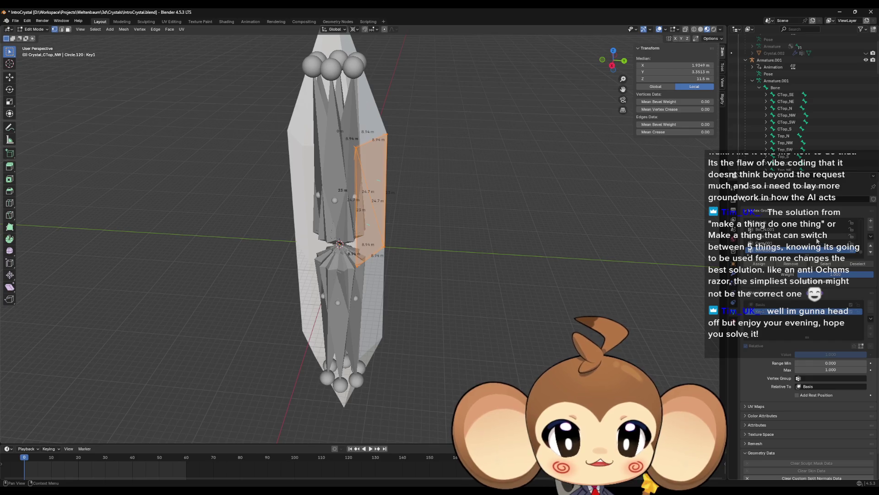
scroll(831, 242, down, 2)
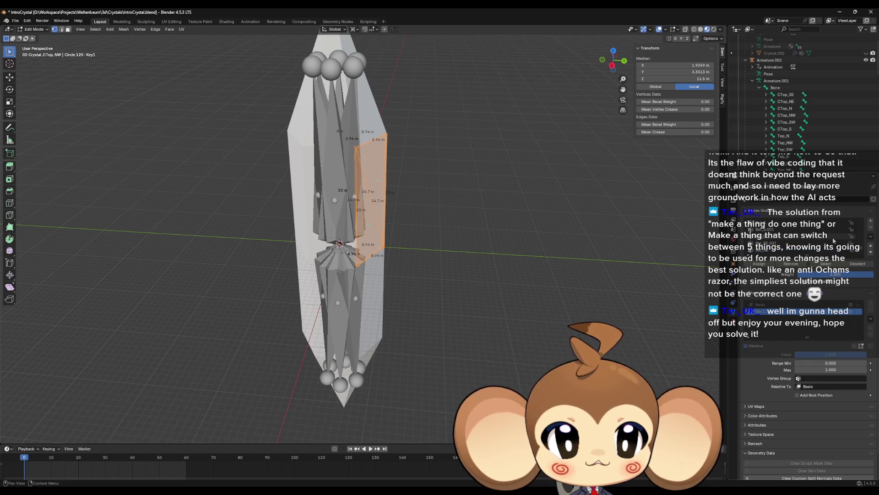
scroll(834, 240, down, 1)
scroll(863, 245, up, 3)
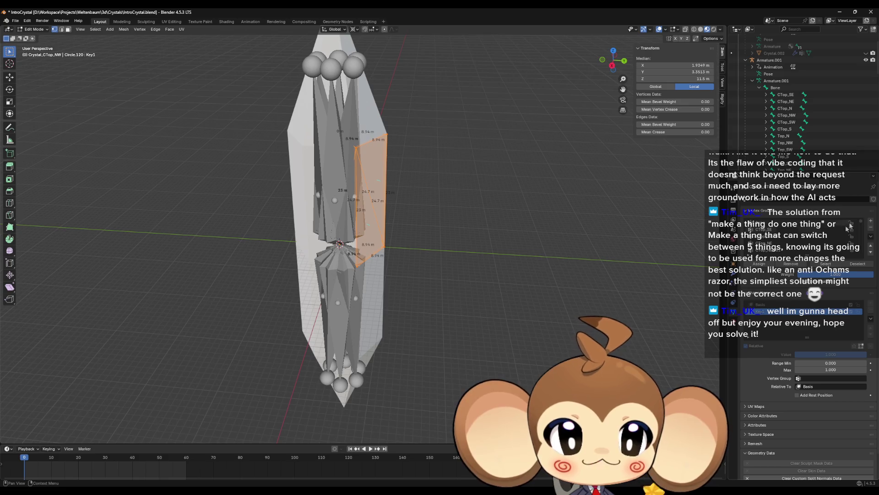
scroll(806, 239, down, 2)
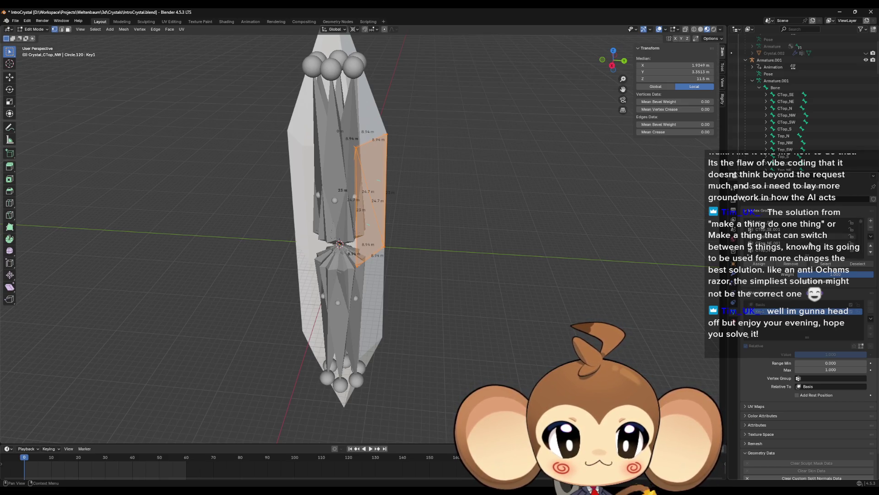
click(784, 236)
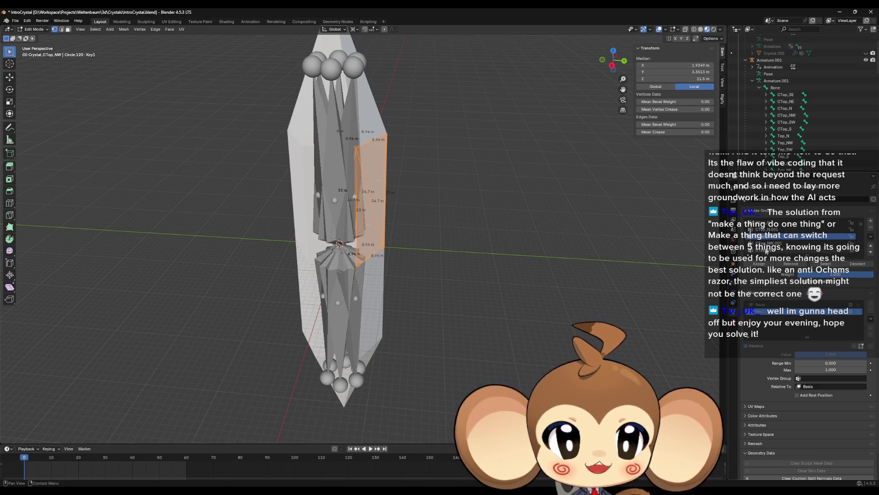
click(779, 243)
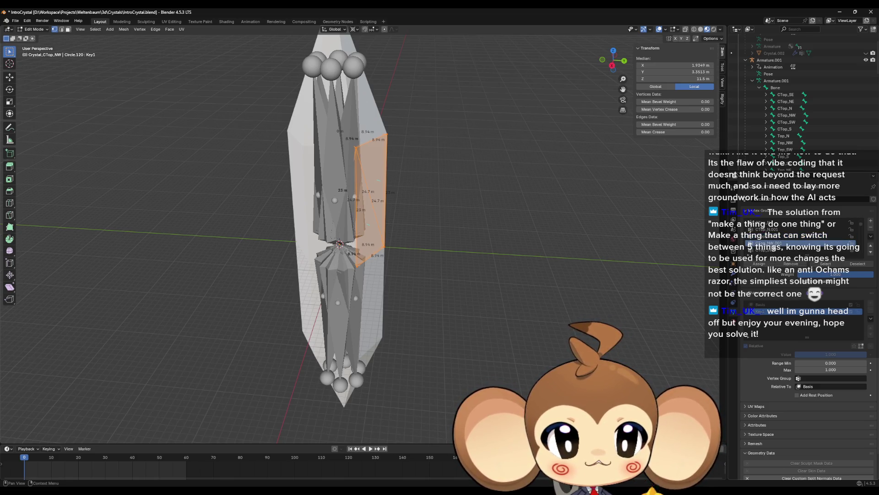
click(758, 264)
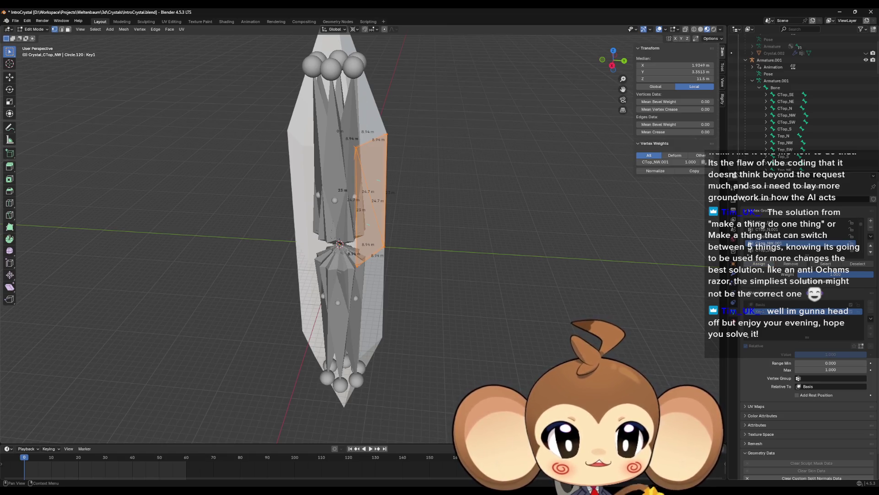
Leave Edit Mode and select the Crystal_CTop_N segment
key(Tab)
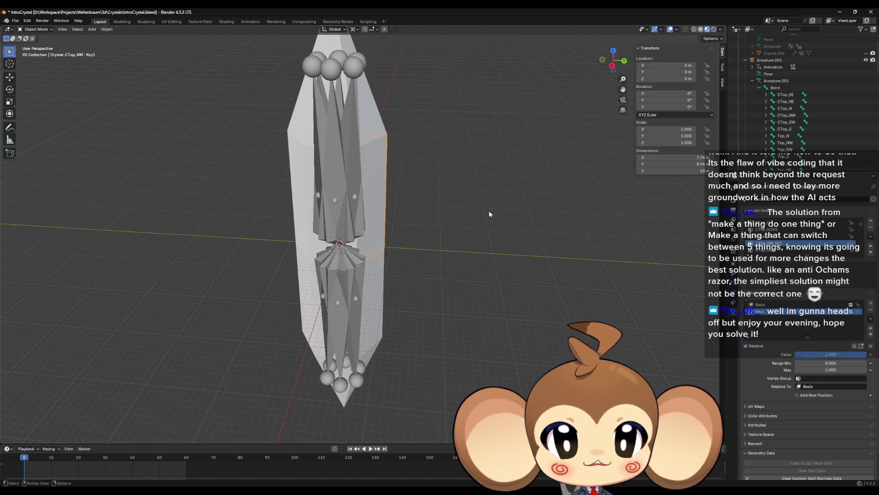
click(311, 242)
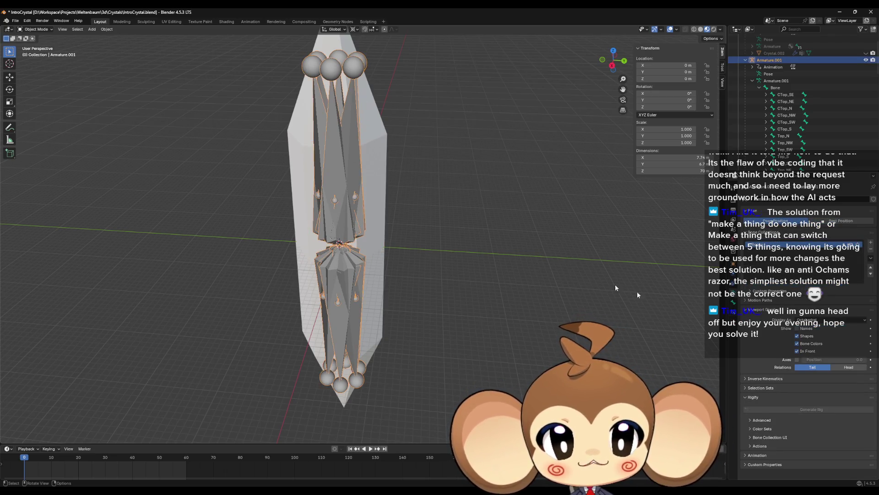
click(347, 226)
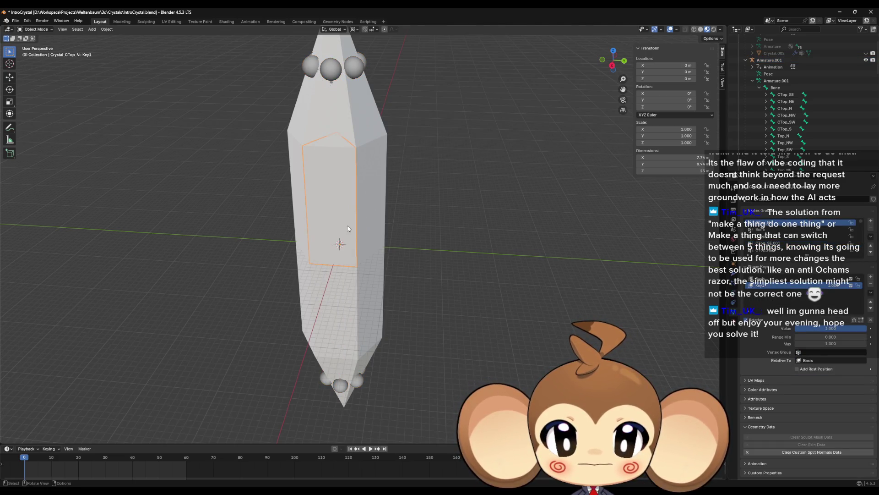
Select the Crystal_CTop_N face in Edit Mode and assign it to its matching vertex group
key(Tab)
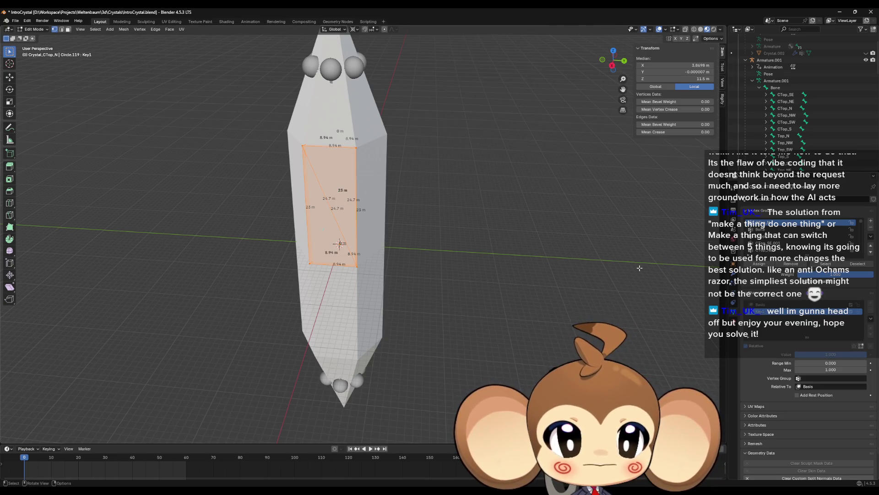
click(858, 264)
click(826, 264)
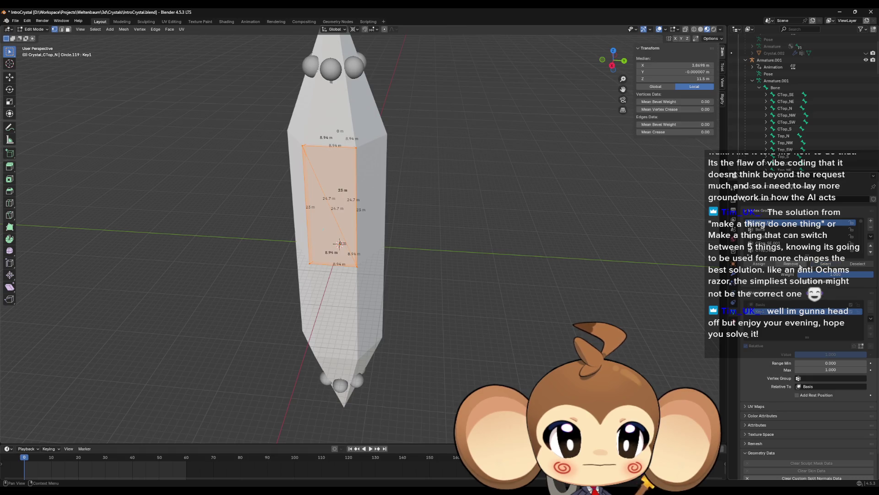
key(ctrl+z)
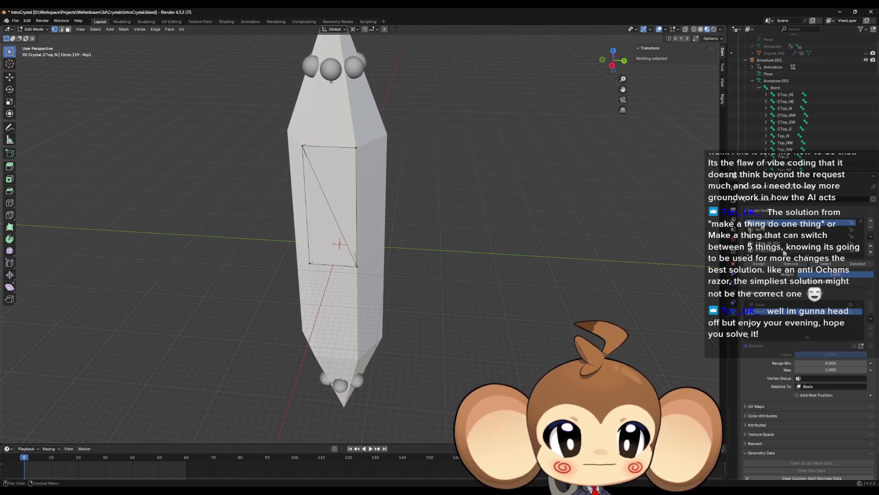
scroll(789, 242, down, 2)
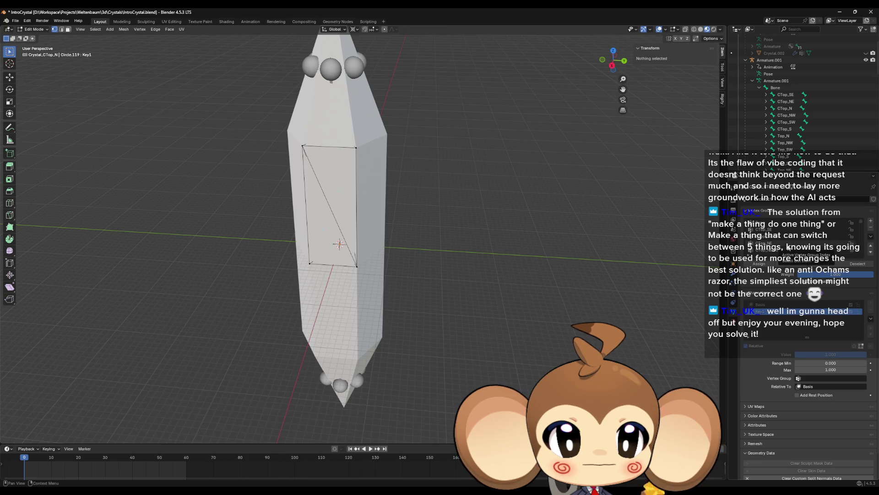
click(826, 264)
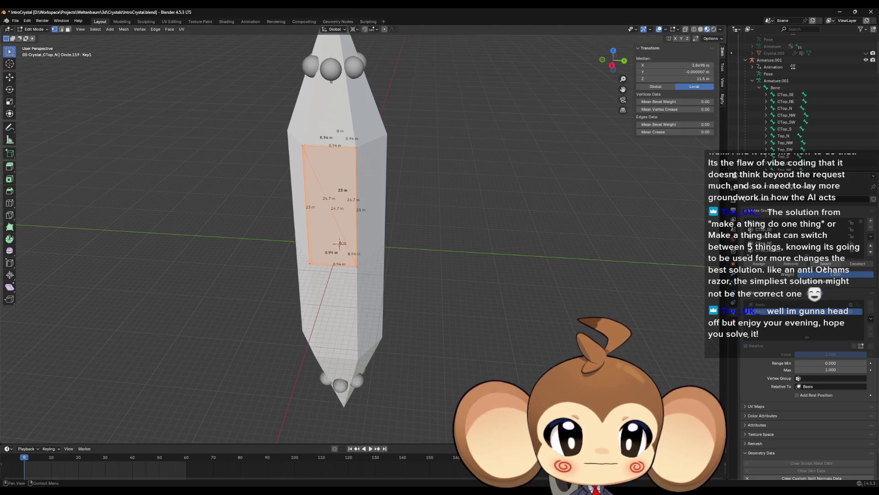
scroll(789, 245, down, 5)
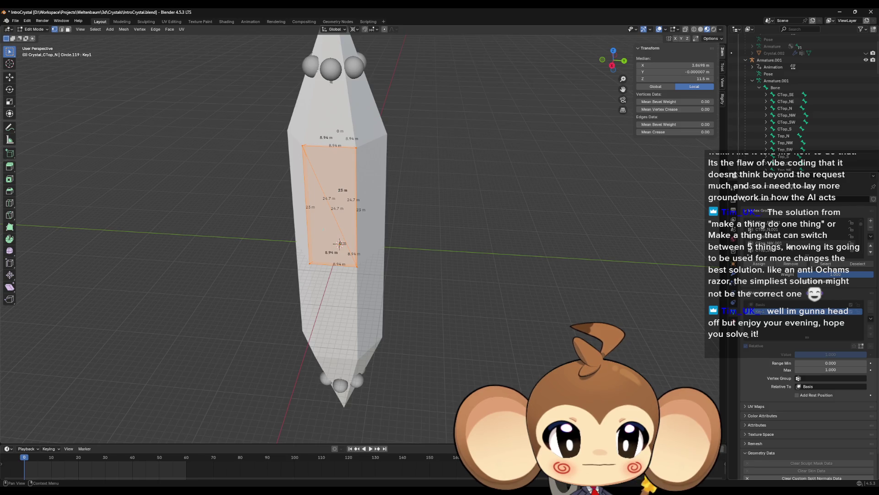
click(787, 236)
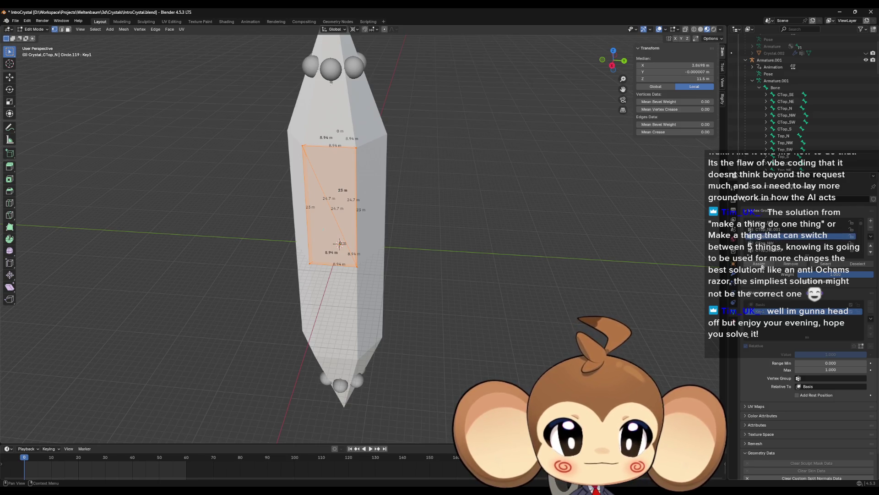
click(760, 265)
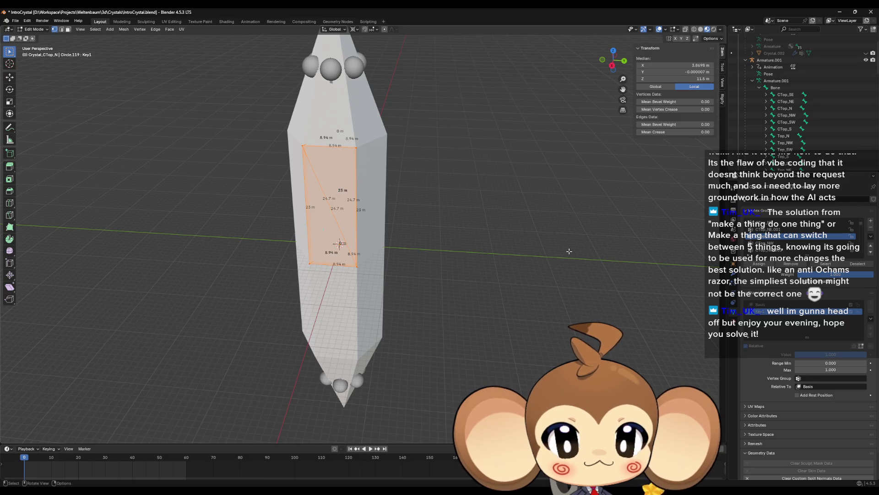
Open the Crystal_CTop_SW segment in Edit Mode with its whole face selected
key(Tab)
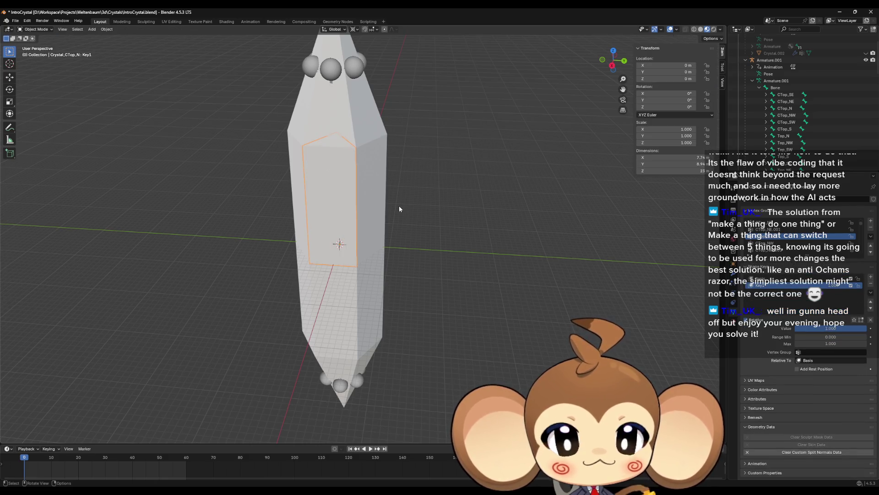
click(374, 209)
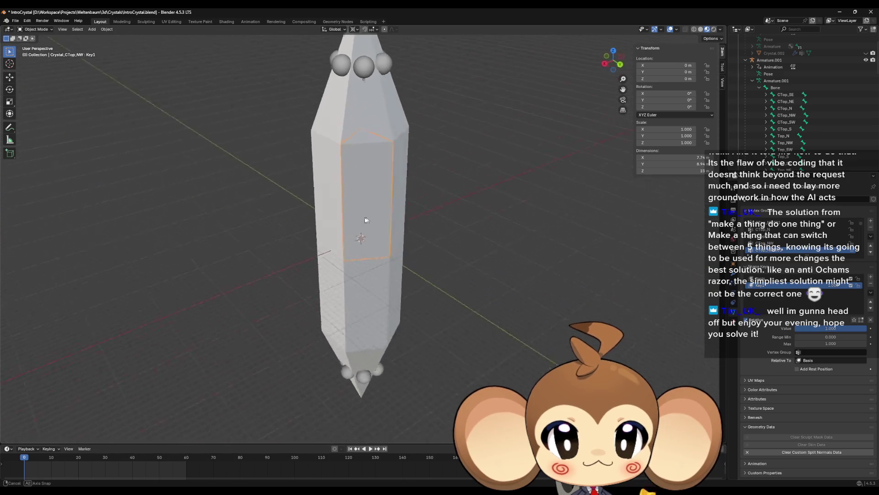
click(408, 210)
drag(381, 215, 417, 223)
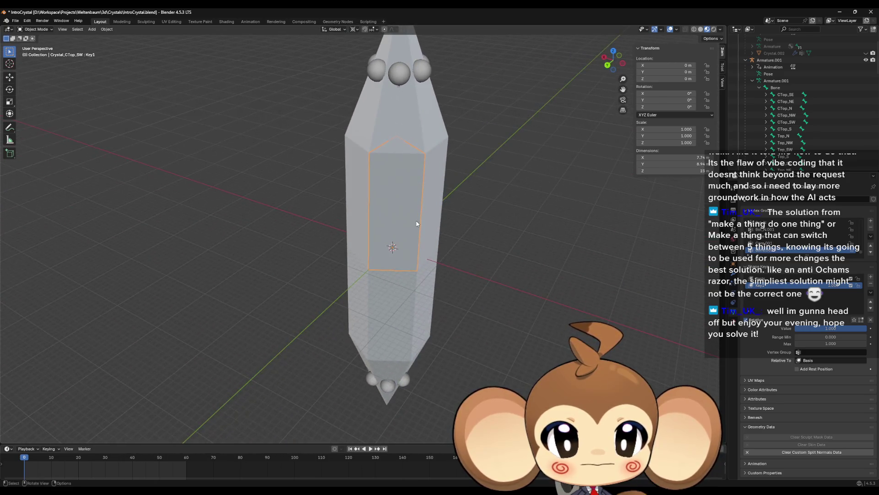
key(Tab)
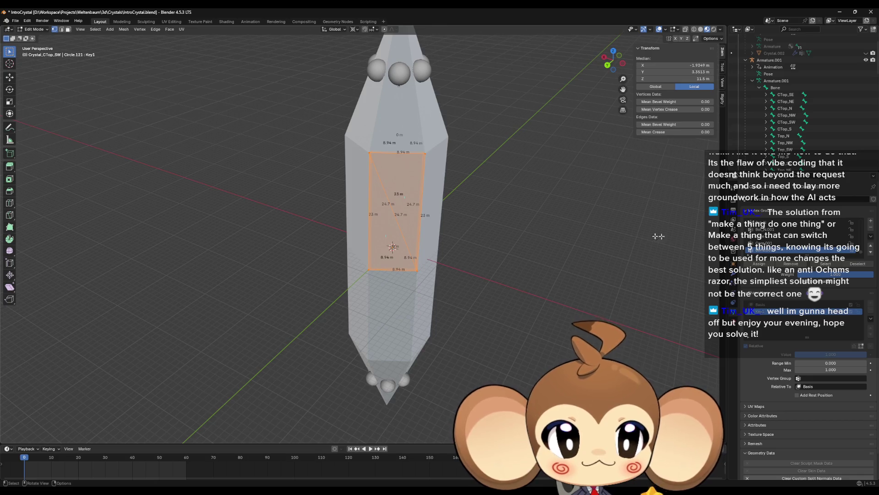
click(572, 255)
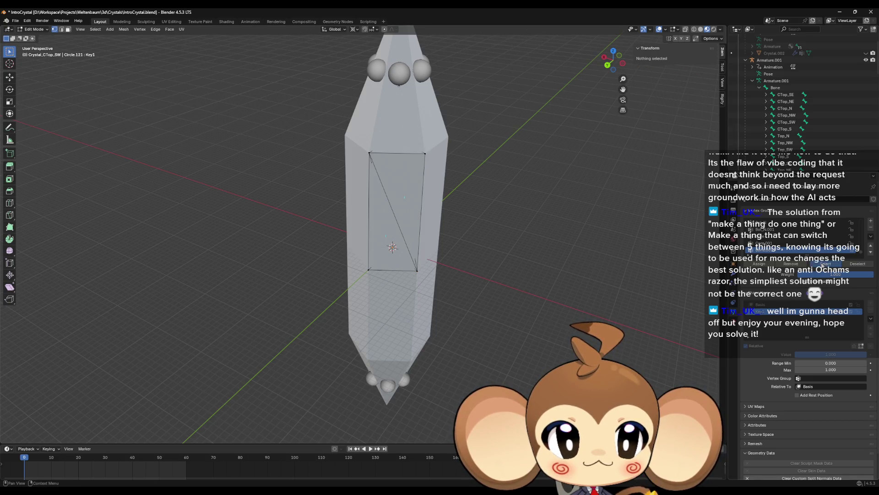
key(a)
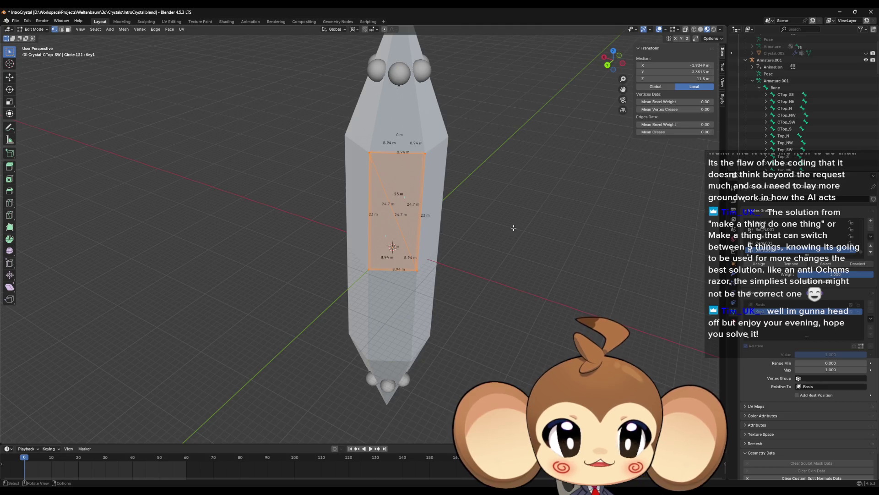
Move the active vertex group three places up the list, then select the Crystal_CTop_S segment
click(869, 245)
click(869, 246)
click(869, 245)
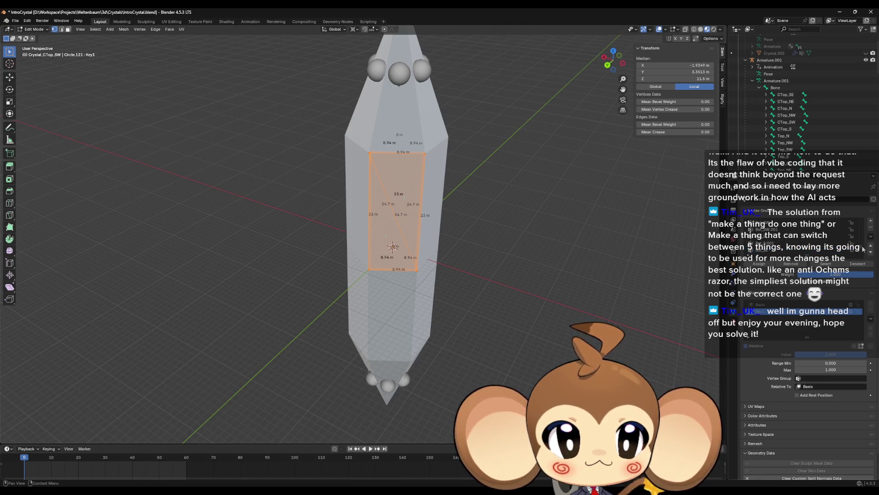
scroll(863, 248, up, 5)
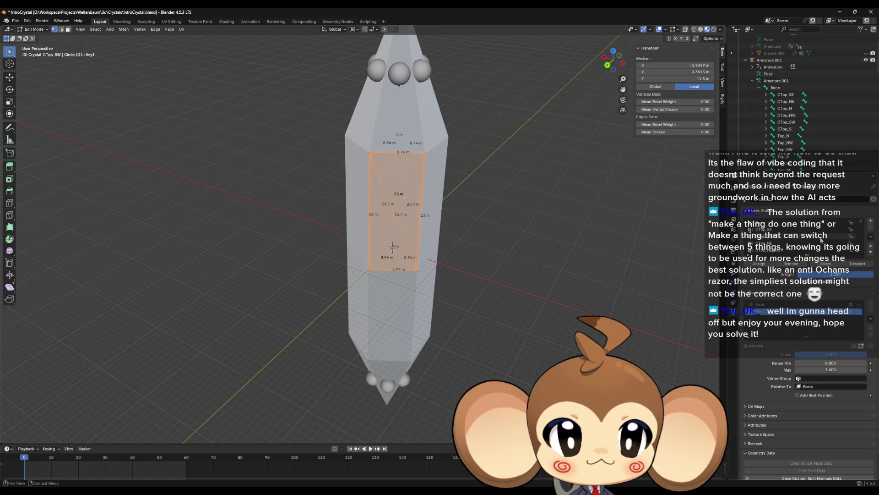
scroll(815, 239, down, 2)
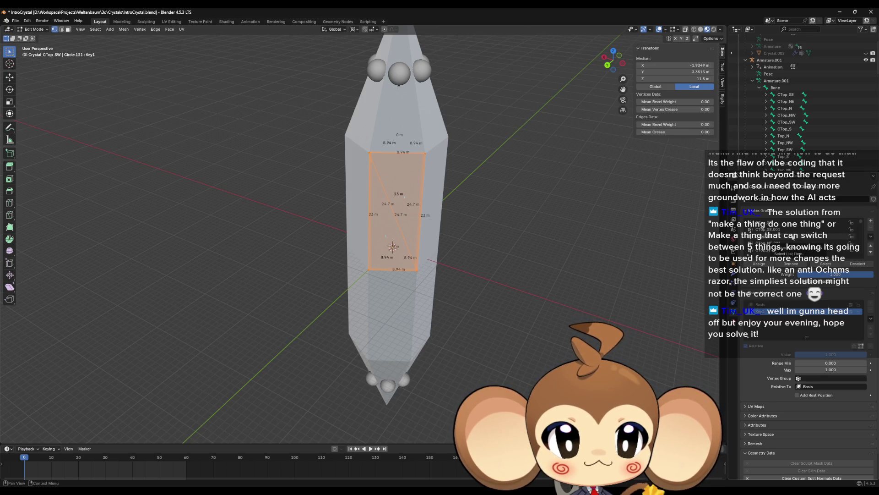
scroll(798, 238, down, 2)
scroll(802, 240, down, 3)
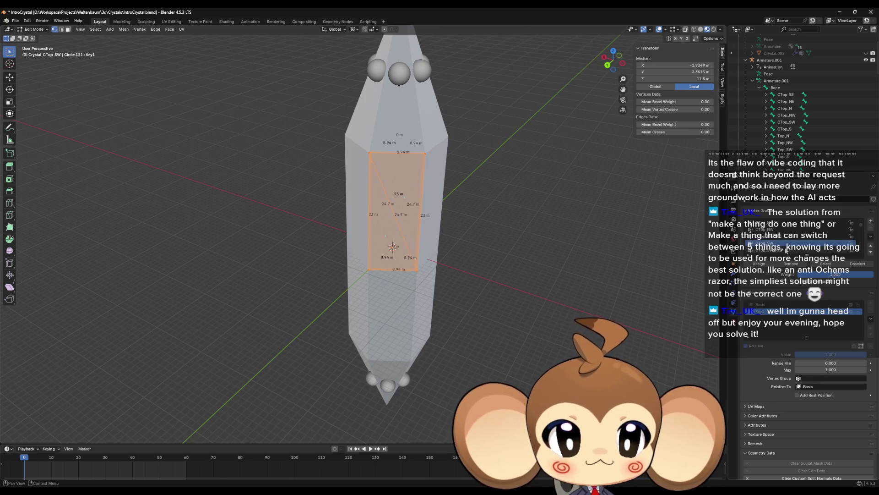
click(440, 215)
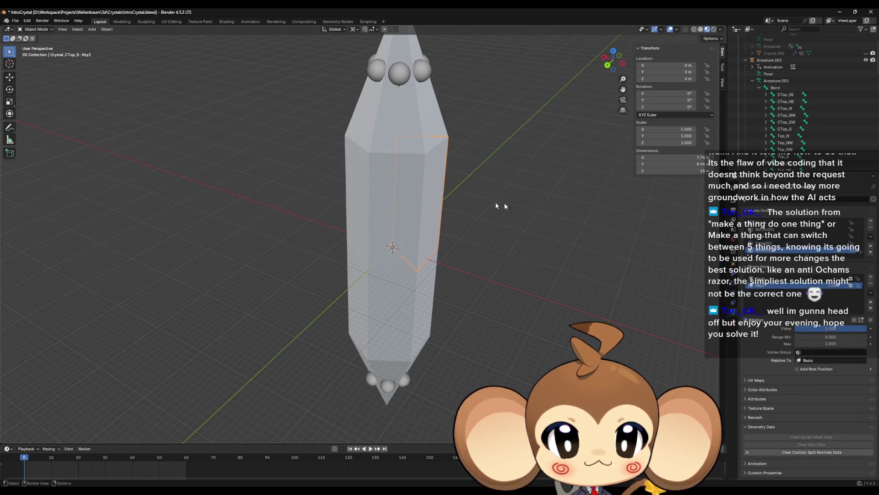
Assign the Crystal_CTop_S face to the CTop_S vertex group
drag(536, 223, 549, 224)
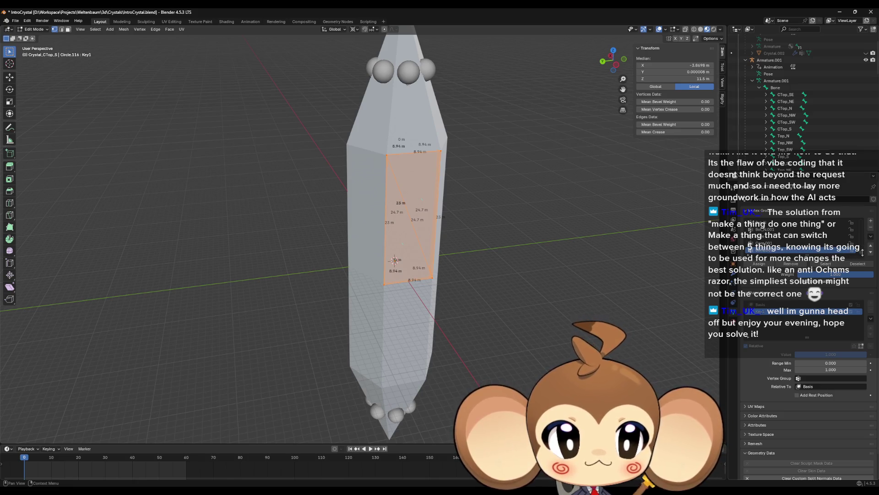
scroll(862, 253, down, 5)
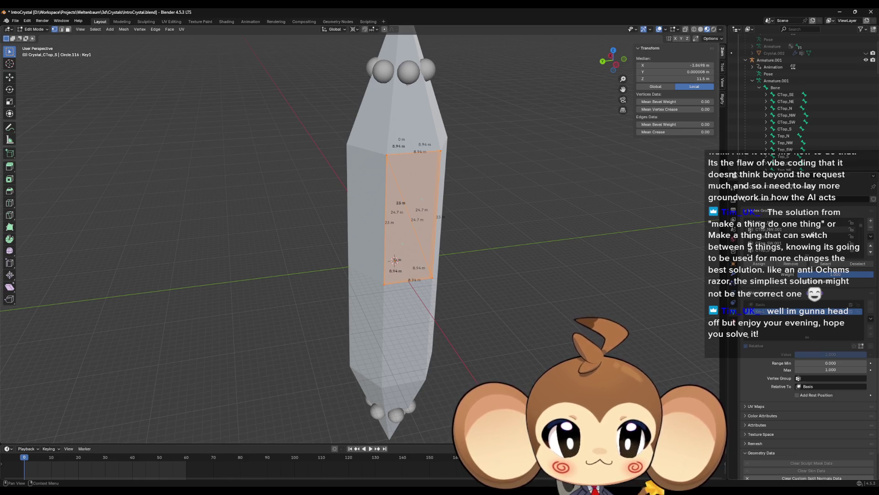
scroll(775, 252, down, 2)
click(775, 252)
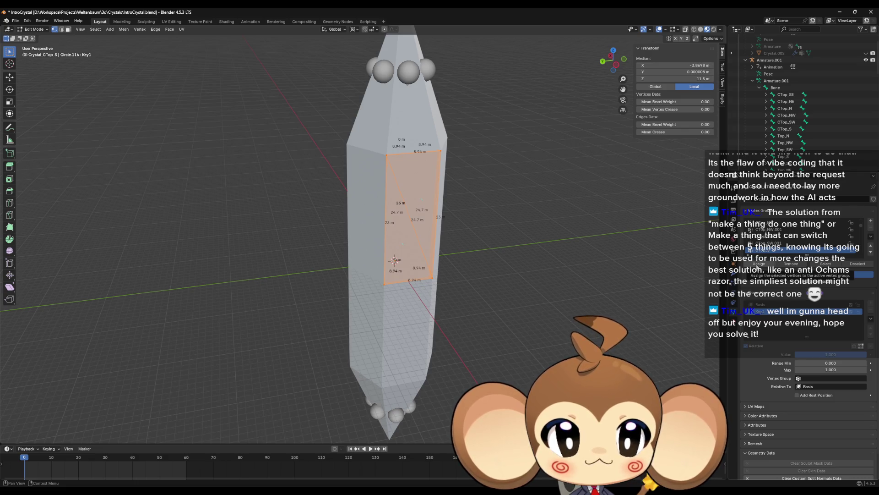
click(761, 264)
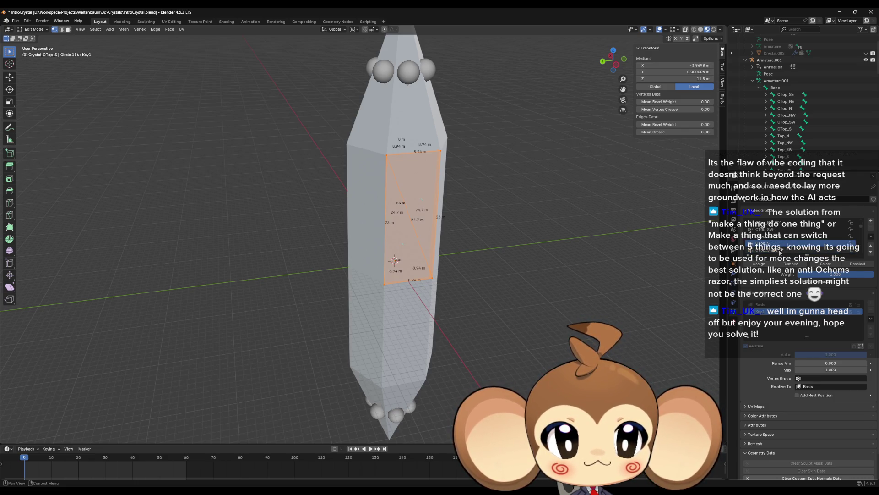
Make a brief mesh-editing pass on the Crystal_CTop_SE segment and return to Object Mode
key(Tab)
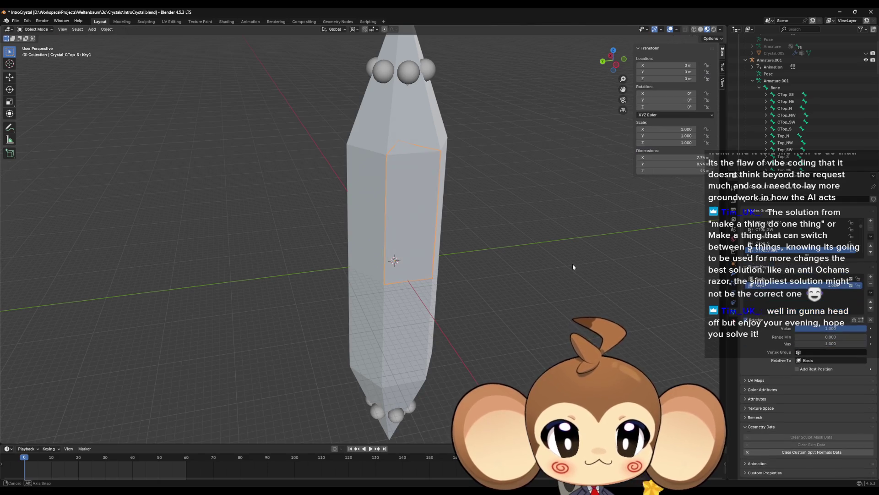
click(409, 226)
key(Tab)
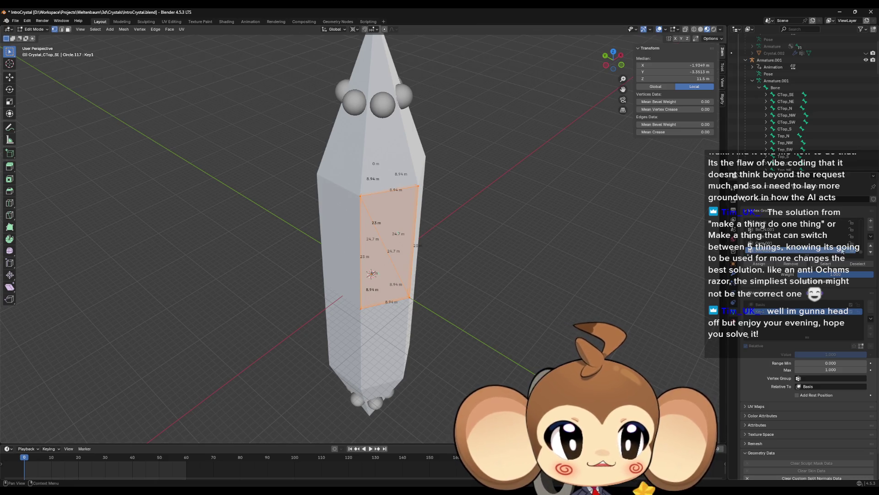
scroll(837, 250, down, 3)
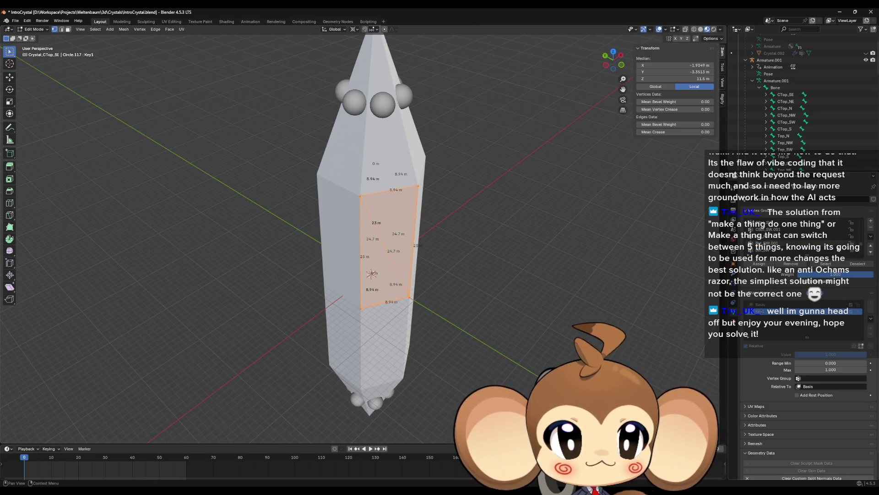
scroll(837, 251, up, 2)
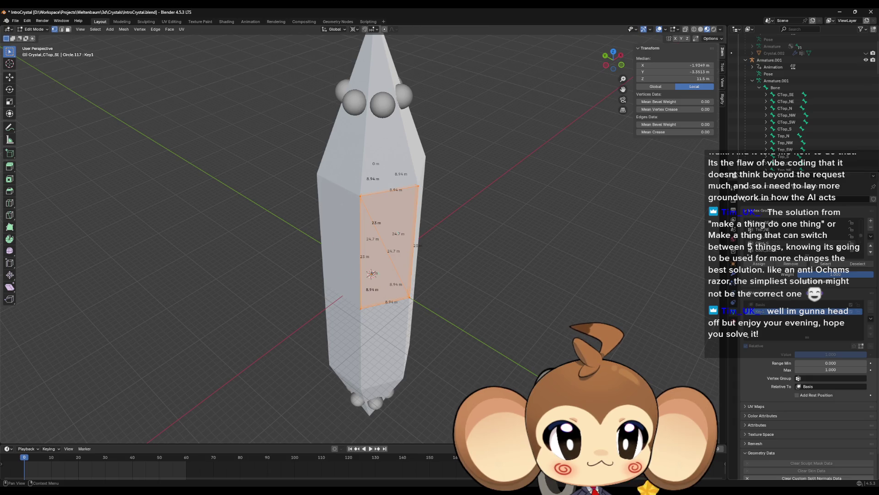
scroll(837, 250, down, 2)
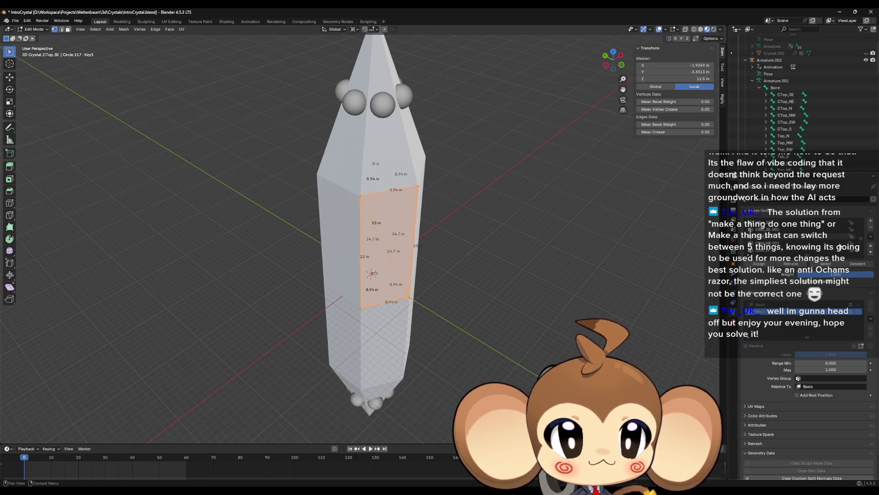
scroll(806, 243, up, 2)
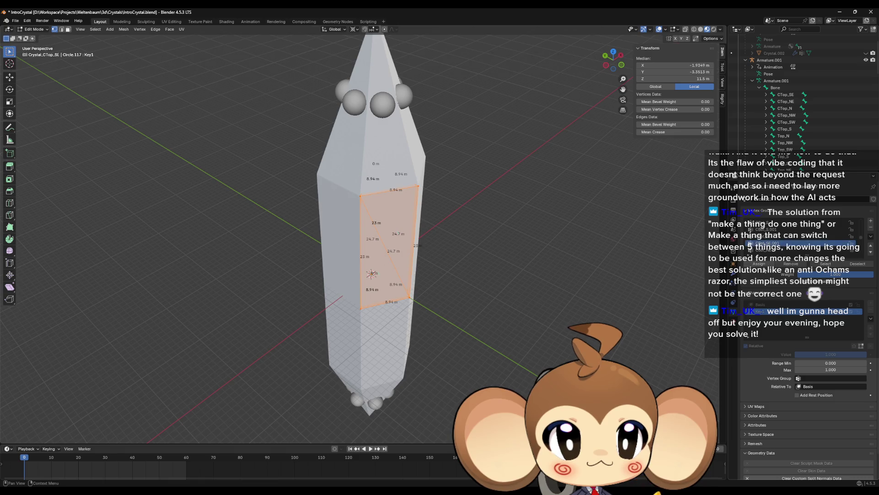
key(Tab)
Open the Crystal_CTop_NE segment in Edit Mode and choose a vertex group for it
click(378, 224)
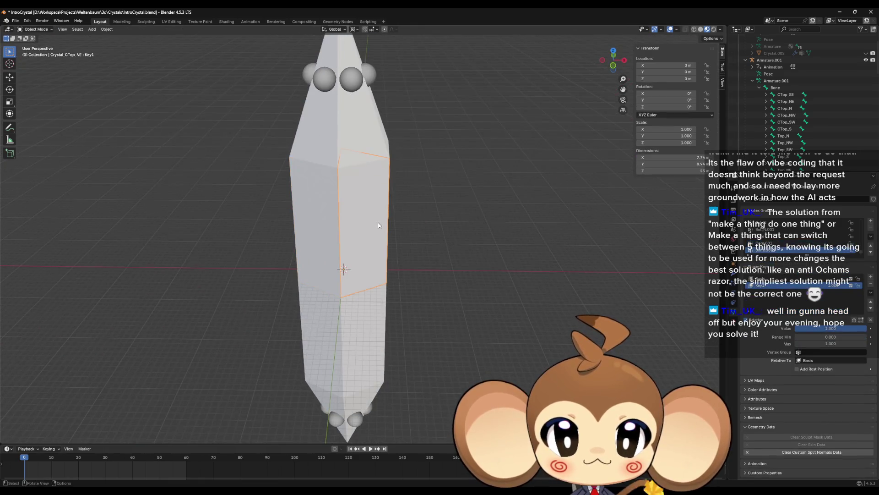
key(Tab)
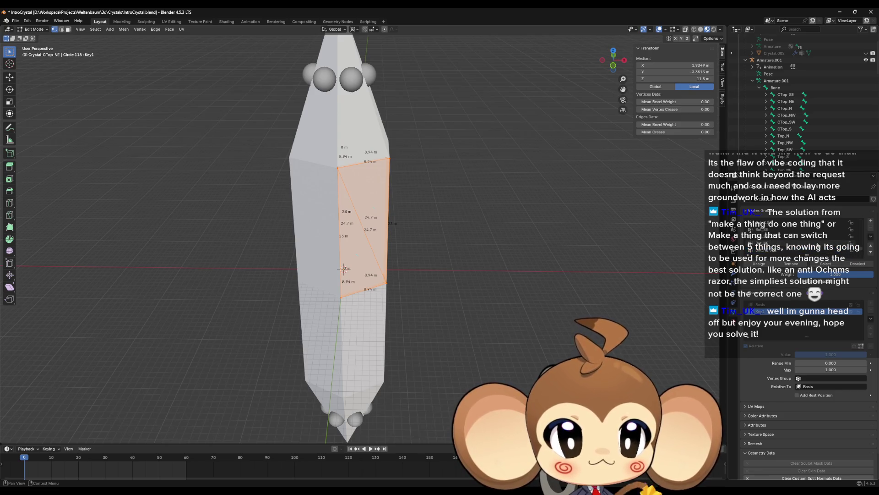
click(773, 249)
scroll(779, 249, down, 5)
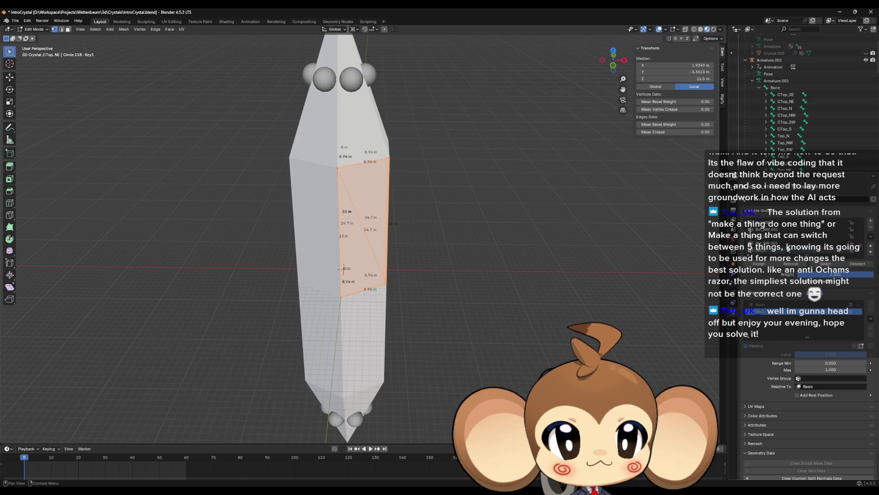
scroll(823, 246, down, 5)
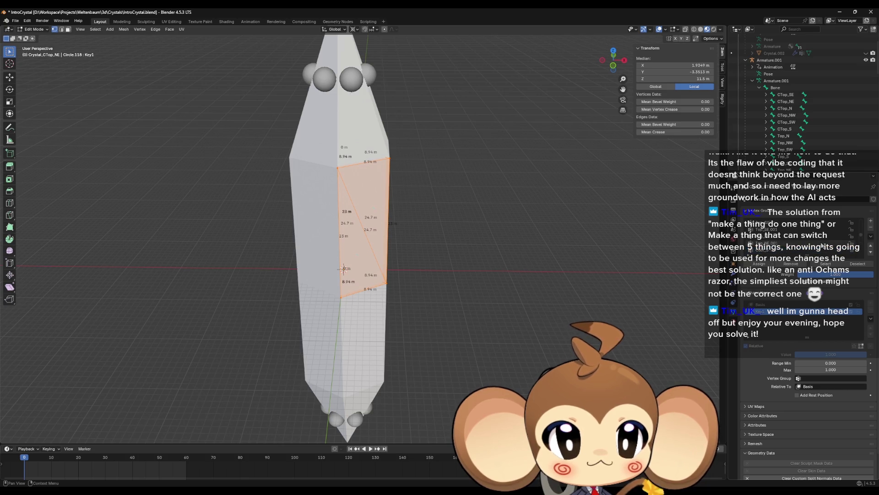
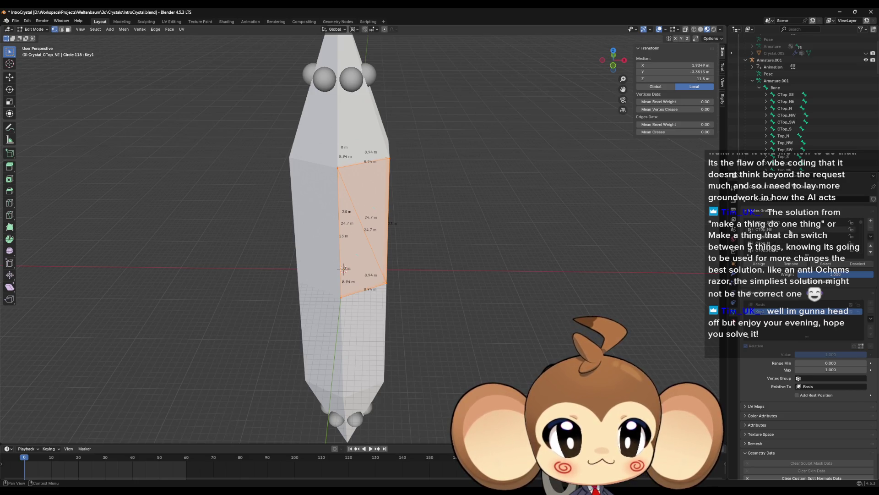
Assign the selected NE crystal faces full weight in the CTop_NE.001 vertex group
click(797, 235)
click(758, 266)
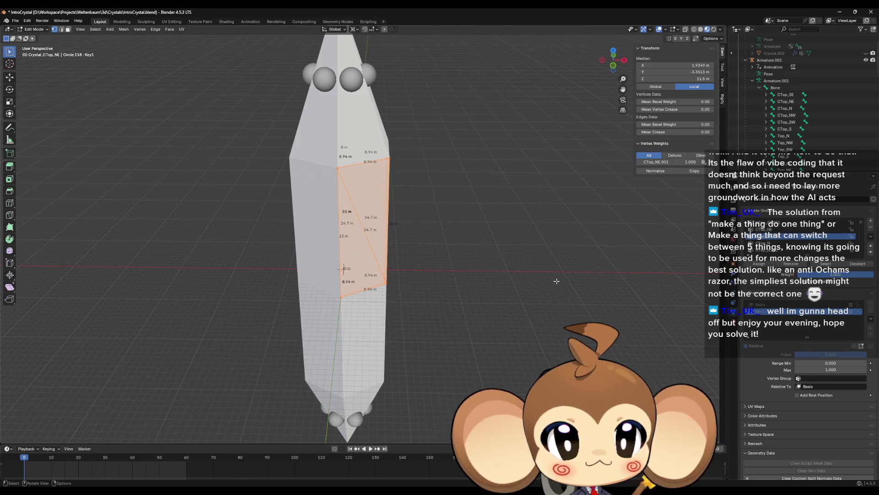
key(Tab)
Move Crystal_CTop_SE's faces out of the wrong group into CTop_SE.001 at full weight
click(328, 241)
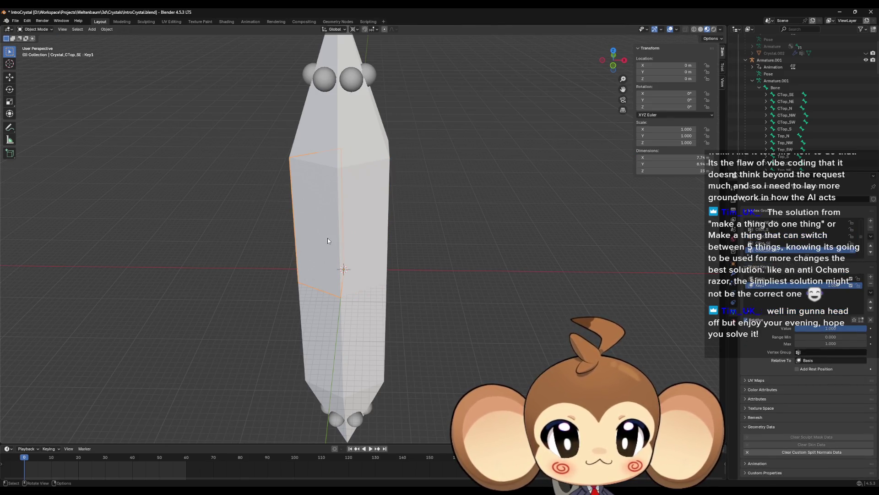
key(Tab)
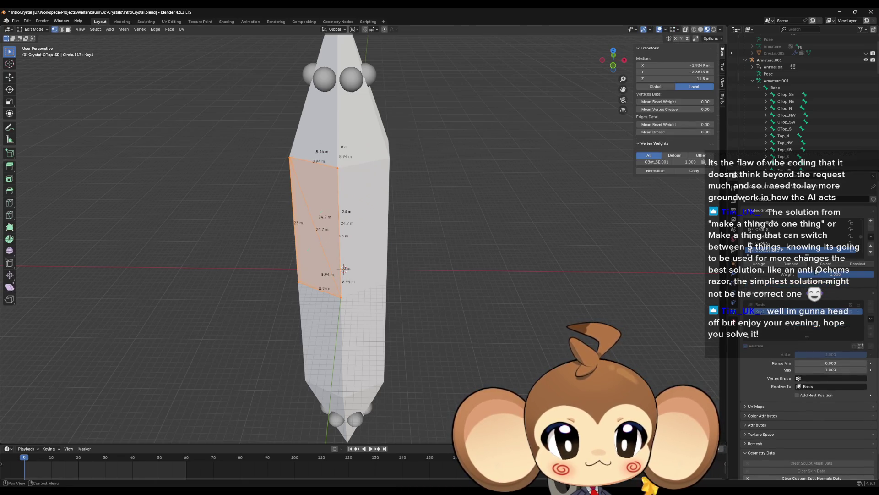
click(791, 264)
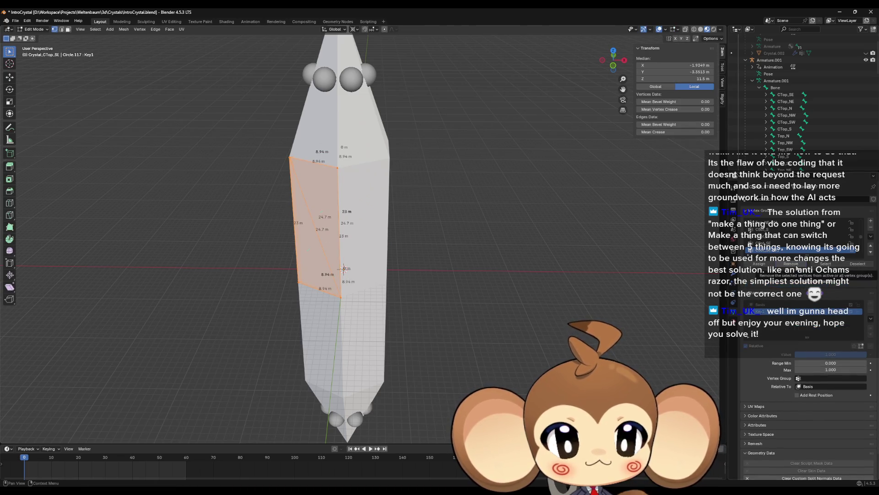
scroll(802, 243, up, 3)
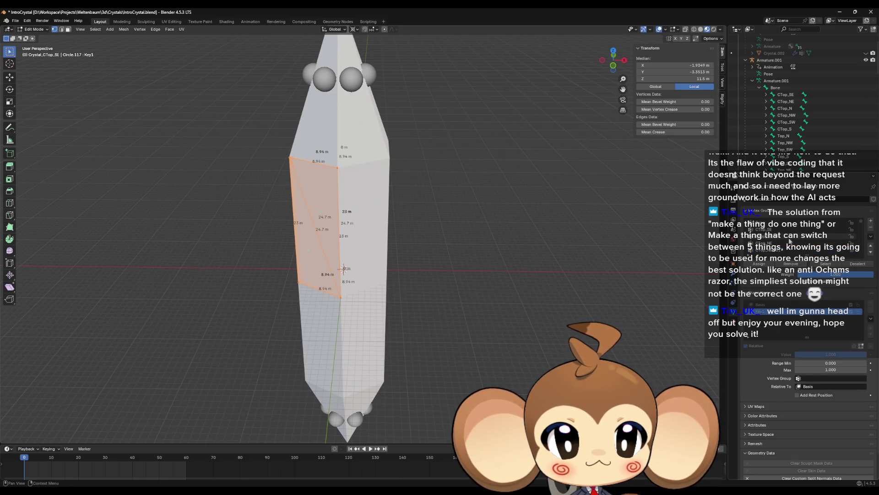
click(790, 236)
click(759, 264)
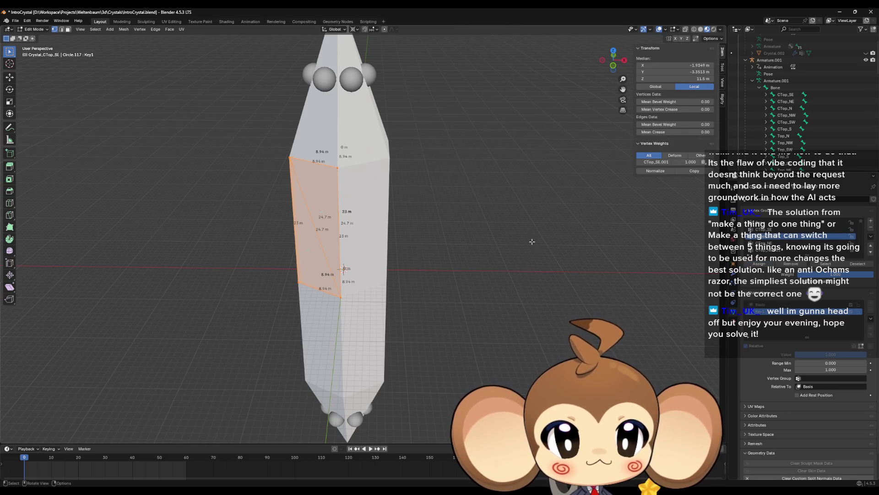
key(Tab)
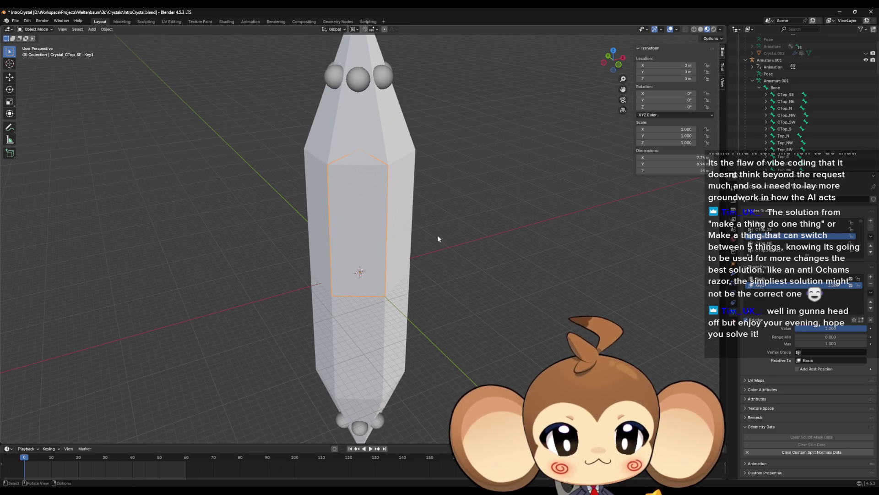
Select each Crystal_CTop piece (NE, SE, S, SW, NW), then Crystal_Top_N near the tip
click(393, 237)
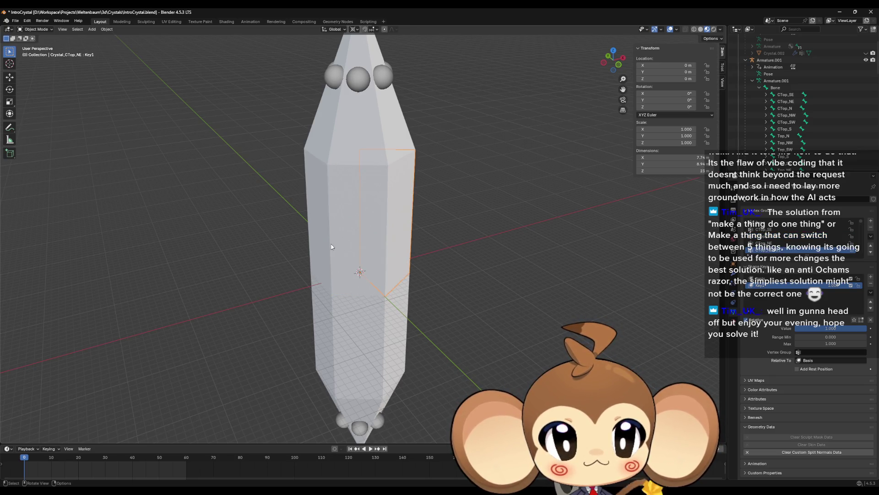
click(349, 242)
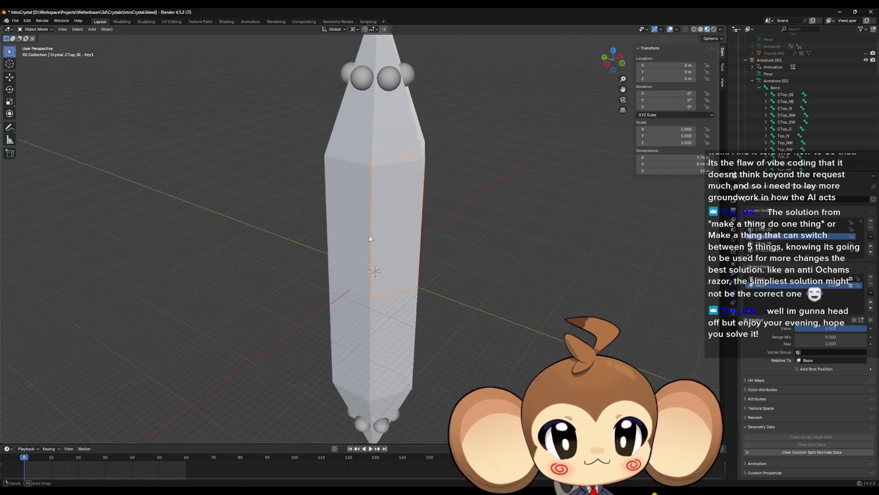
click(362, 228)
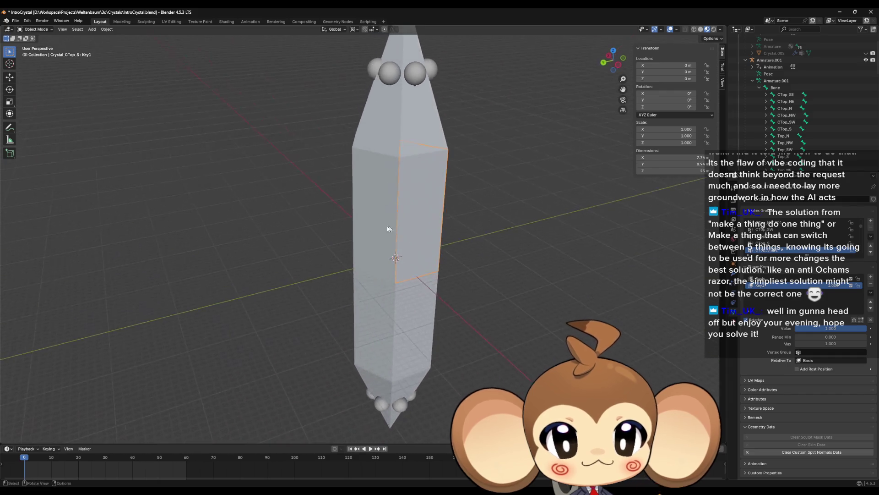
click(377, 222)
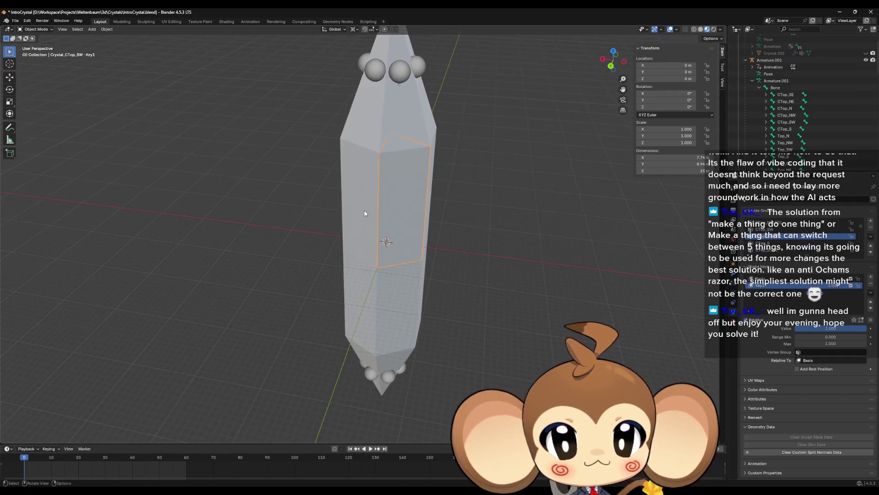
click(365, 213)
mouse_move(365, 213)
mouse_down()
mouse_move(341, 208)
mouse_move(369, 223)
mouse_move(377, 190)
mouse_up()
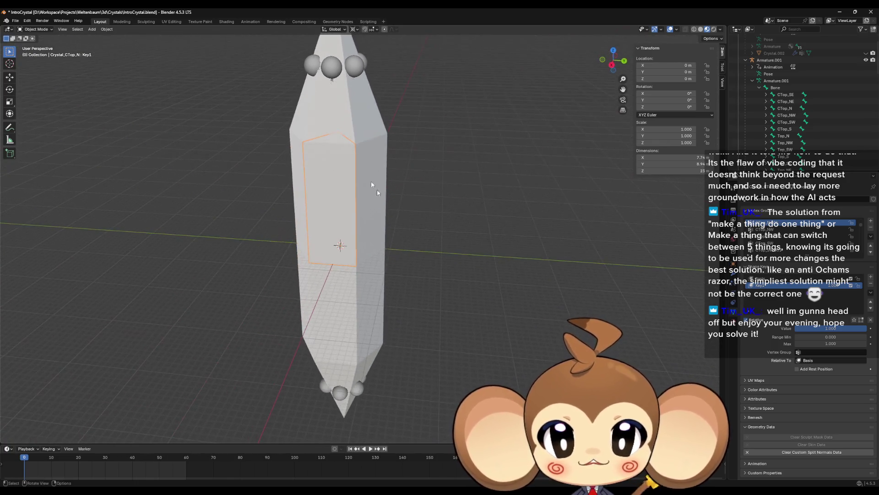
click(339, 119)
mouse_move(339, 119)
mouse_down()
mouse_move(383, 147)
mouse_move(395, 215)
mouse_move(379, 213)
mouse_move(382, 204)
mouse_move(408, 232)
mouse_up()
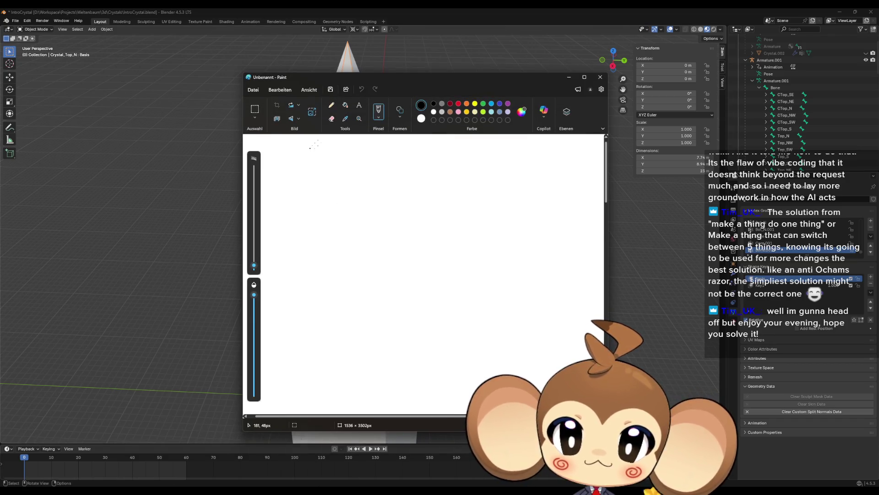
With the pencil, draw the monkey's eyes, mouth, face outline and muzzle lines
click(345, 118)
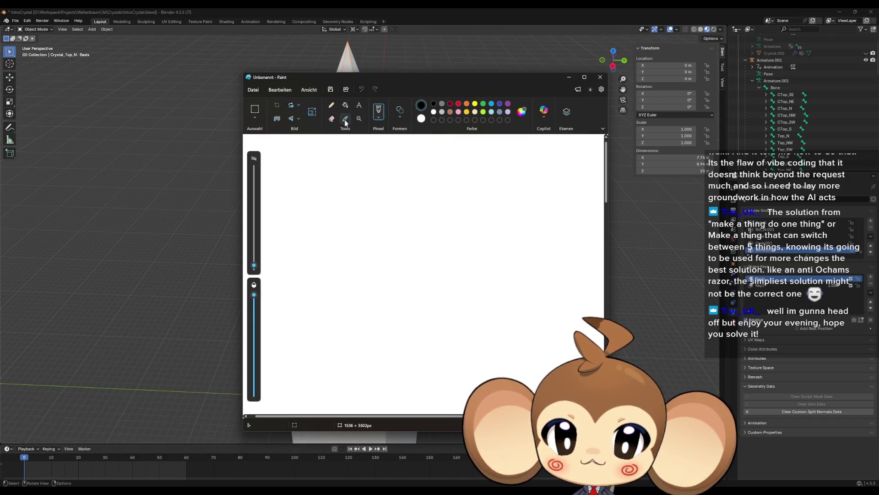
click(331, 105)
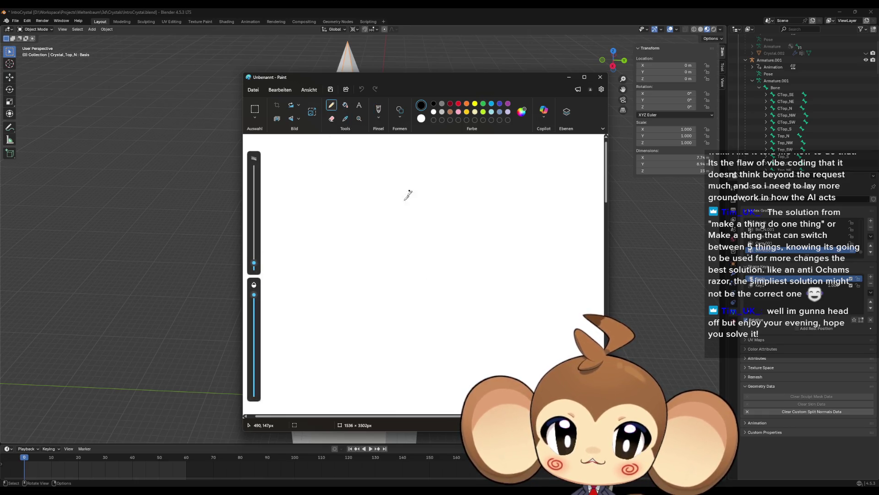
mouse_move(371, 238)
mouse_down()
mouse_move(379, 225)
mouse_move(393, 237)
mouse_move(378, 271)
mouse_move(439, 264)
mouse_up()
mouse_move(410, 198)
mouse_down()
mouse_move(474, 242)
mouse_move(454, 199)
mouse_move(414, 193)
mouse_move(428, 182)
mouse_move(401, 166)
mouse_up()
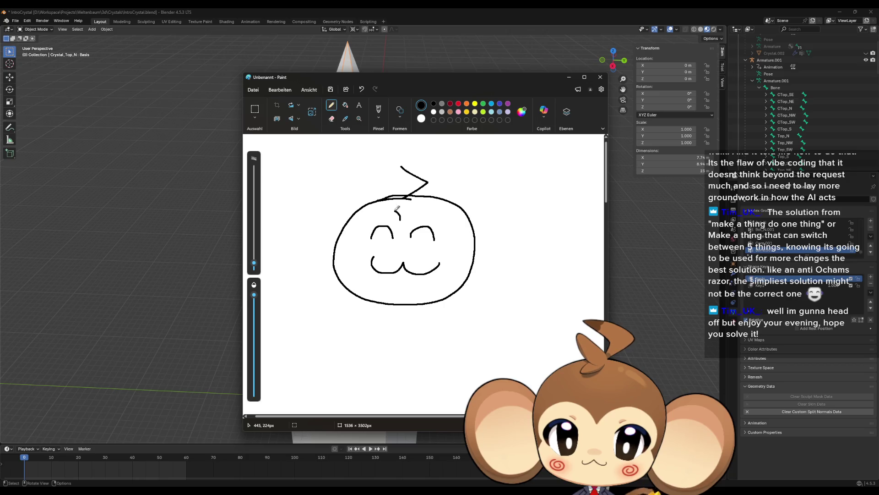
mouse_move(398, 208)
mouse_down()
mouse_move(358, 230)
mouse_move(366, 245)
mouse_up()
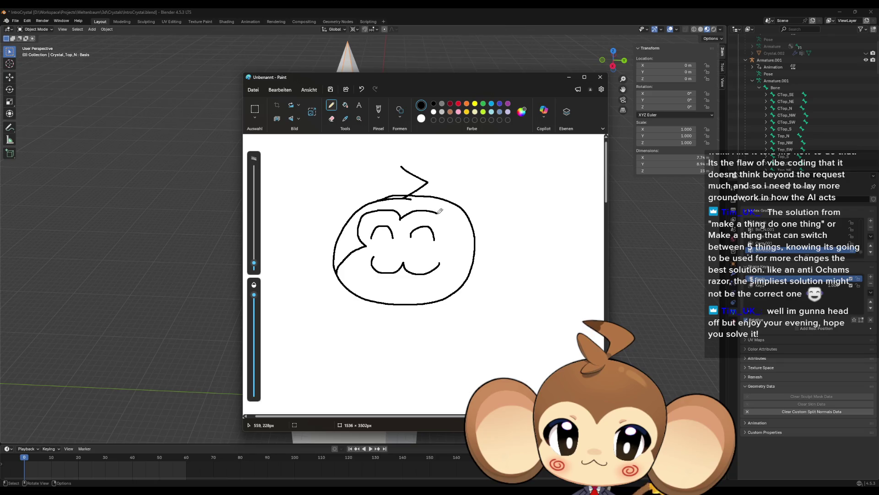
drag(438, 212, 455, 232)
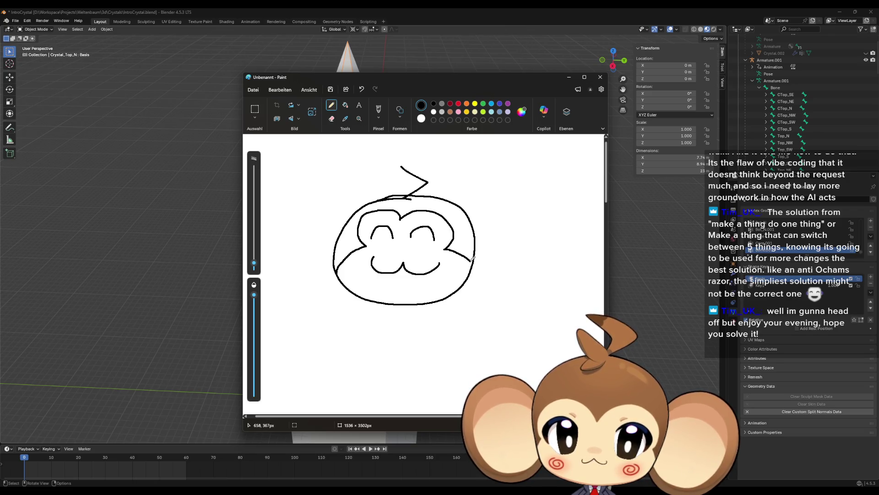
Draw the monkey's right and left ears, each with inner and outer loops
mouse_move(474, 222)
mouse_down()
mouse_move(516, 231)
mouse_move(485, 246)
mouse_up()
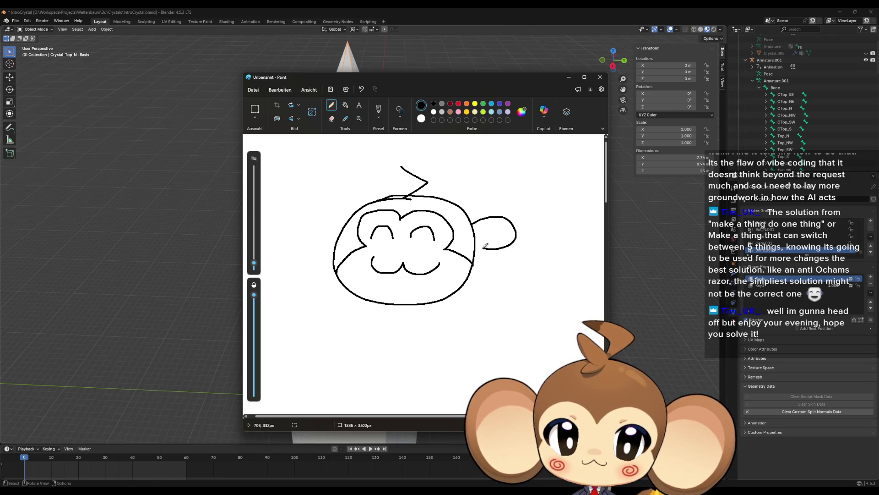
mouse_move(469, 211)
mouse_down()
mouse_move(548, 206)
mouse_move(501, 258)
mouse_move(479, 252)
mouse_up()
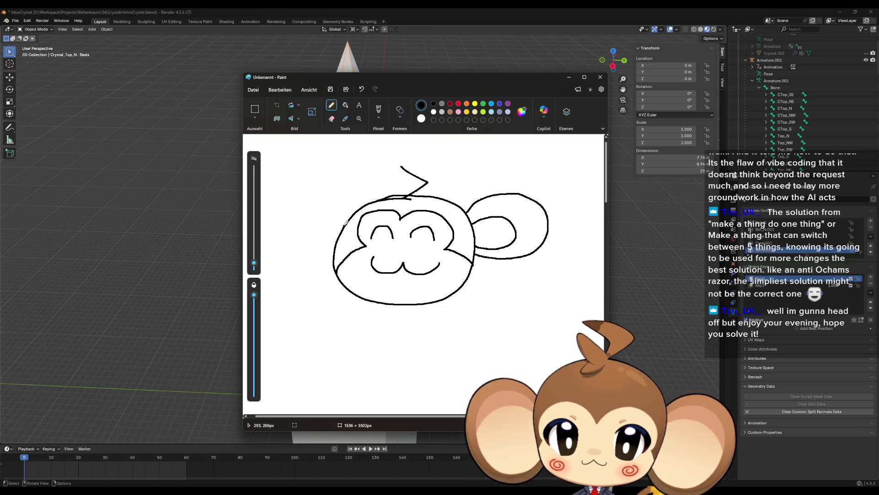
mouse_move(346, 223)
mouse_down()
mouse_move(295, 212)
mouse_move(312, 254)
mouse_up()
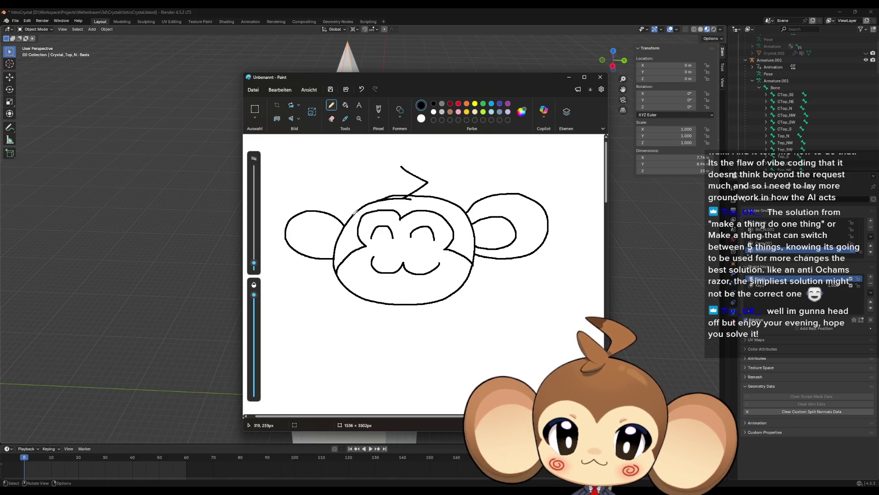
mouse_move(353, 212)
mouse_down()
mouse_move(304, 195)
mouse_move(269, 221)
mouse_move(294, 255)
mouse_move(331, 265)
mouse_up()
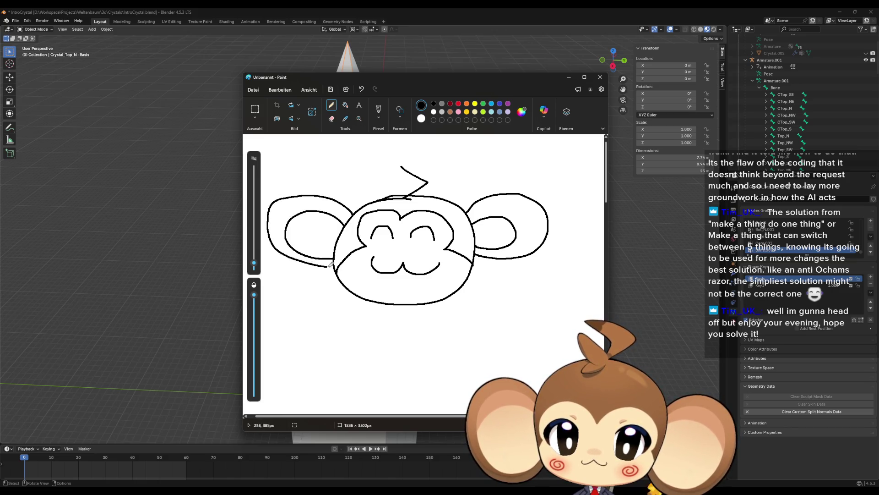
Hand-write BRB below the face and pick dark red as the colour
mouse_move(294, 324)
mouse_down()
mouse_move(316, 348)
mouse_move(292, 368)
mouse_up()
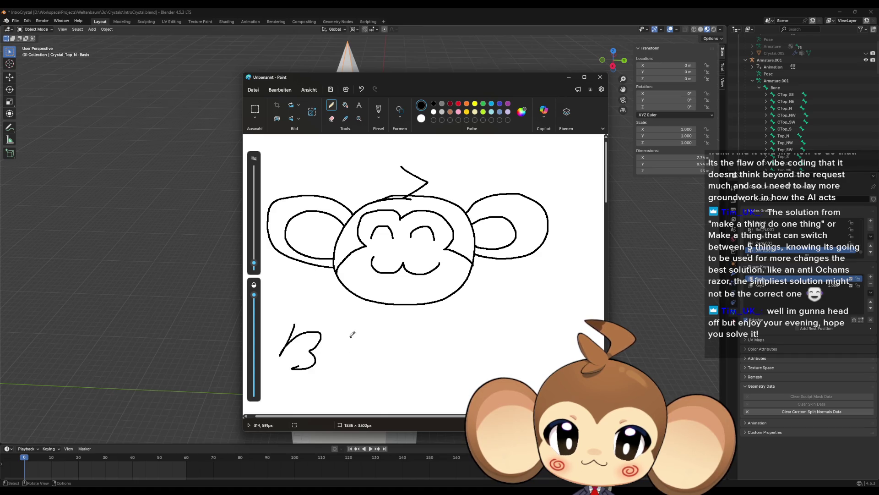
mouse_move(344, 338)
mouse_down()
mouse_move(369, 372)
mouse_move(401, 364)
mouse_up()
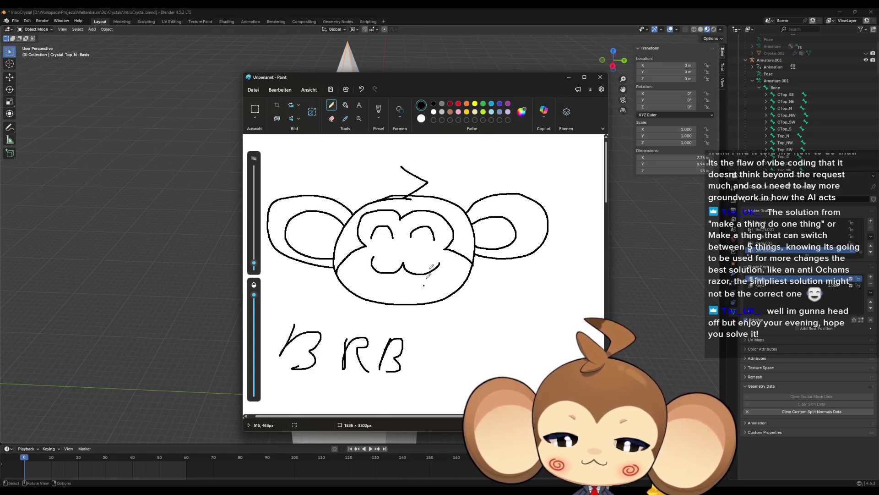
click(451, 104)
Add dark-red swirls to both of the monkey's cheeks, then close the Paint window
scroll(366, 242, up, 5)
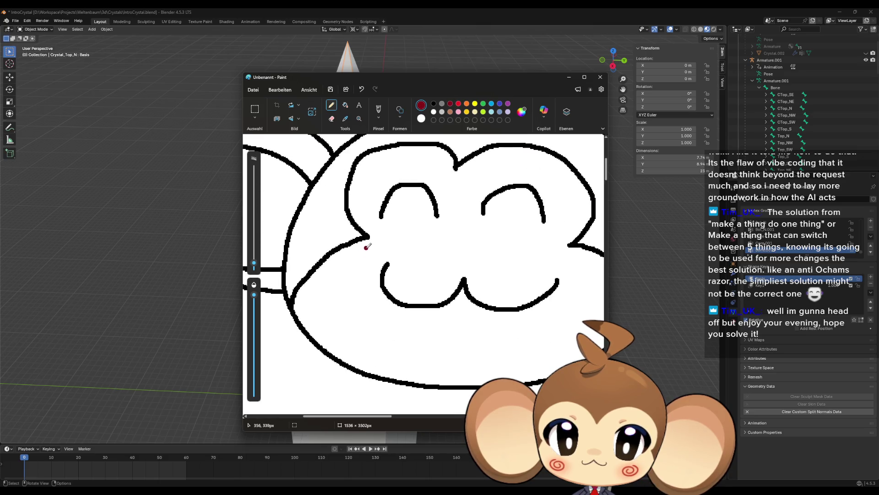
mouse_move(368, 248)
mouse_down()
mouse_move(347, 265)
mouse_move(364, 253)
mouse_up()
mouse_move(539, 252)
mouse_down()
mouse_move(561, 251)
mouse_move(570, 271)
mouse_move(566, 258)
mouse_up()
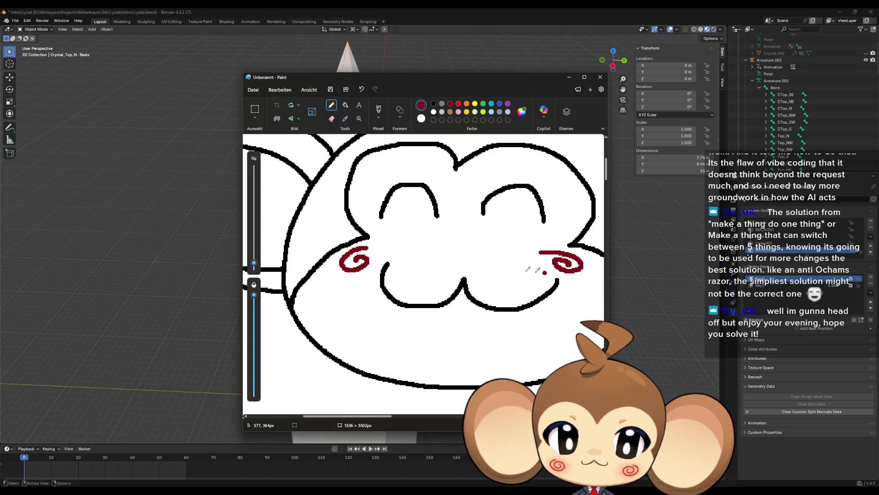
ctrl+scroll(418, 256, down, 5)
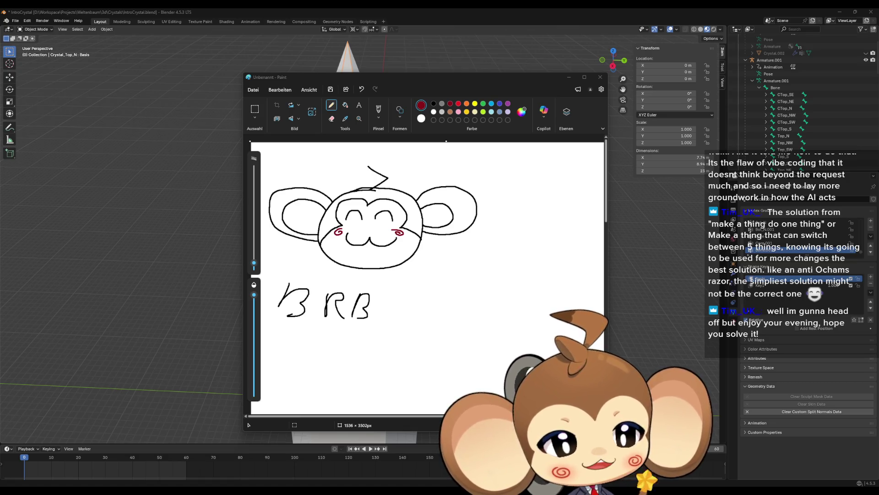
click(600, 78)
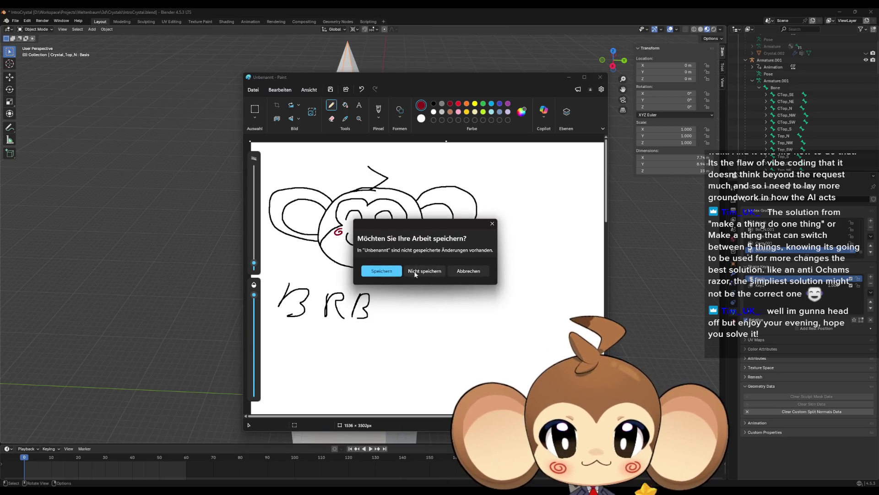
Discard the drawing, then give Crystal_Top_N full weight in Top_N.001 on its Key1 shape
click(415, 273)
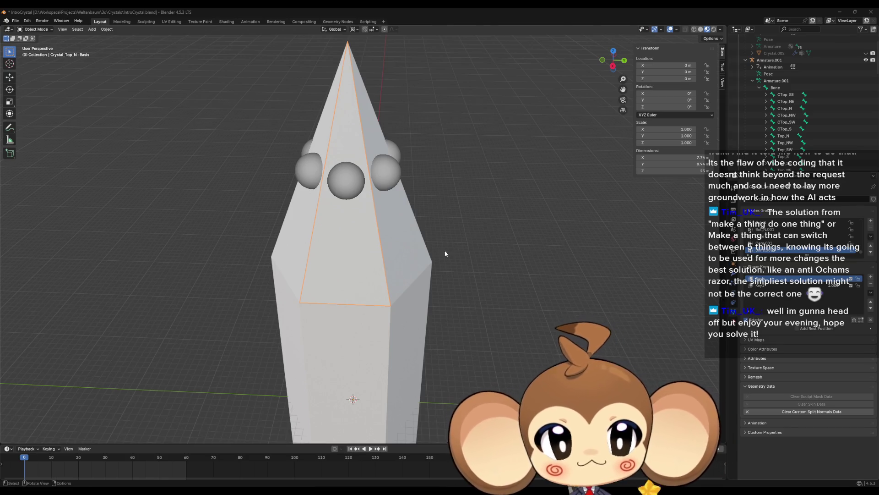
drag(445, 253, 392, 247)
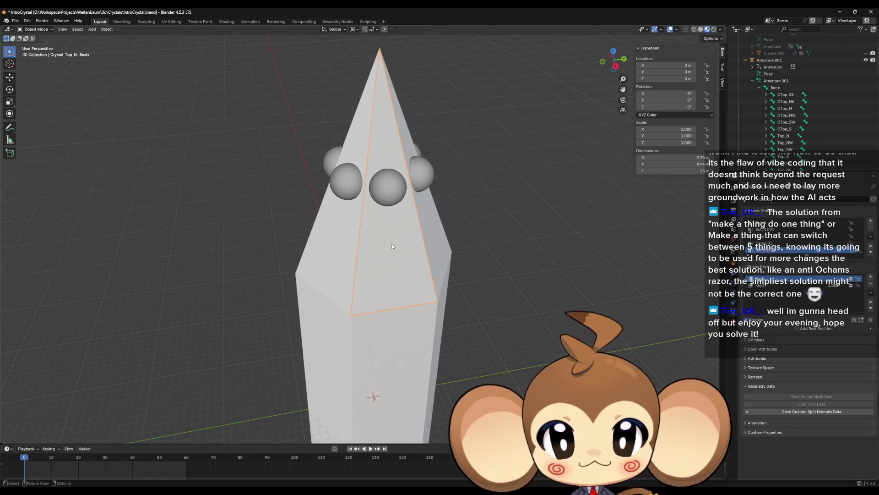
key(Tab)
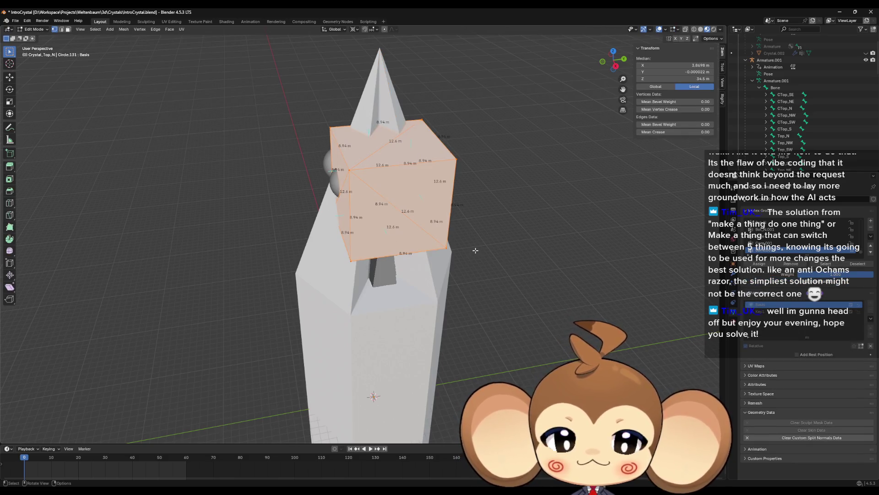
click(758, 312)
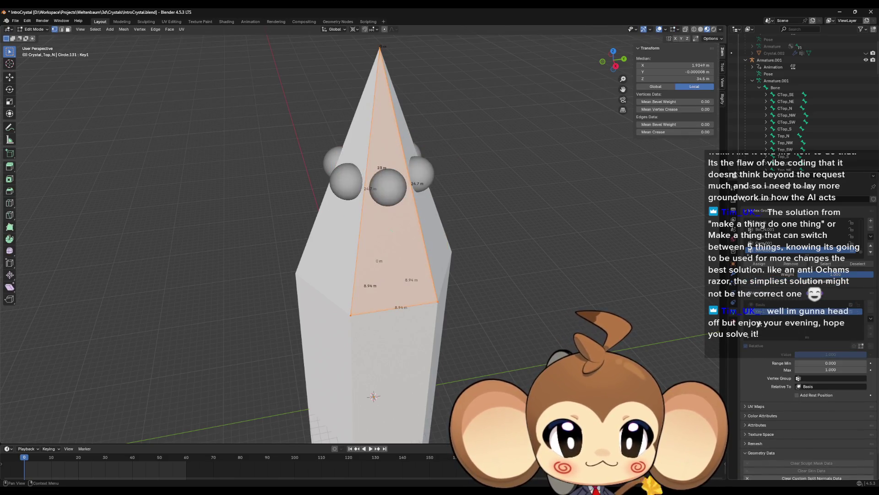
scroll(791, 242, up, 2)
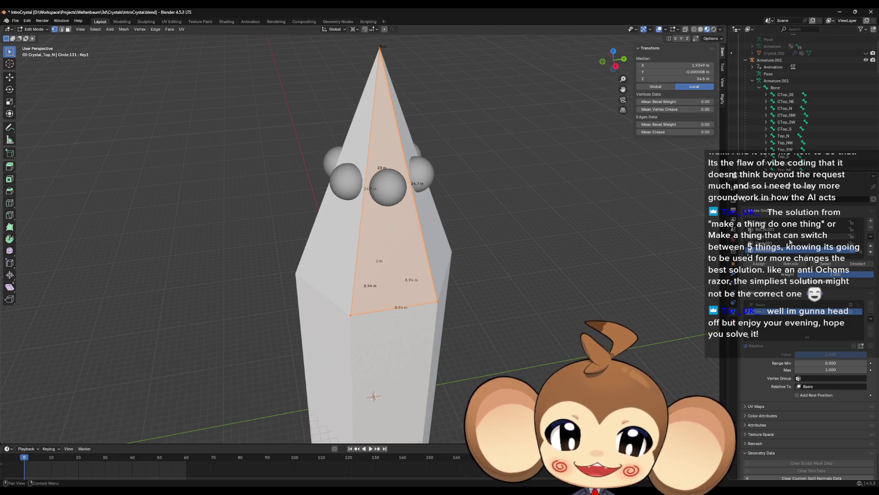
scroll(790, 242, down, 4)
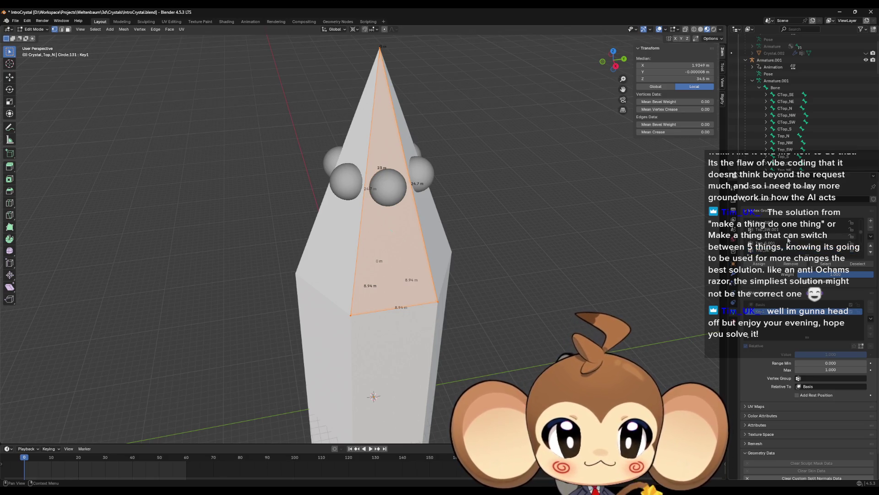
scroll(790, 240, down, 2)
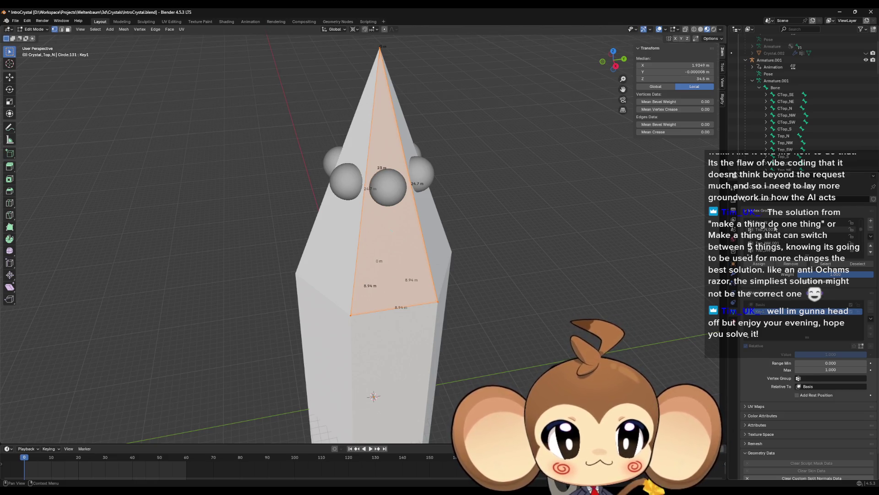
click(775, 229)
click(758, 264)
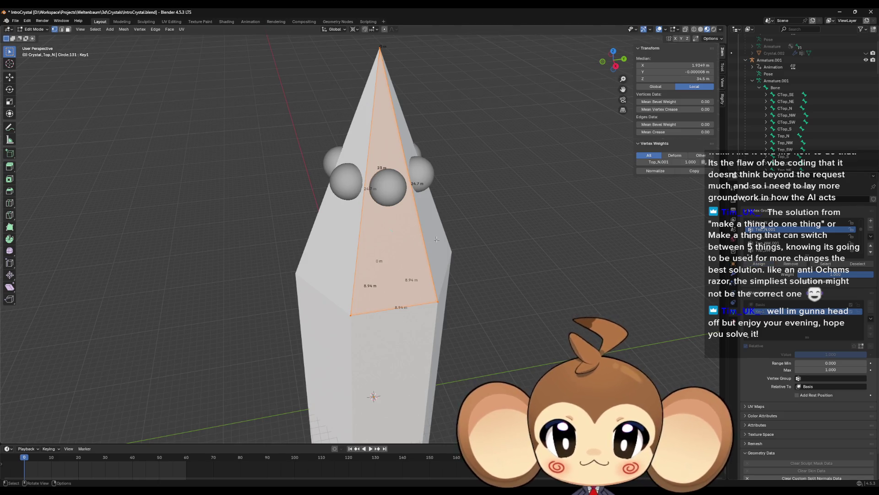
Give the Crystal_Top_NW shard full weight in Top_NW.001 on its Key1 shape
key(alt+q)
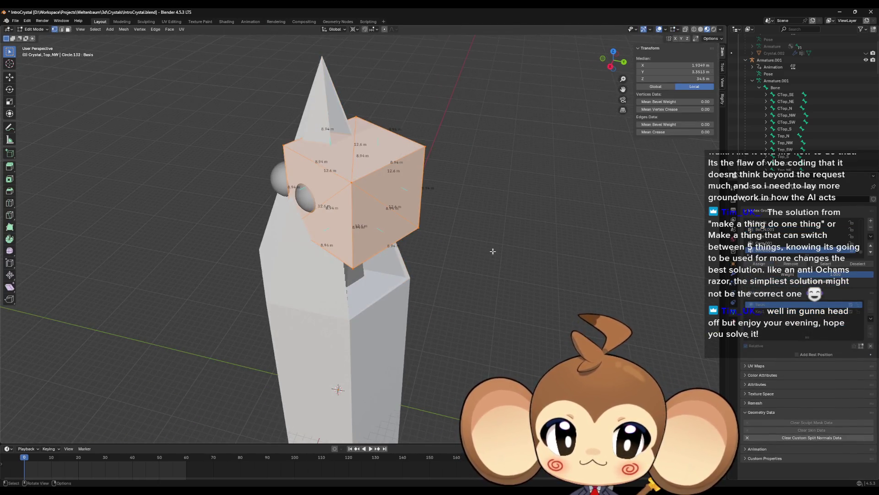
click(784, 311)
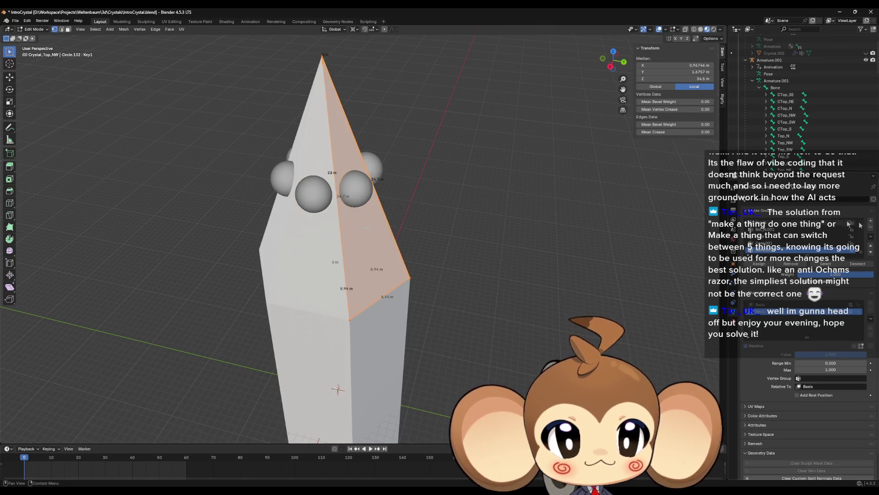
scroll(862, 248, down, 2)
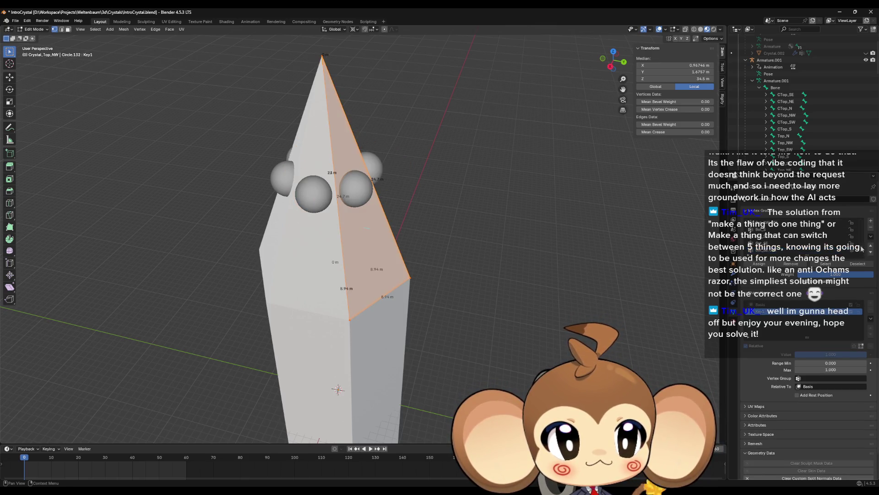
scroll(864, 230, up, 3)
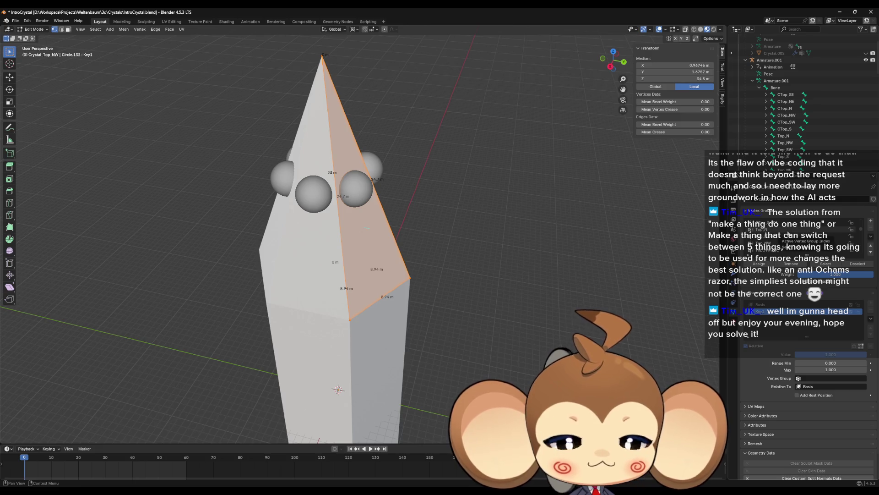
click(774, 250)
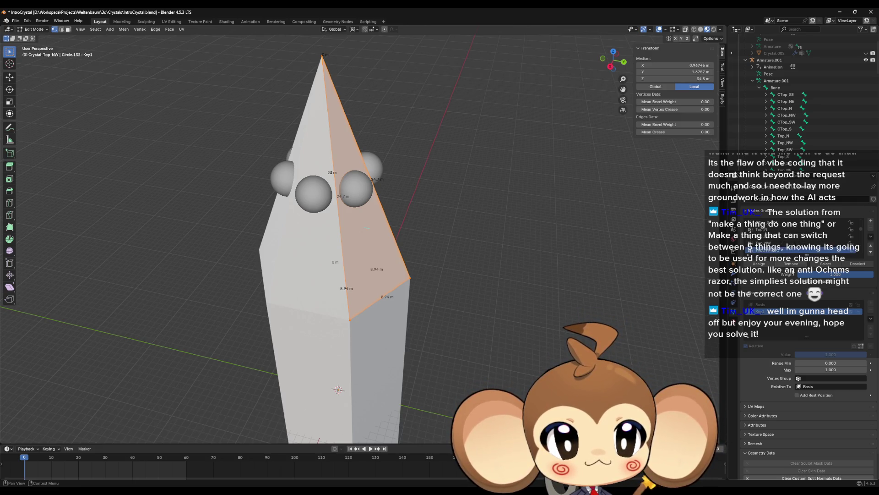
click(757, 264)
Give the next shard's vertices full weight in the Top_SW.001 vertex group
key(ctrl+z)
key(ctrl+z)
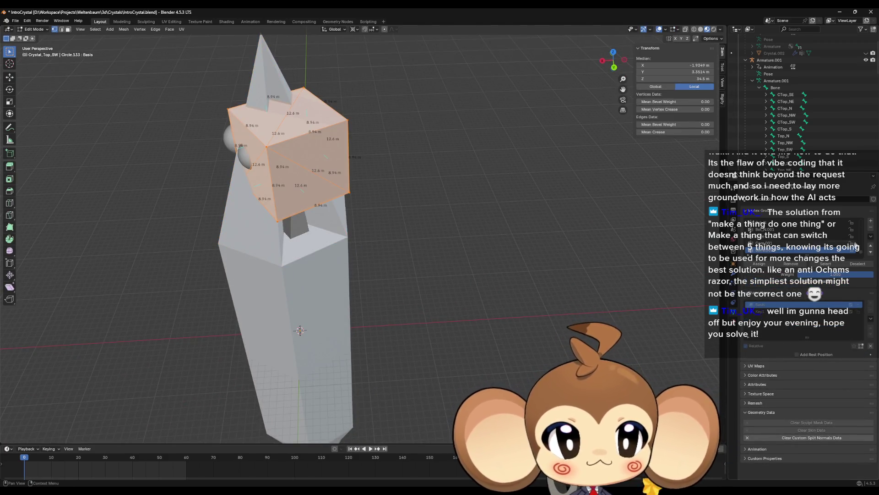
scroll(861, 245, up, 3)
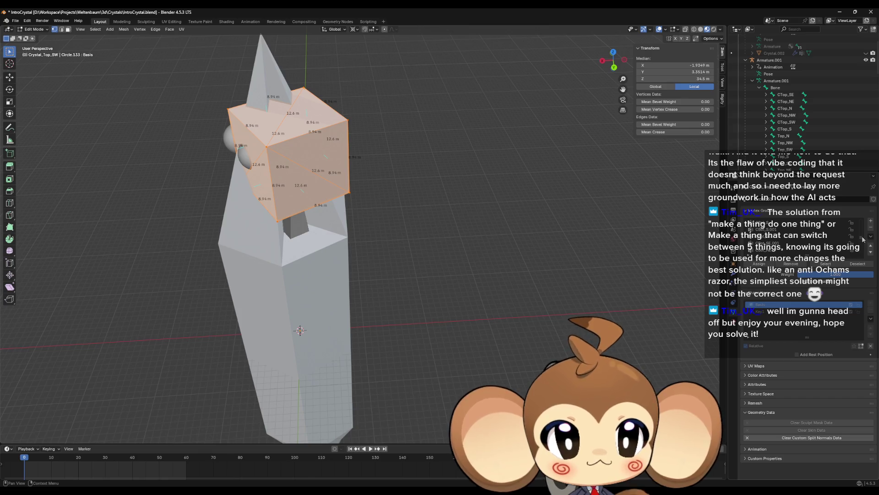
scroll(863, 239, up, 1)
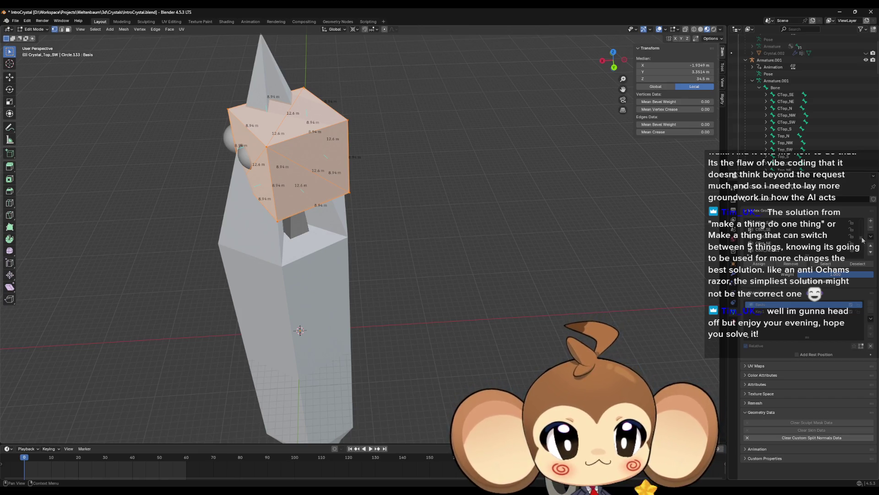
scroll(823, 238, up, 3)
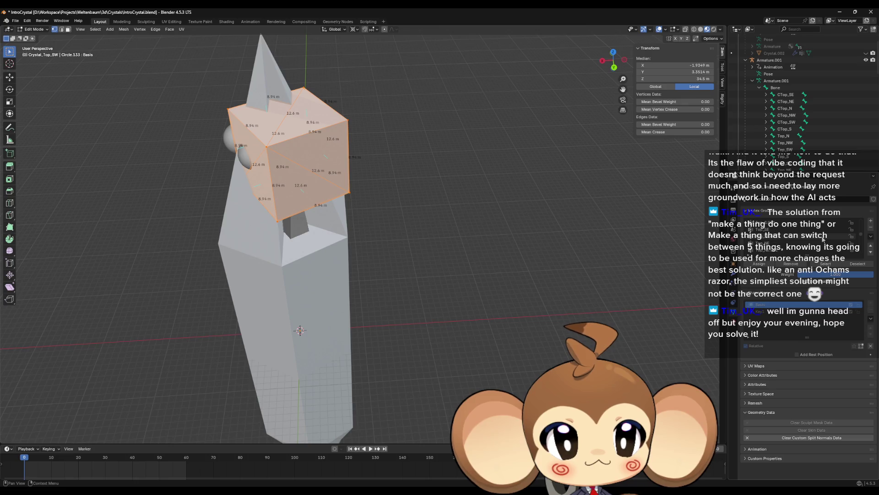
scroll(823, 238, up, 1)
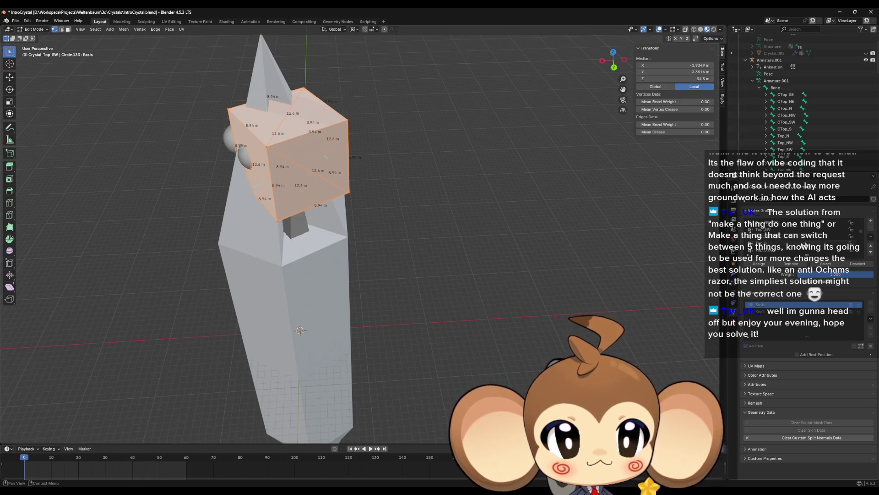
click(787, 236)
click(758, 264)
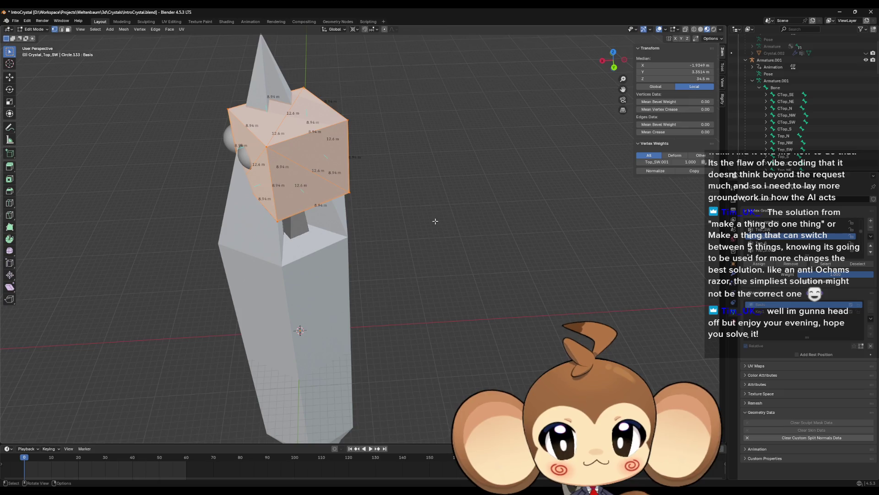
Select the Top_S vertex group for the Crystal_Top_S shard and leave Edit Mode
key(alt+q)
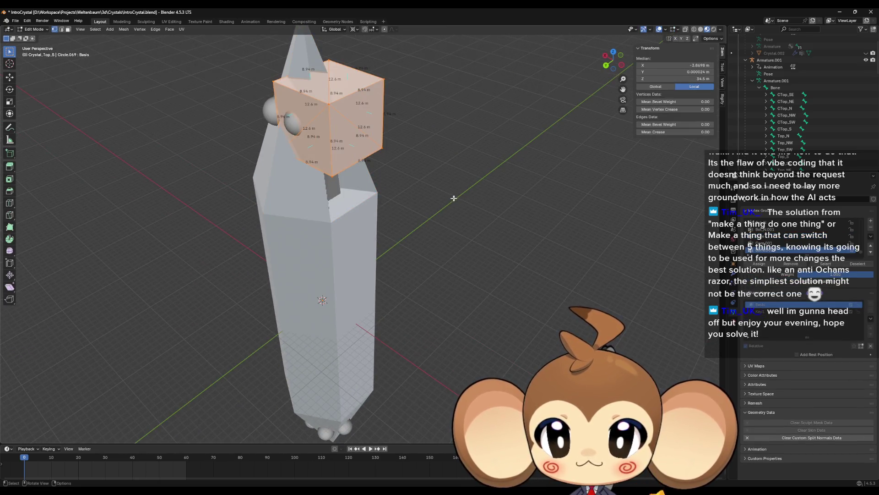
scroll(863, 248, down, 5)
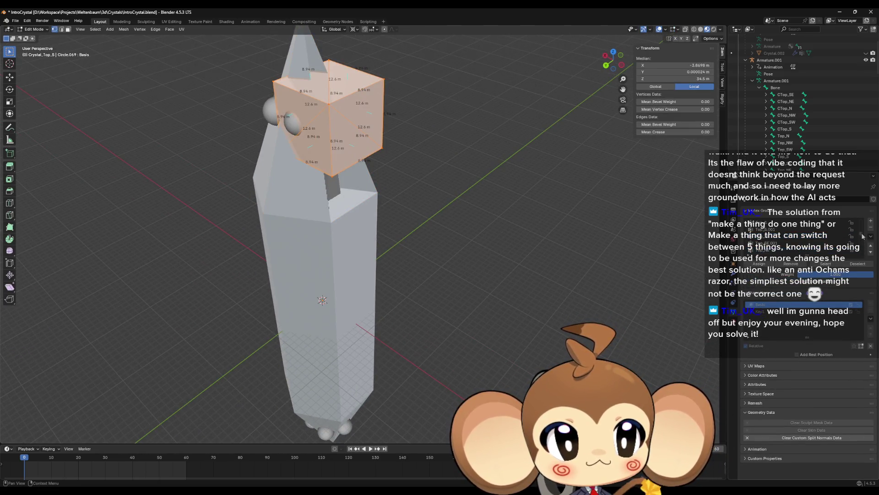
click(777, 250)
key(Tab)
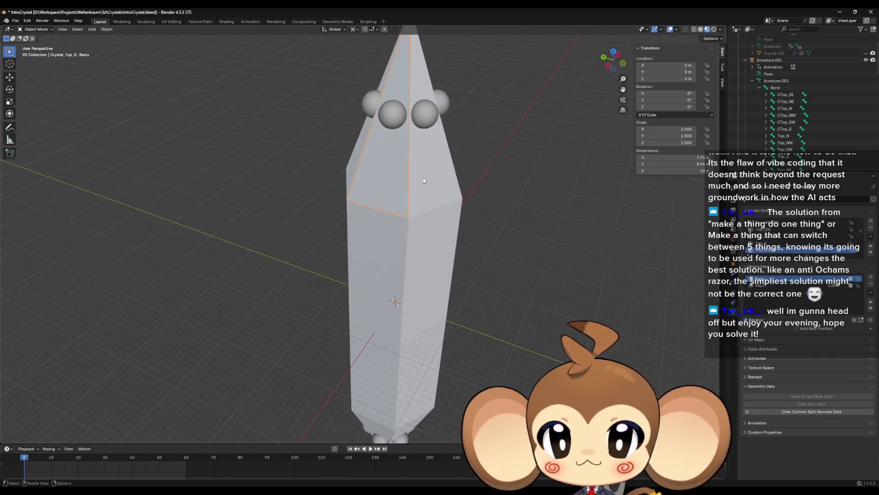
Give the Crystal_Top_SE shard's vertices full weight in Top_SE.001
click(423, 178)
key(Tab)
scroll(851, 237, down, 4)
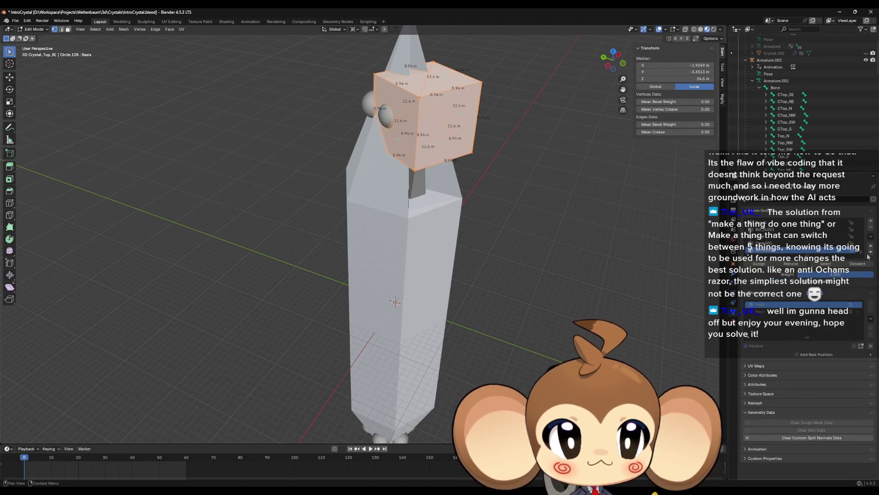
scroll(791, 242, down, 3)
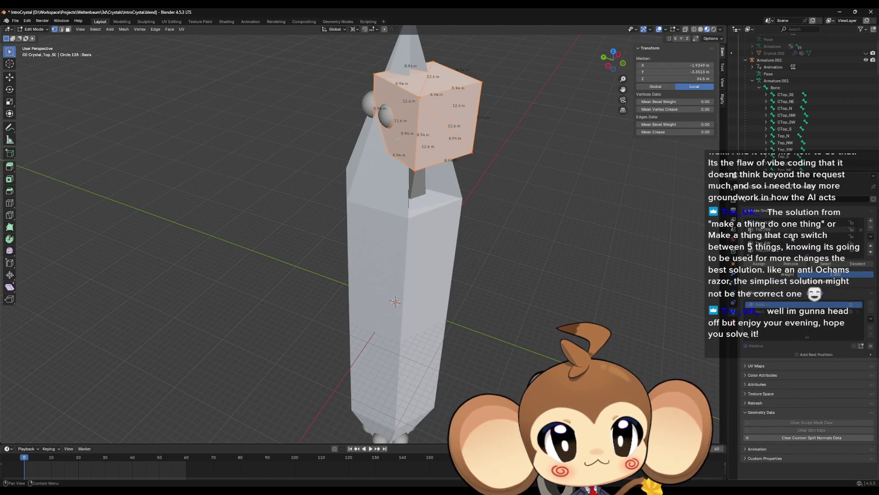
scroll(792, 242, down, 3)
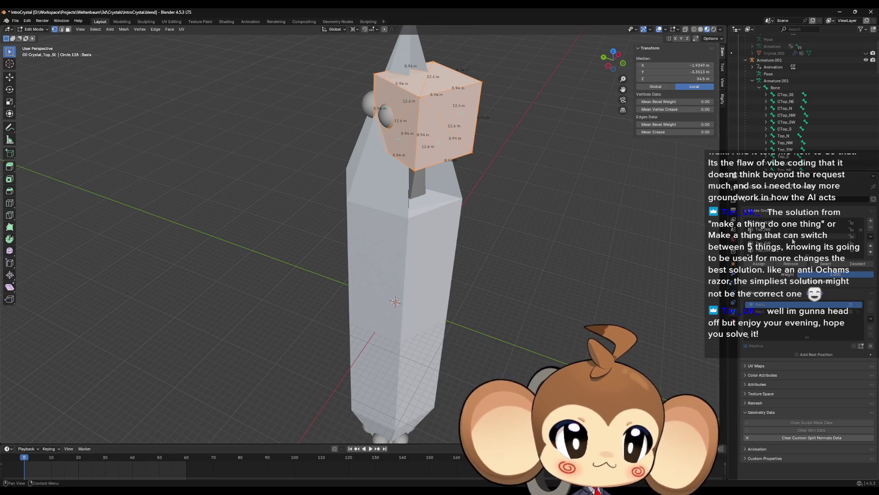
scroll(792, 242, down, 1)
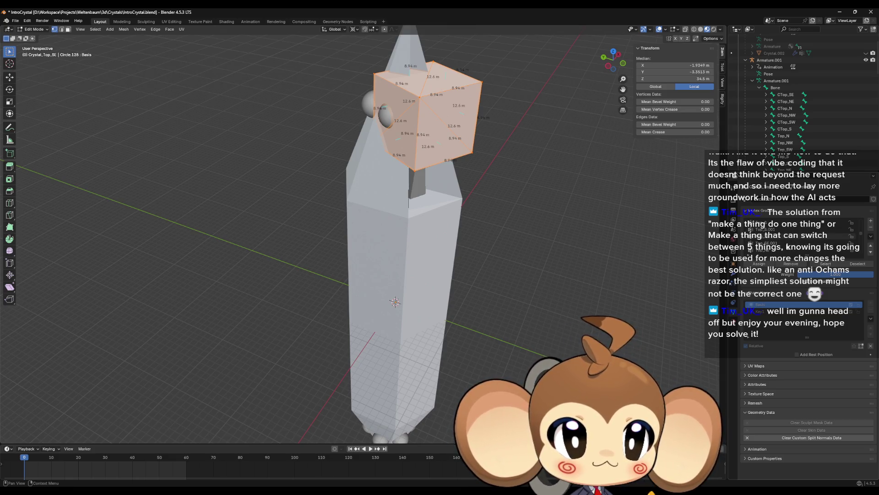
click(769, 243)
click(759, 265)
key(Tab)
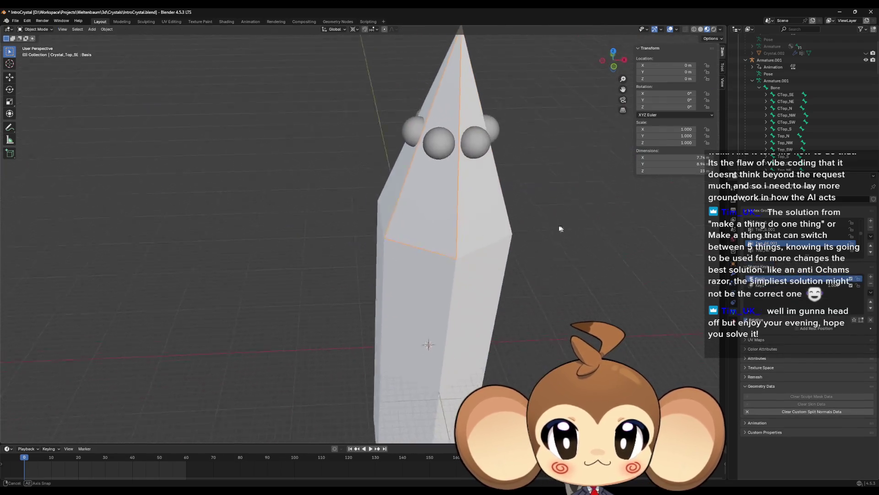
Put the Crystal_Top_NE shard's vertices into its Top_NE vertex group
click(530, 218)
key(Tab)
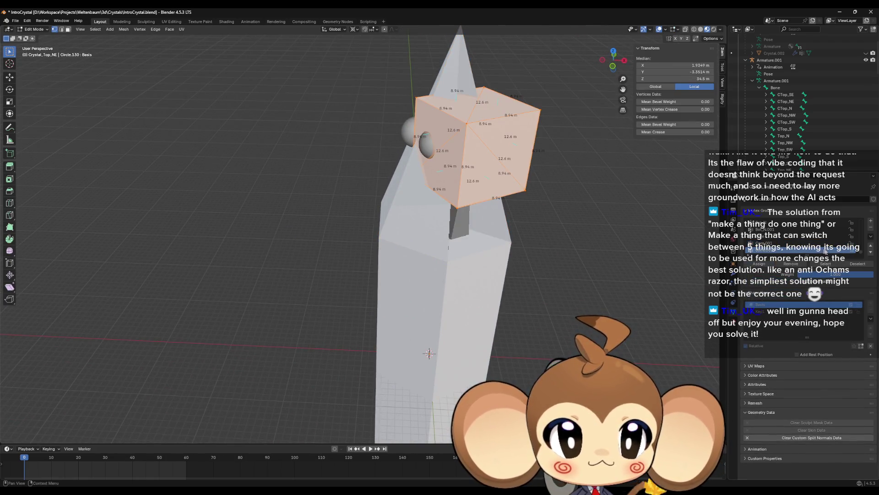
scroll(863, 245, down, 2)
drag(862, 245, 865, 231)
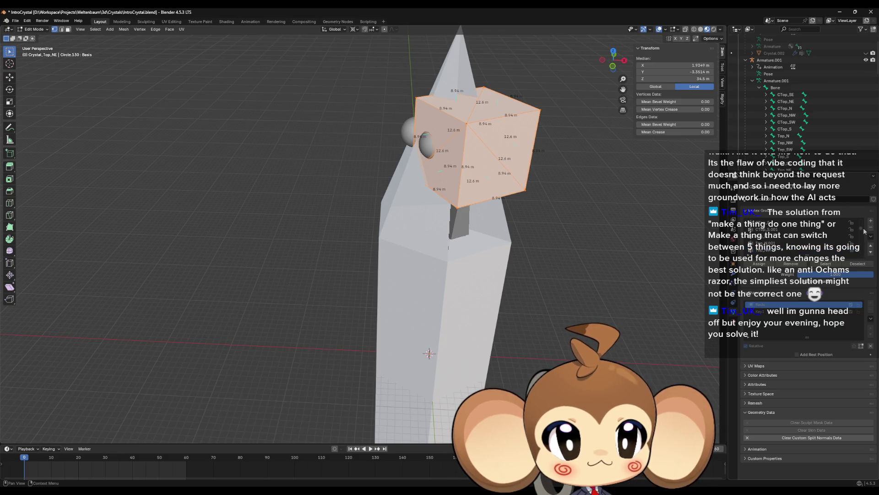
scroll(864, 232, down, 1)
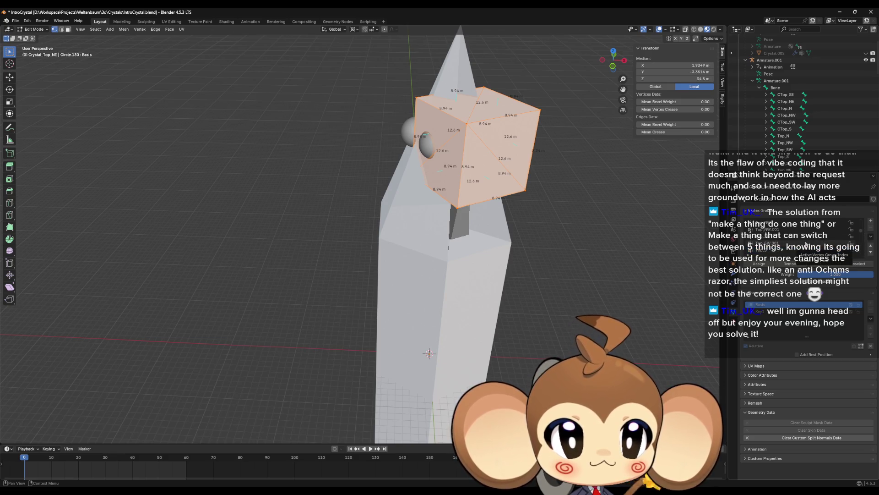
scroll(806, 244, down, 4)
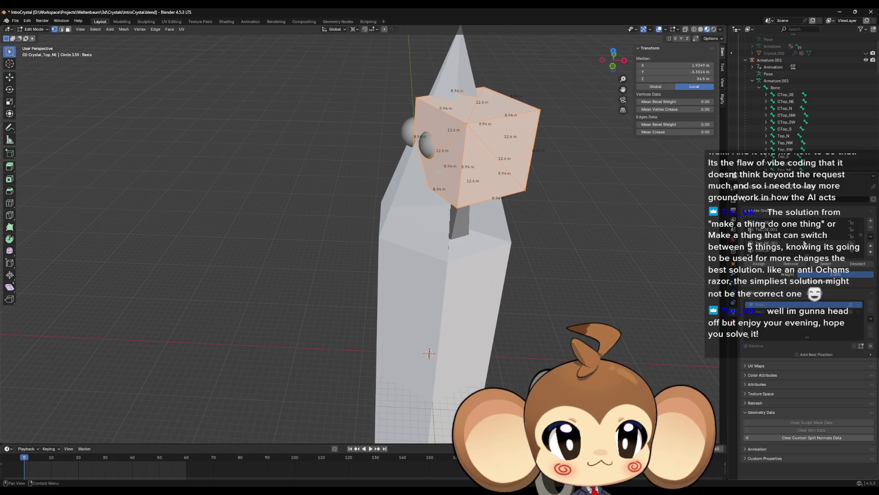
scroll(804, 244, up, 3)
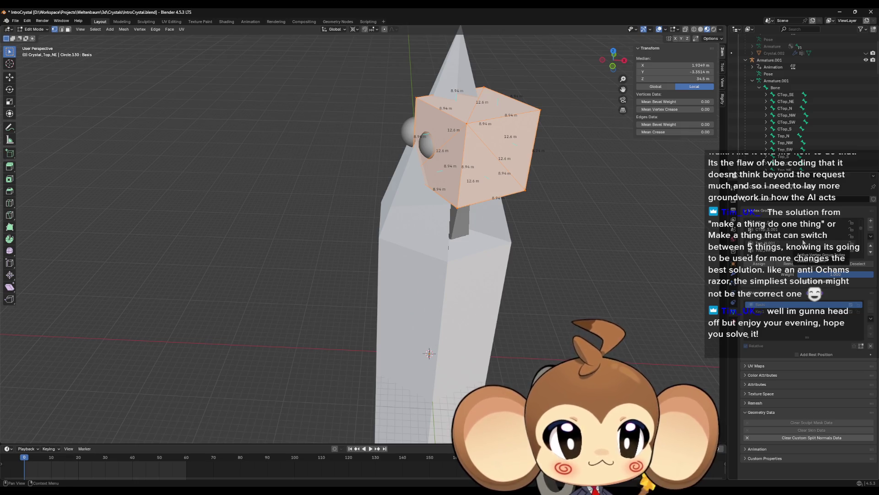
scroll(803, 243, down, 1)
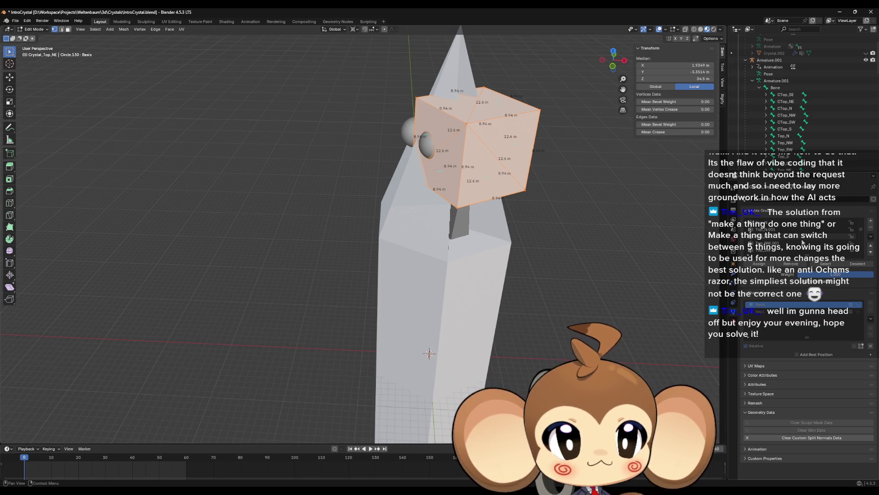
scroll(802, 243, up, 3)
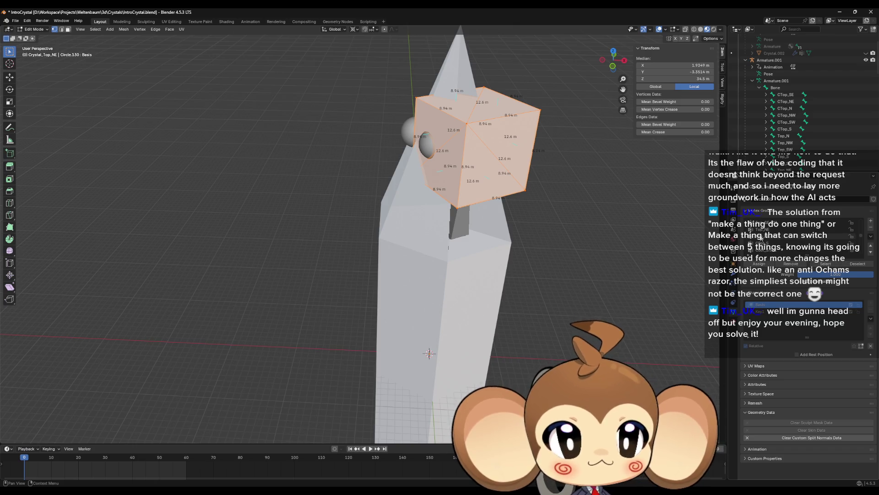
click(780, 237)
key(Tab)
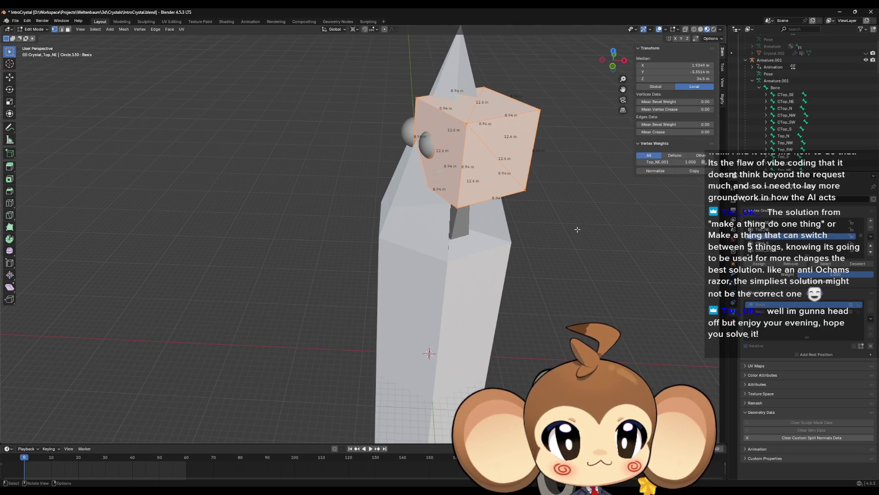
Inspect the Crystal_Top_N and Crystal_Top_SW meshes in Edit Mode
drag(579, 231, 410, 225)
click(409, 224)
key(Tab)
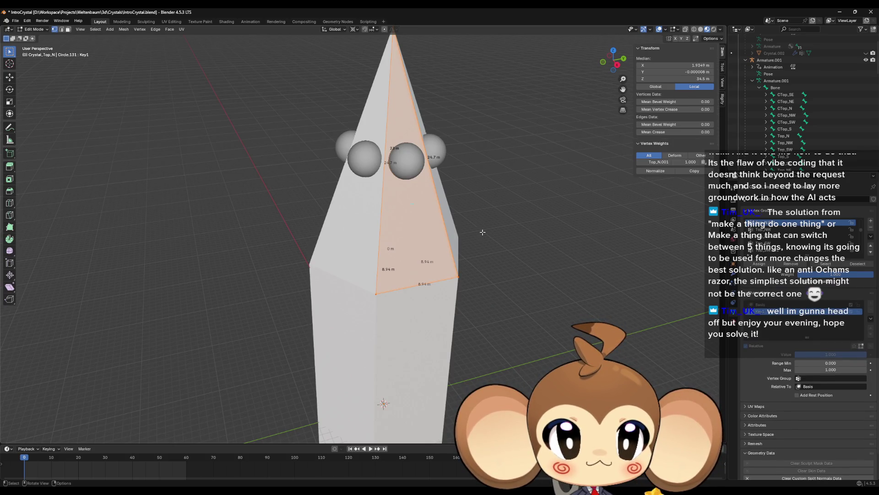
key(Tab)
drag(482, 232, 307, 213)
click(369, 221)
click(307, 213)
key(Tab)
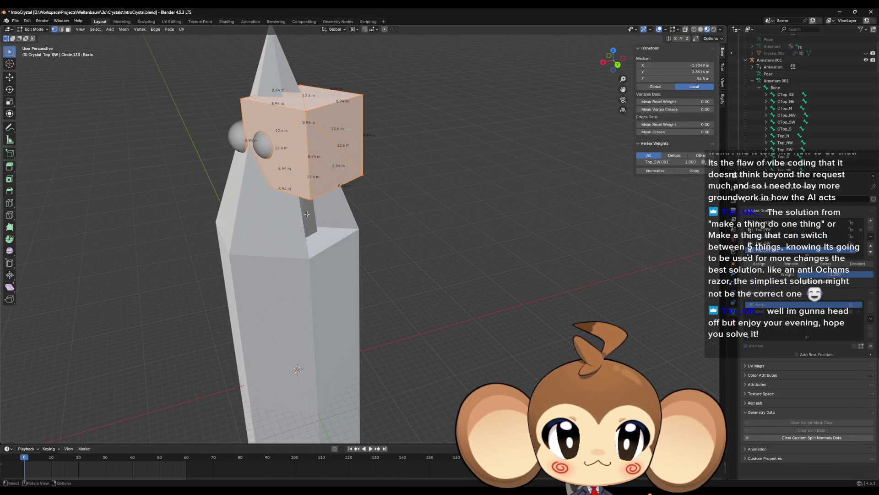
key(Tab)
Inspect the Top_S, Top_SE and Top_NE shards, then select Crystal_CBottom_N for editing
mouse_move(419, 219)
mouse_down()
mouse_move(343, 205)
mouse_move(407, 191)
mouse_move(462, 198)
mouse_up()
click(381, 189)
key(Tab)
key(Tab)
click(432, 192)
key(Tab)
key(Tab)
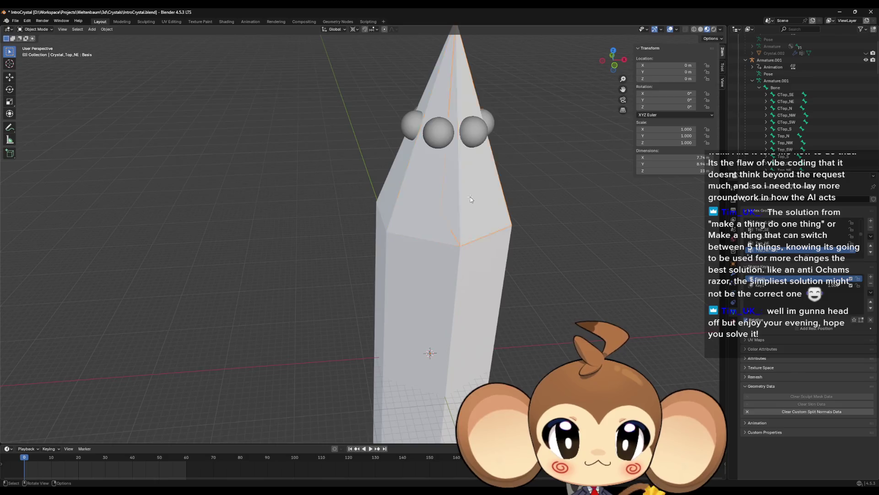
click(468, 197)
key(Tab)
key(Tab)
scroll(526, 221, down, 5)
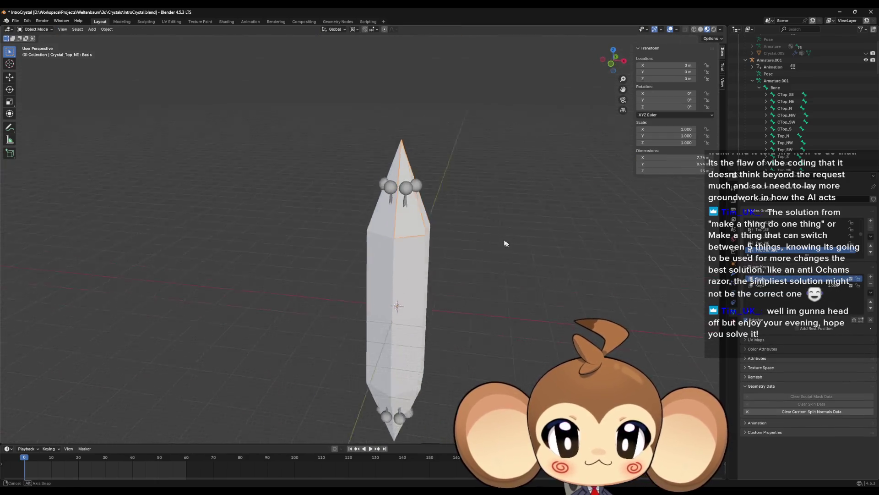
mouse_move(436, 313)
mouse_down()
mouse_move(457, 320)
mouse_move(396, 357)
mouse_move(425, 221)
mouse_move(438, 227)
mouse_move(439, 256)
mouse_move(427, 235)
mouse_move(455, 239)
mouse_up()
click(396, 357)
key(Tab)
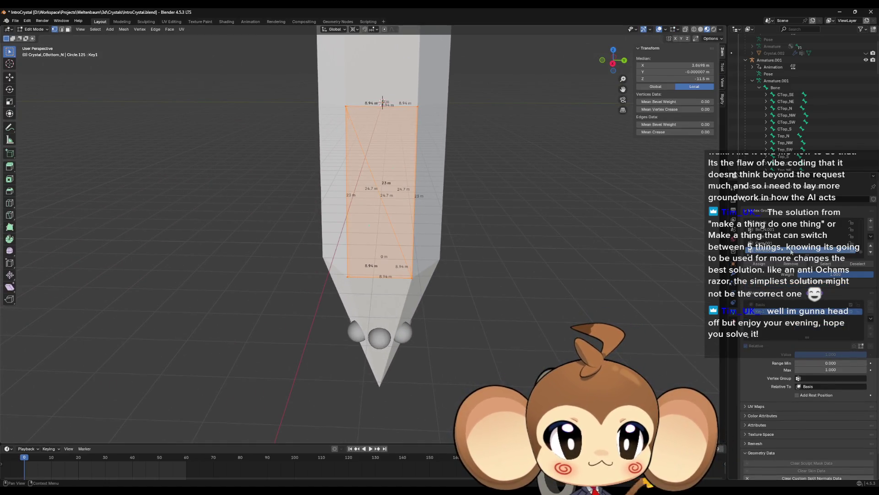
Make CBot_N.001 active, then pick the CBottom_NW piece's matching vertex group
scroll(779, 235, up, 1)
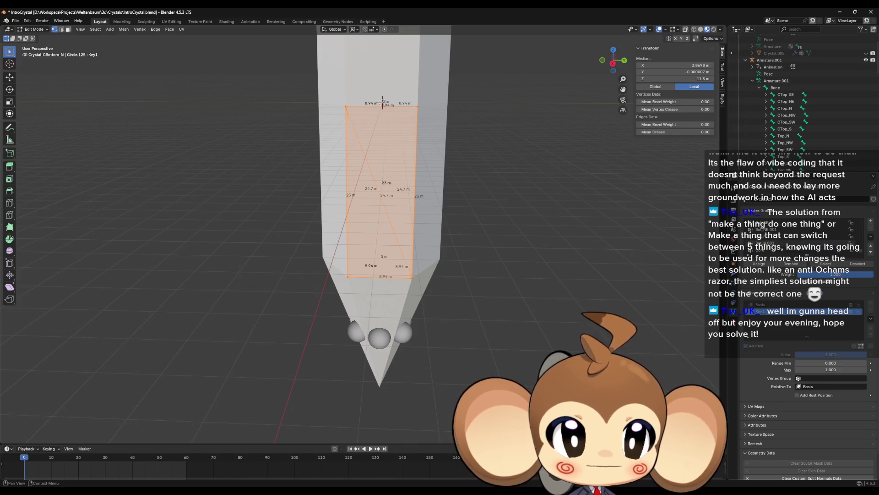
scroll(778, 235, up, 1)
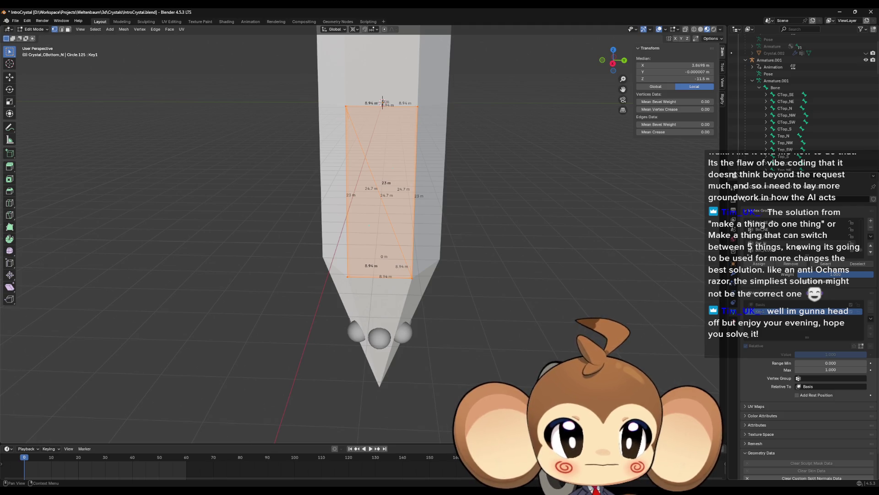
scroll(774, 236, down, 4)
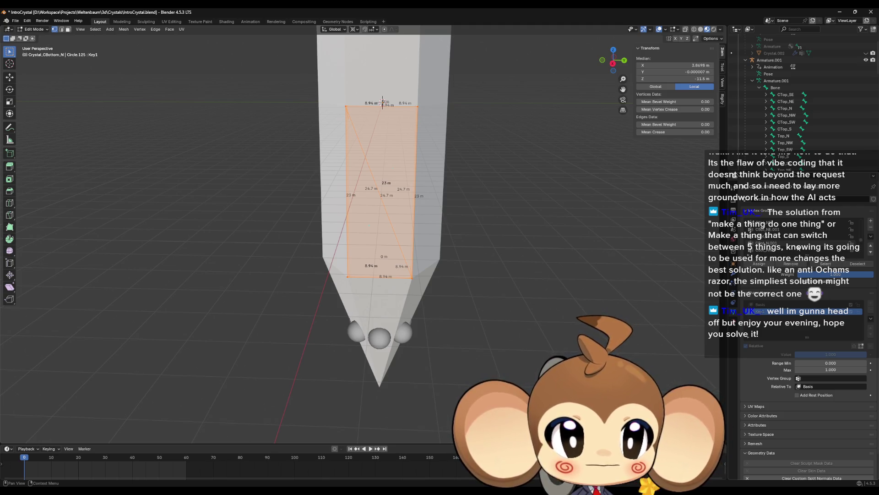
click(779, 243)
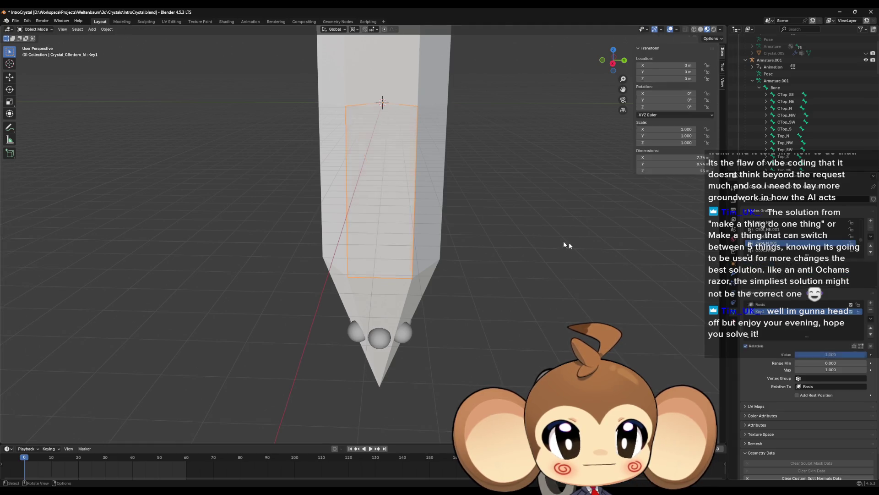
click(801, 250)
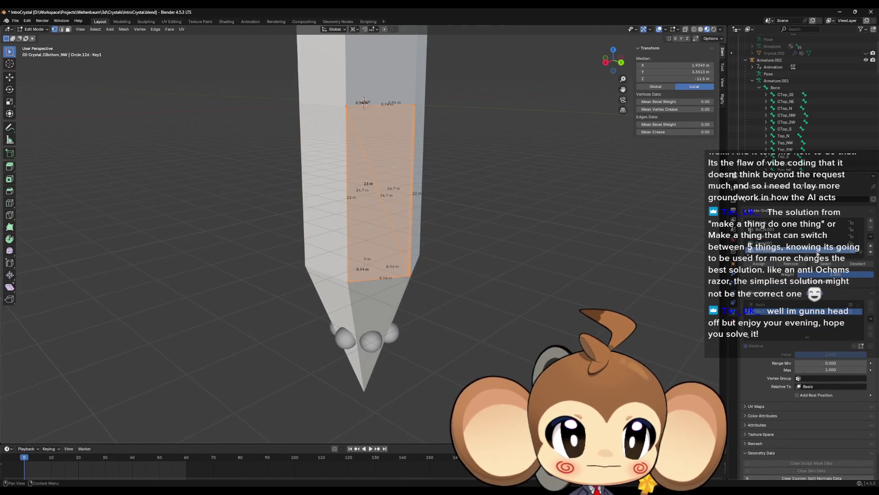
scroll(820, 252, down, 2)
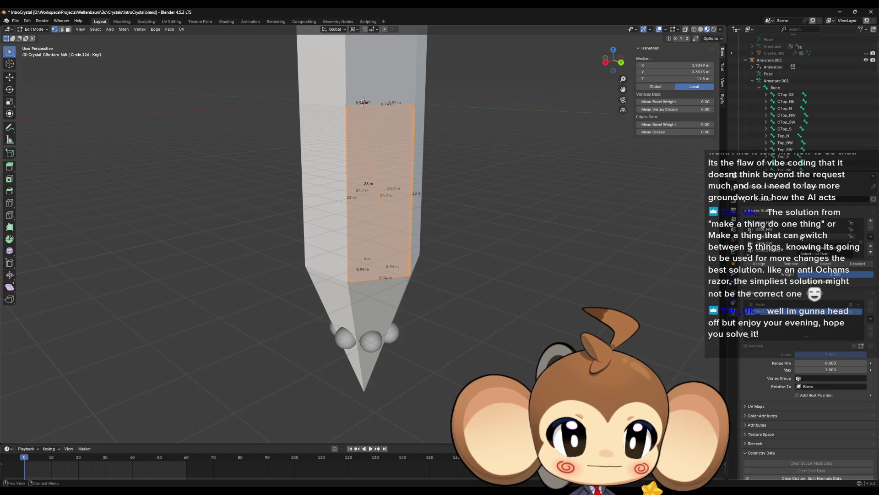
click(801, 236)
key(Tab)
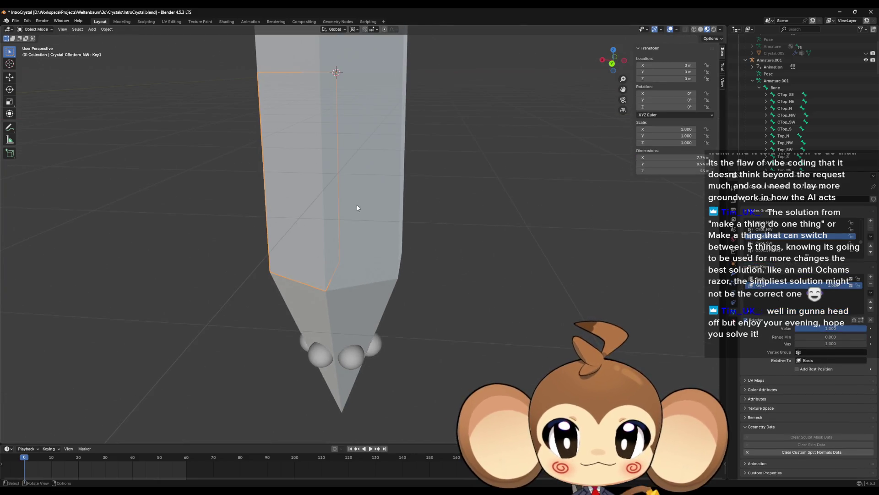
Inspect Crystal_CBottom_SW, then pick Crystal_CBottom_S's matching vertex group
click(357, 208)
key(Tab)
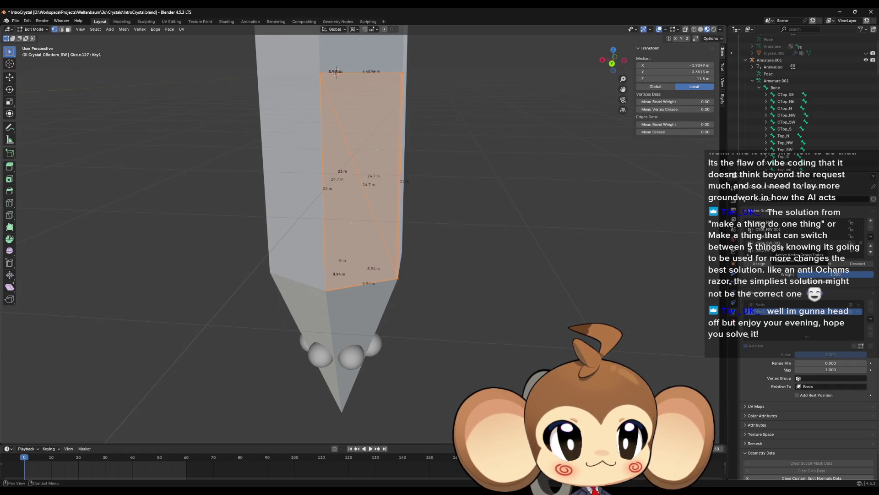
key(Tab)
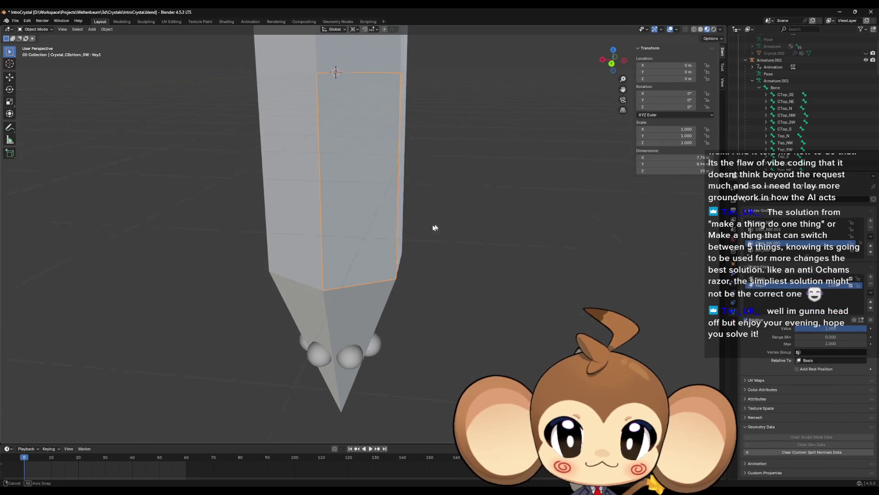
click(356, 207)
key(Tab)
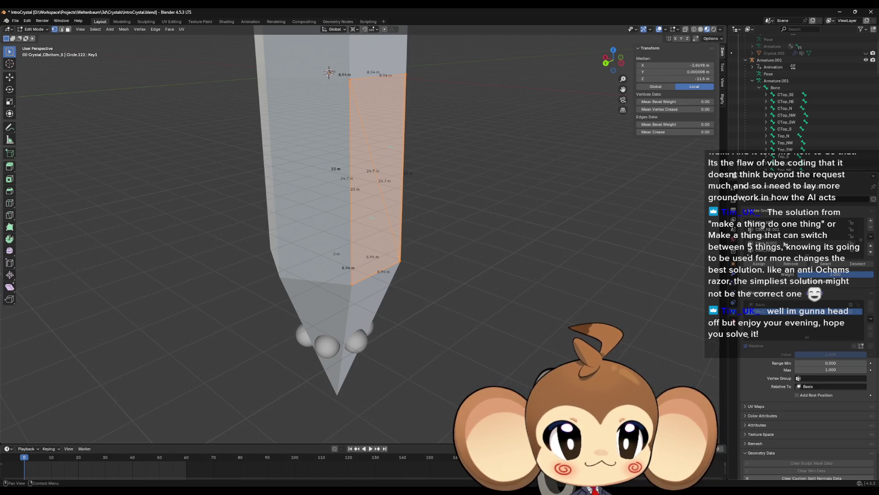
click(783, 243)
key(Tab)
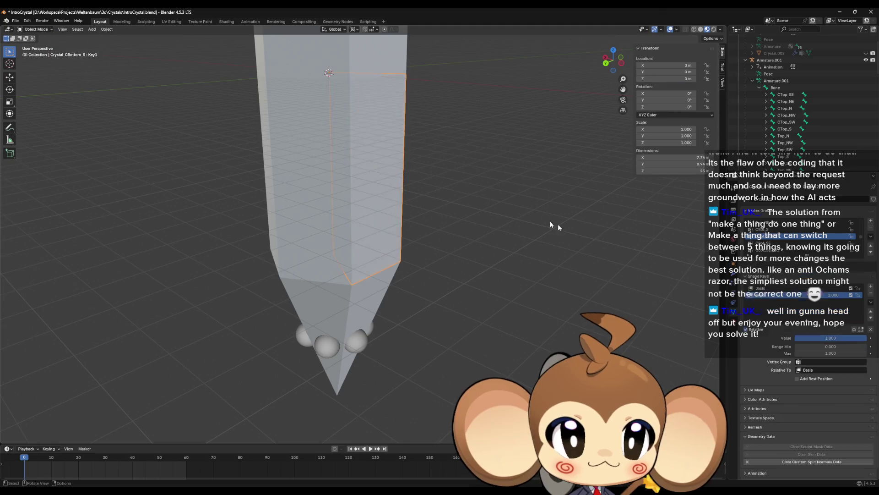
Assign the Crystal_CBottom_NE piece's vertices to CBot_NE.001 at full weight
click(399, 206)
key(Tab)
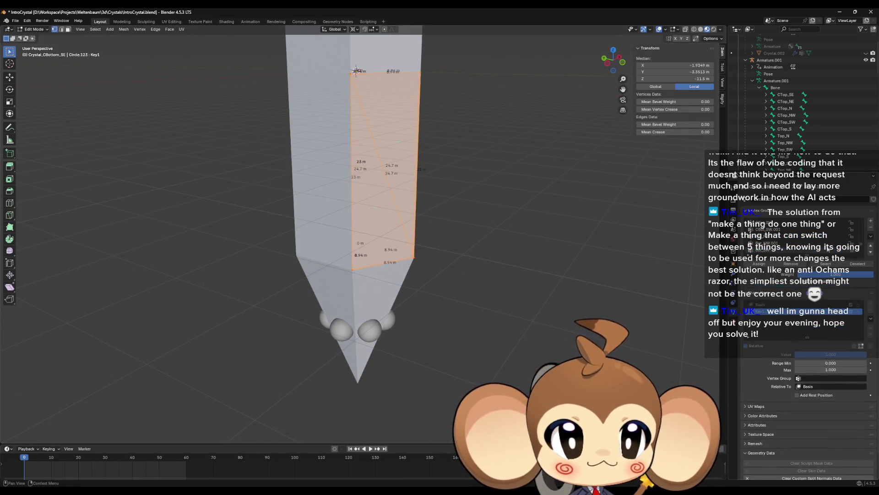
scroll(828, 248, up, 2)
scroll(827, 247, up, 1)
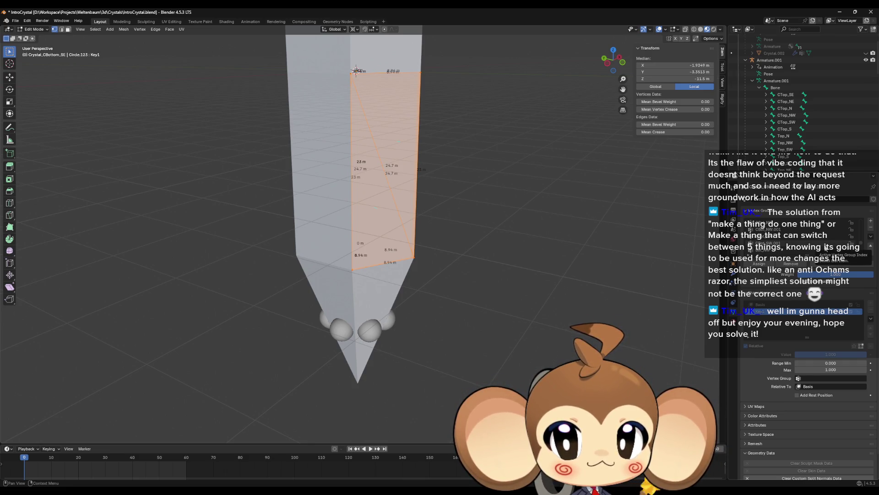
scroll(828, 248, up, 1)
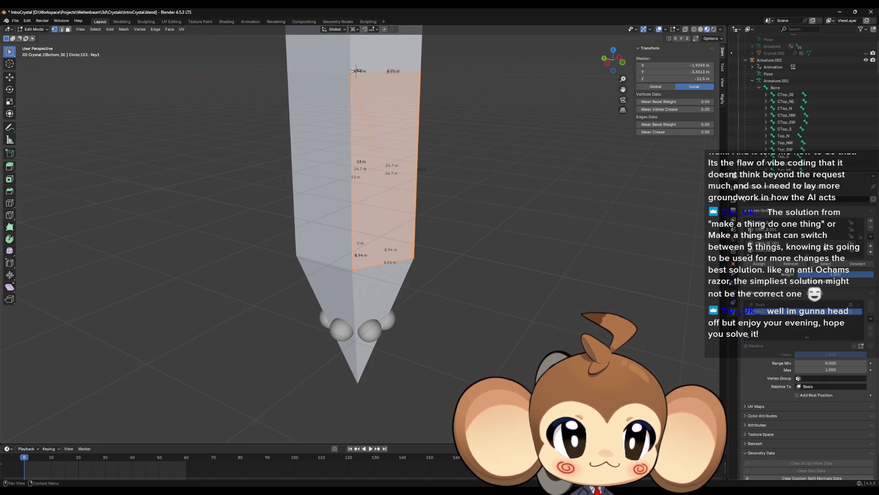
key(ctrl+z)
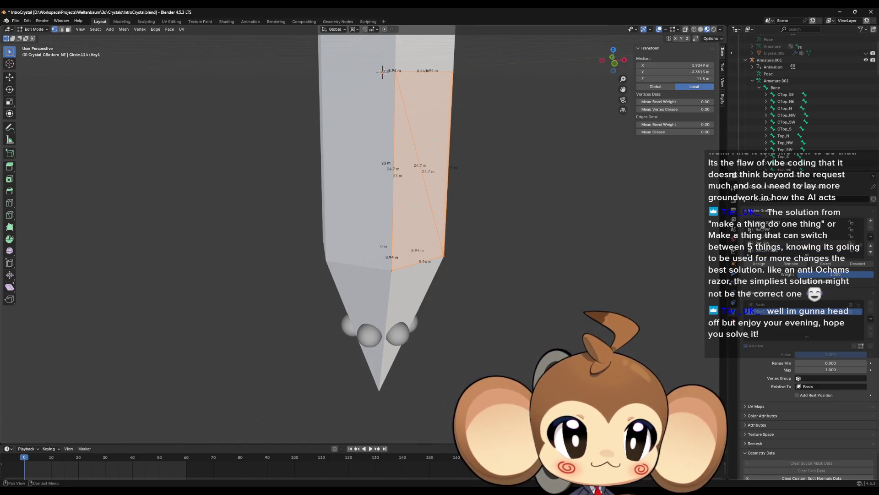
scroll(801, 243, down, 2)
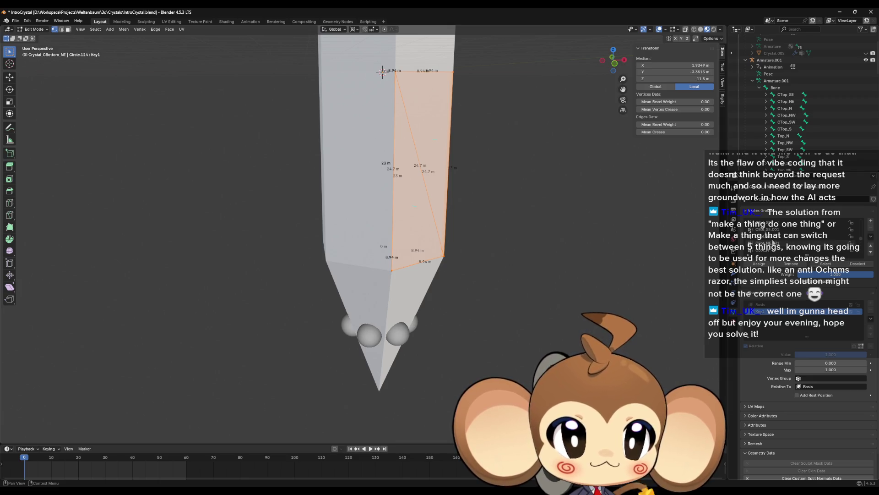
click(779, 243)
click(760, 263)
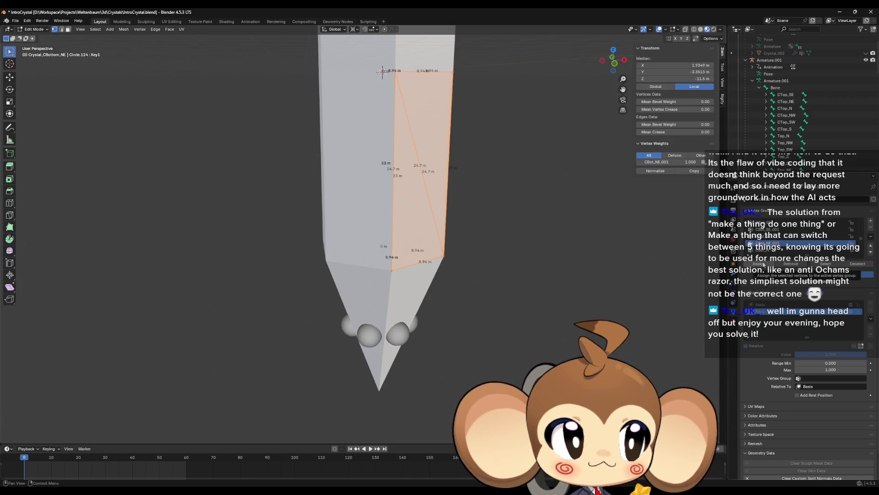
key(Tab)
Select the Crystal_Bottom_N tip piece and enter Edit Mode on it
click(442, 214)
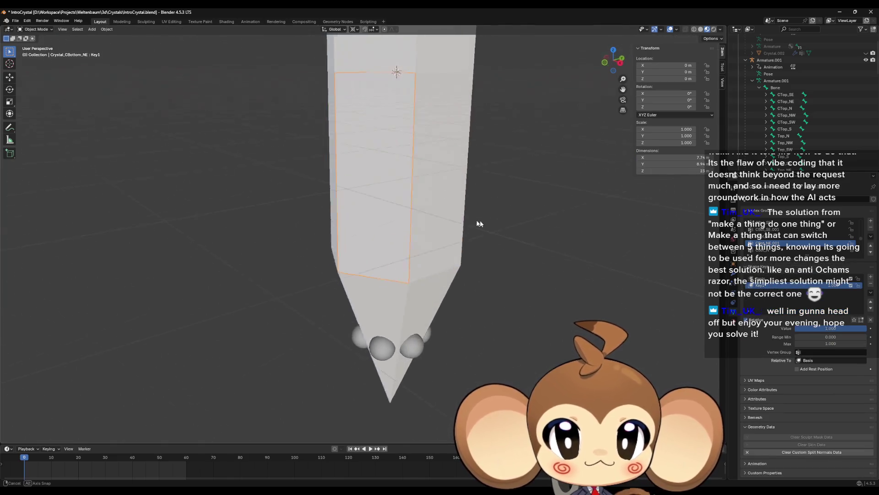
click(427, 283)
key(Tab)
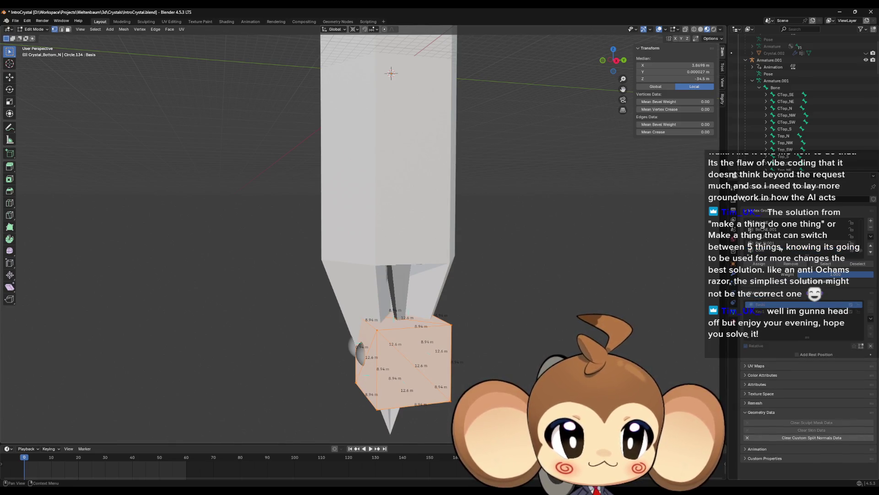
Weight the Bottom_N and Bottom_NW cubes fully to Bot_N.001 and Bot_NW.001
click(780, 244)
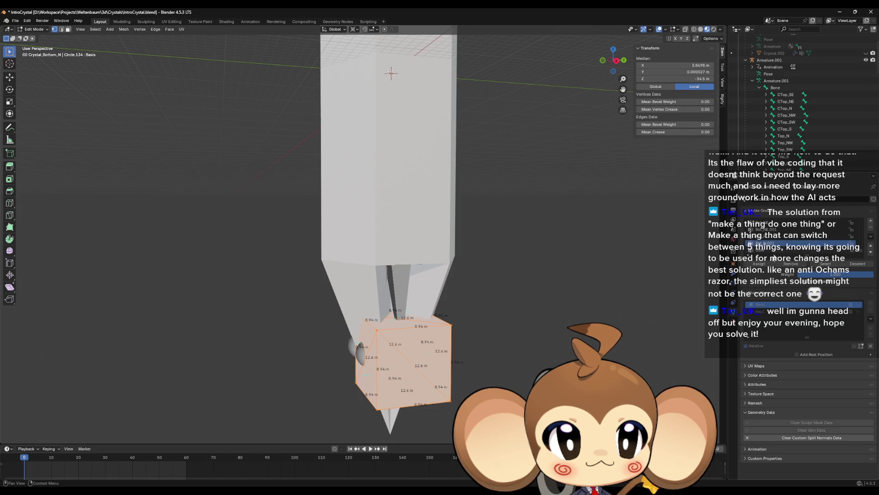
key(Tab)
click(445, 302)
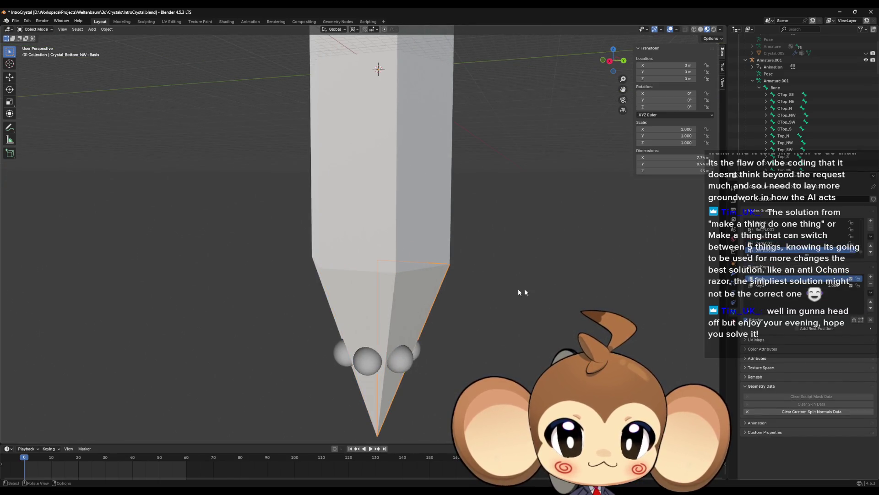
key(Tab)
scroll(806, 238, up, 2)
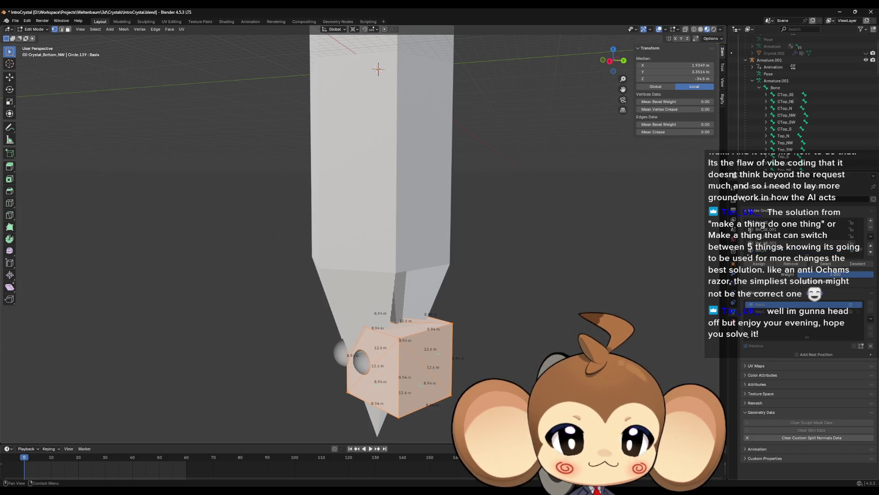
scroll(792, 236, down, 2)
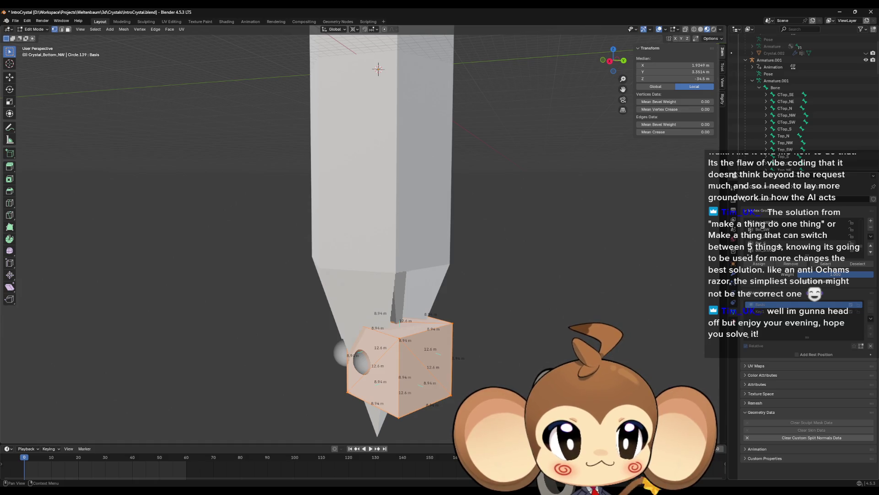
click(775, 237)
key(Tab)
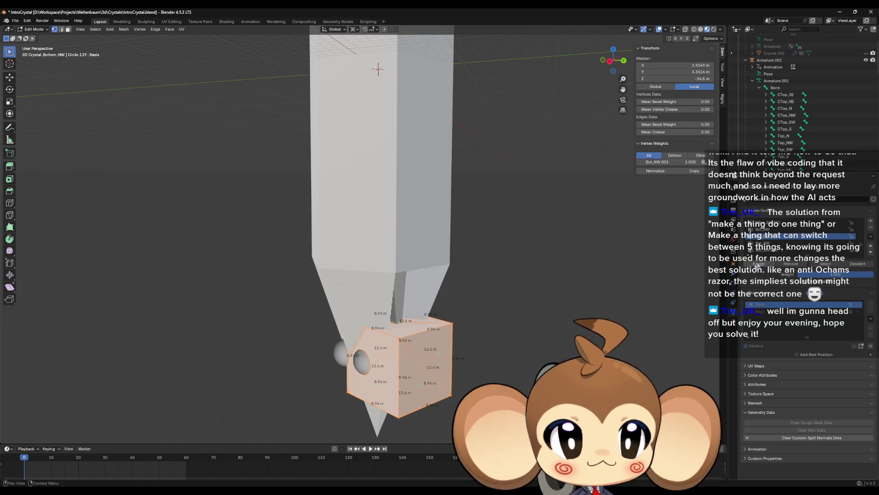
Weight the Crystal_Bottom_SW cube fully to the Bot_SW.001 vertex group
click(362, 294)
key(Tab)
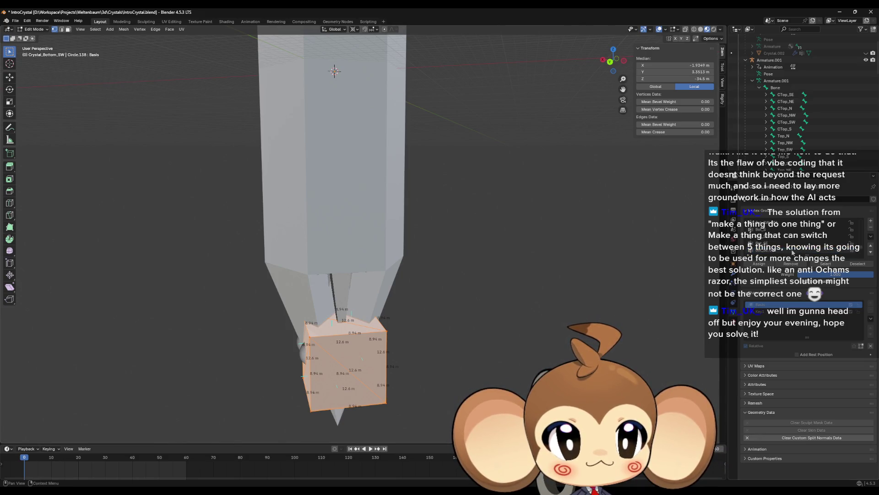
click(787, 236)
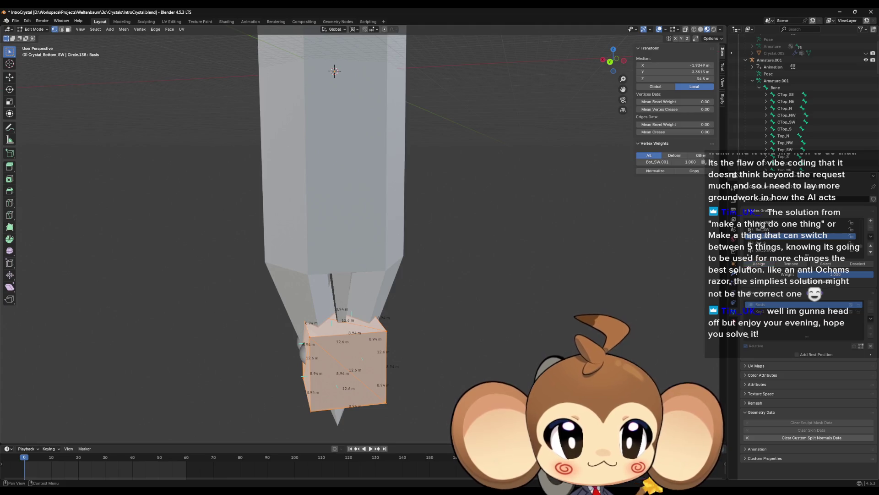
key(Tab)
Work through the Bottom_S and Bottom_SE pieces, weighting the SE cube to Bot_SE.001
click(341, 405)
key(Tab)
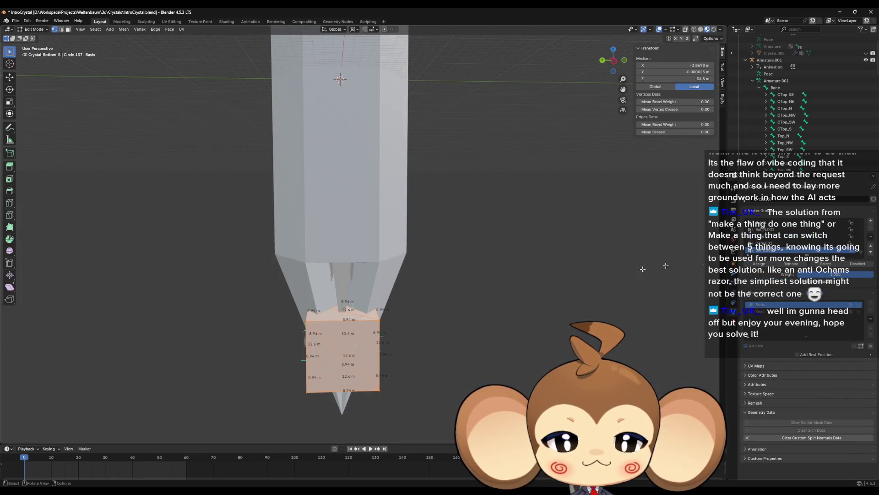
scroll(779, 249, down, 2)
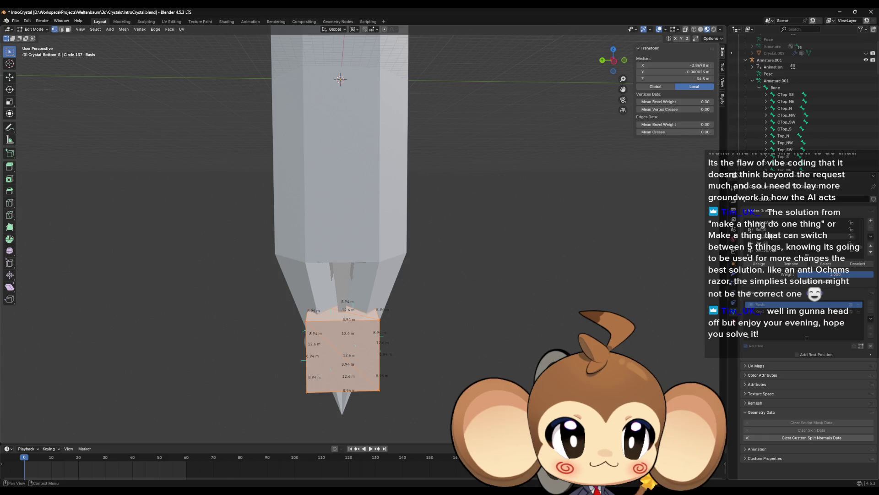
key(Tab)
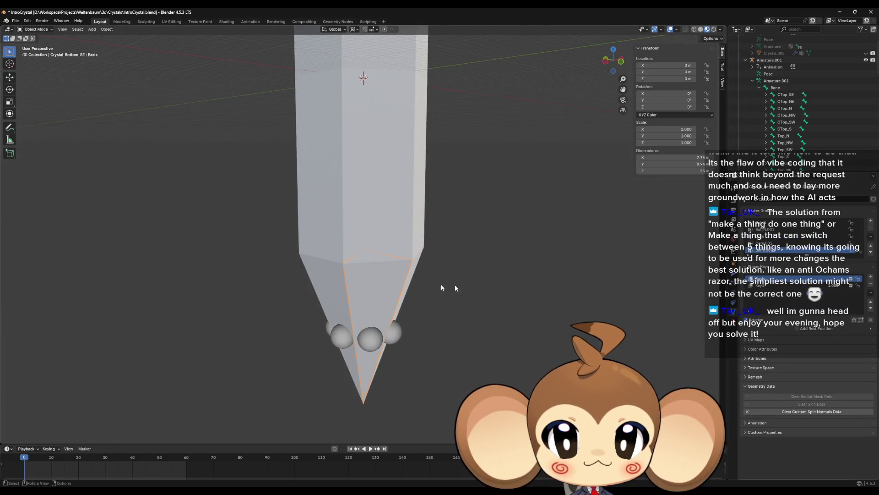
key(ctrl+z)
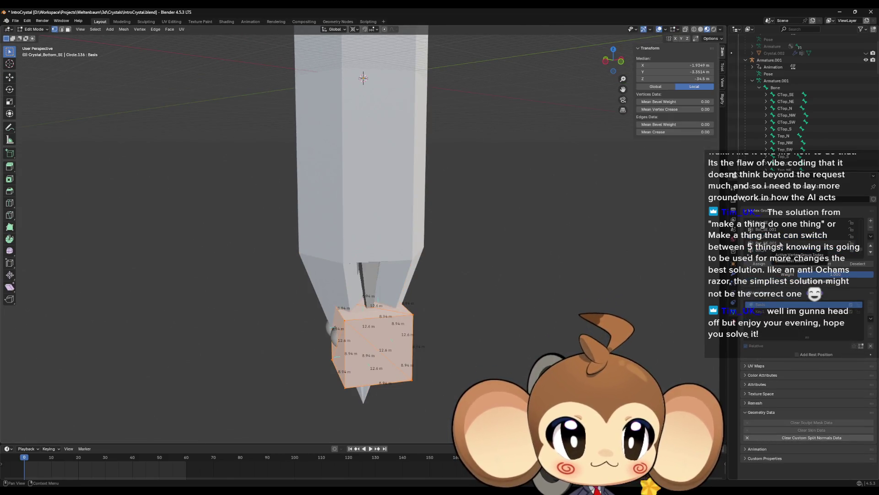
click(779, 229)
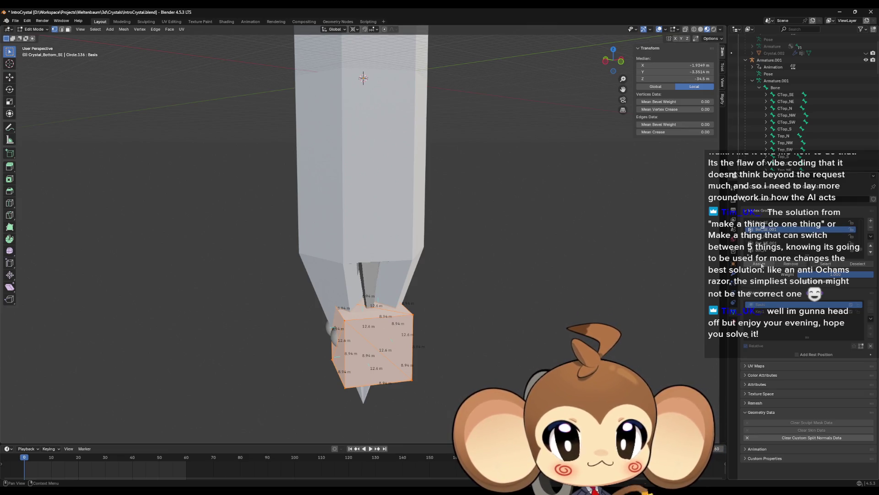
key(Tab)
Weight the Crystal_Bottom_NE cube fully to the Bot_NE.001 vertex group
click(410, 278)
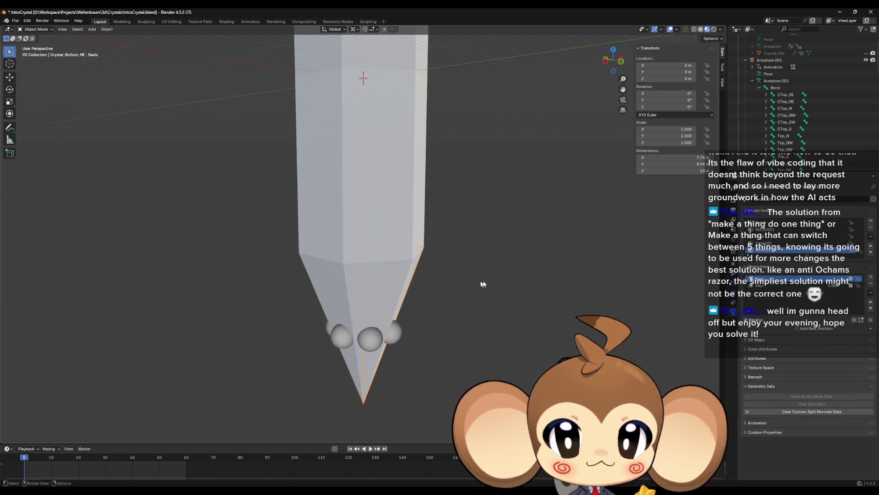
key(Tab)
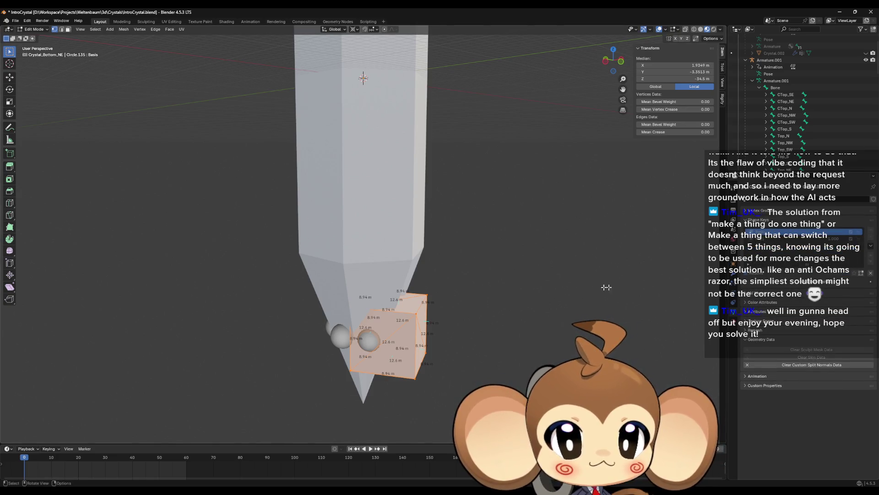
click(745, 214)
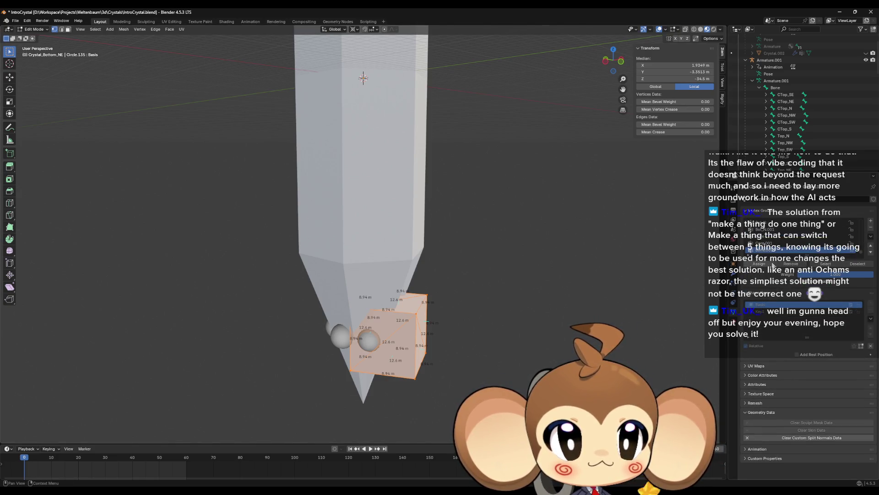
scroll(767, 250, up, 1)
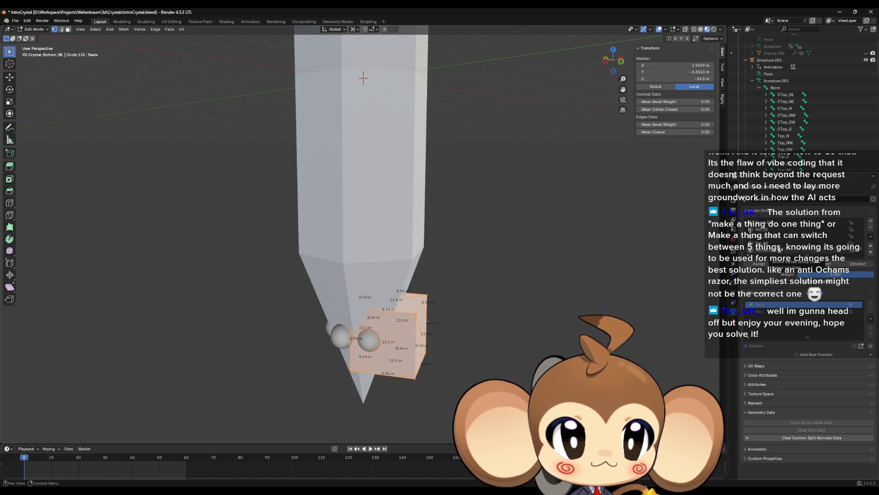
click(781, 251)
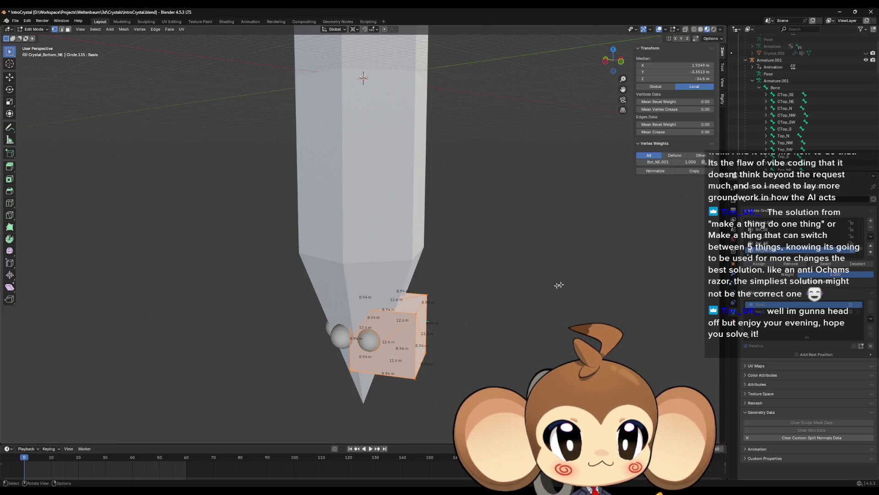
key(Tab)
scroll(503, 284, down, 4)
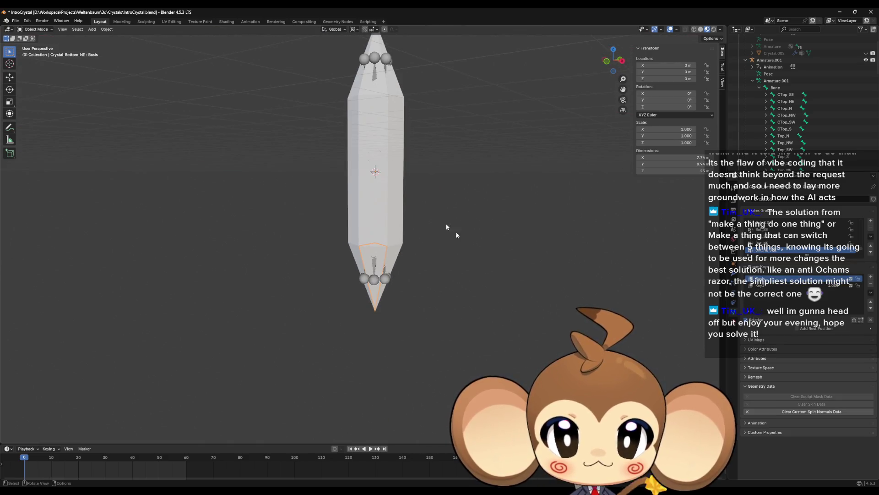
Put Armature.001 in Pose Mode and draw its bones in front of the mesh
scroll(455, 232, down, 2)
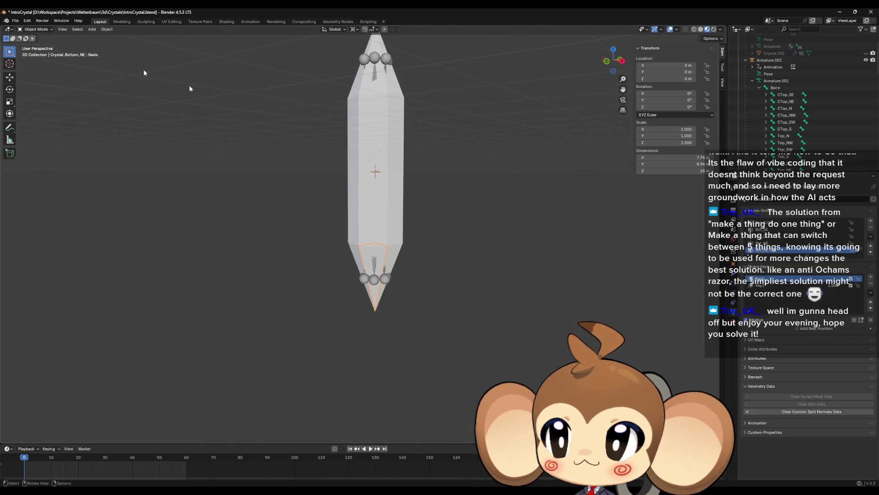
click(376, 60)
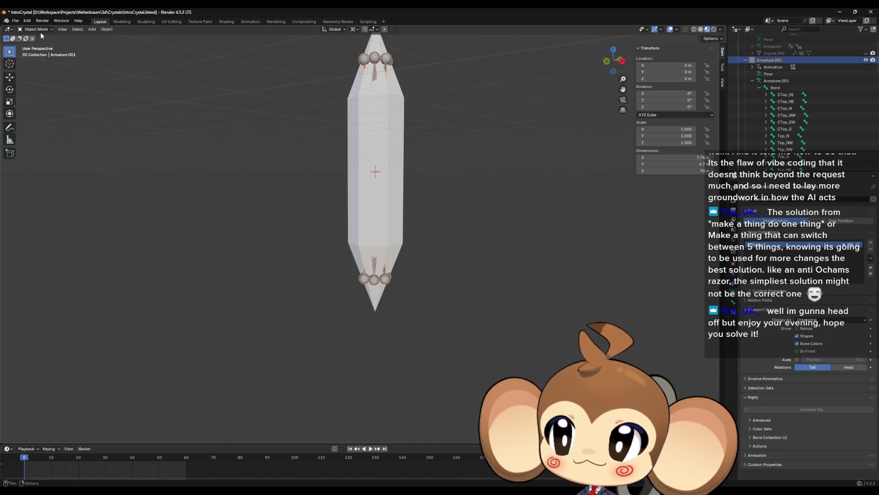
click(36, 52)
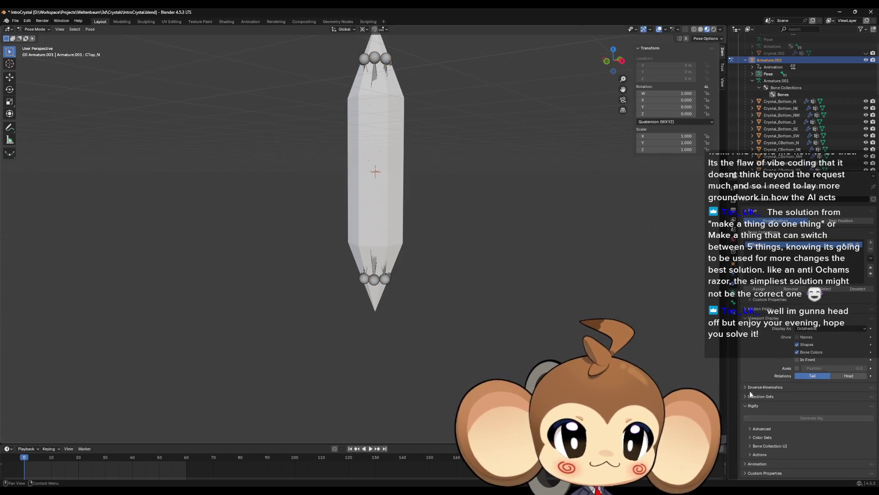
click(733, 304)
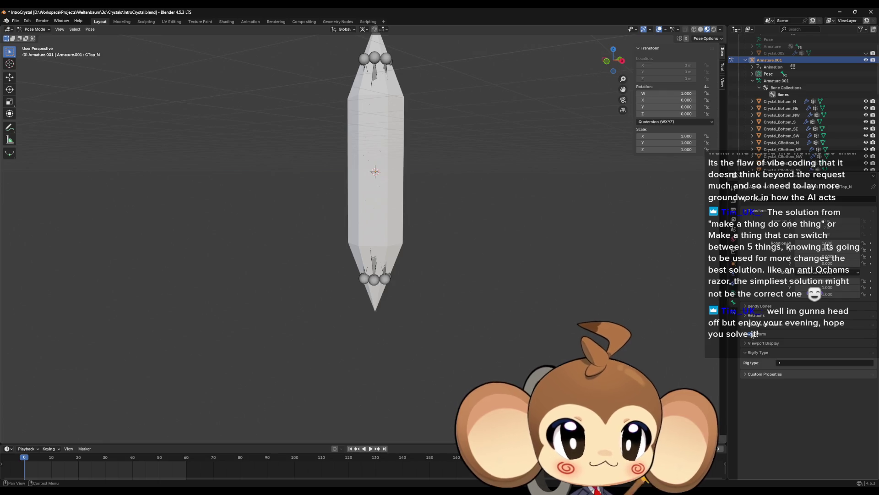
click(733, 293)
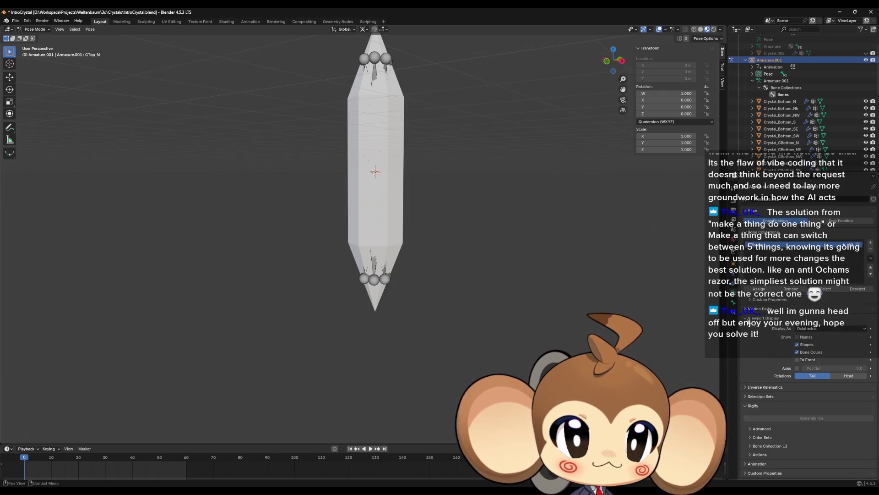
click(797, 360)
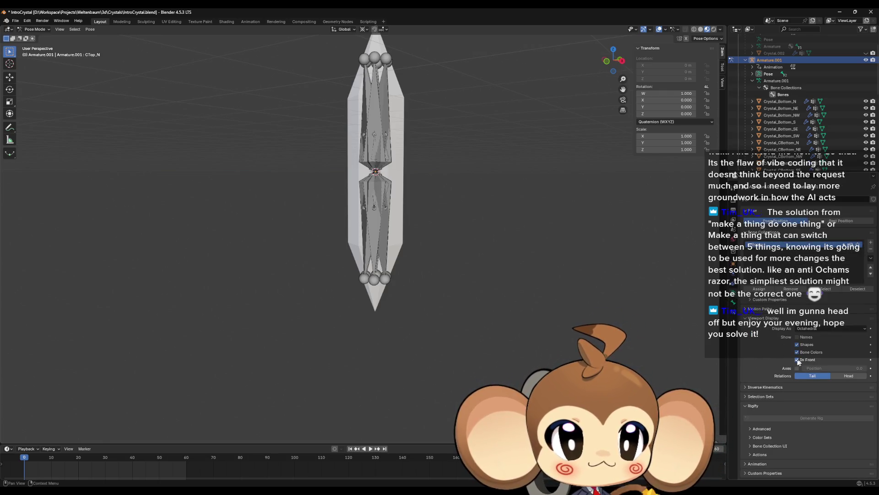
Test-rotate and move the Bot_N bone, then clear its pose
click(388, 256)
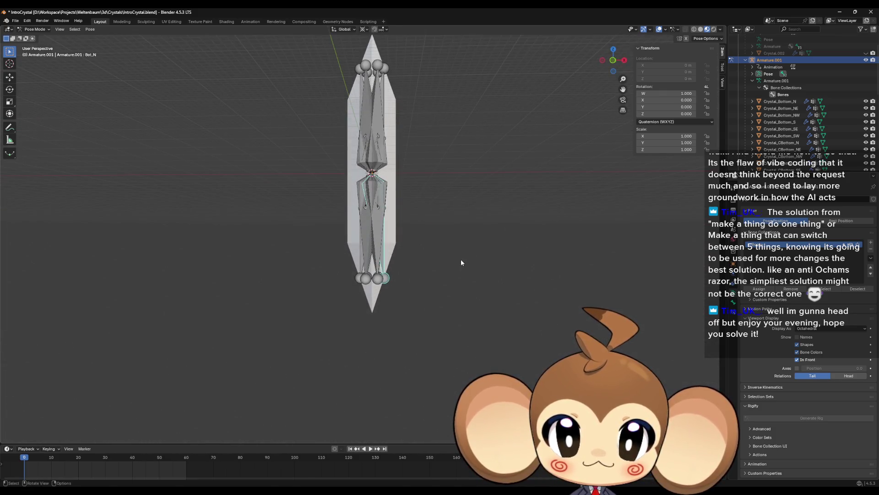
key(r)
click(538, 218)
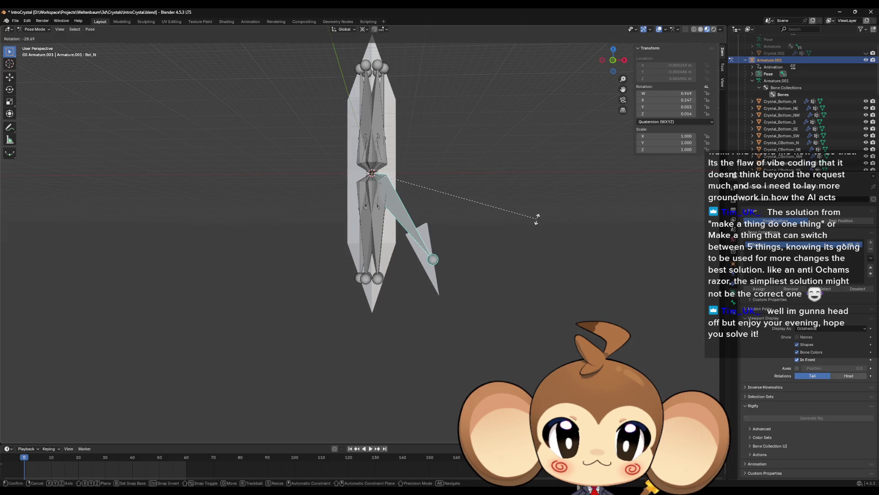
key(g)
click(519, 230)
key(alt+g)
key(alt+r)
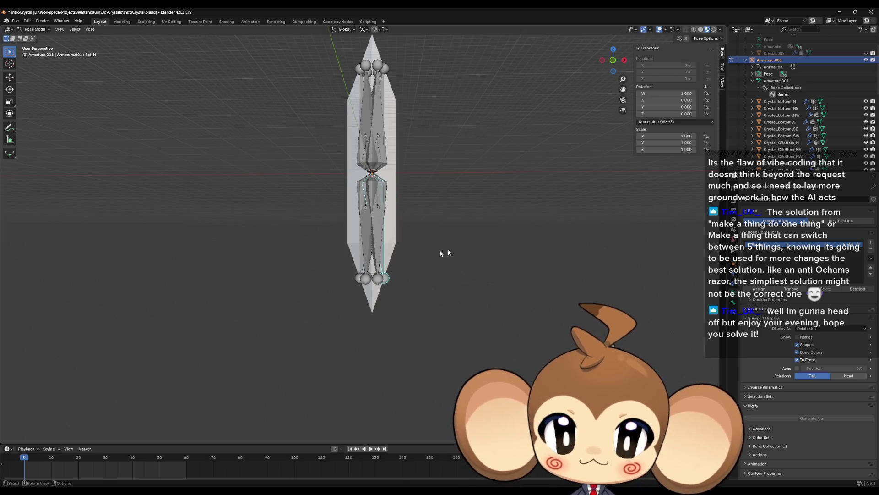
Test-move the CBot_NE.001 bone and undo the move
scroll(416, 190, up, 6)
click(425, 106)
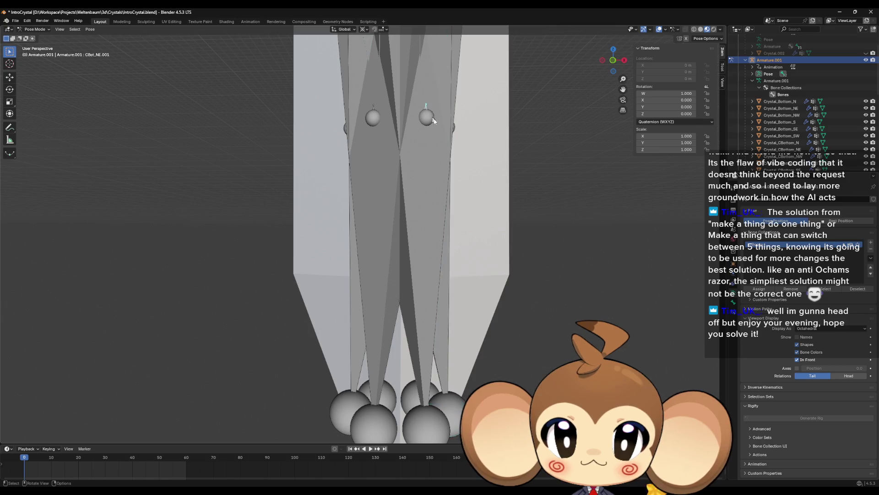
scroll(440, 121, down, 5)
key(r)
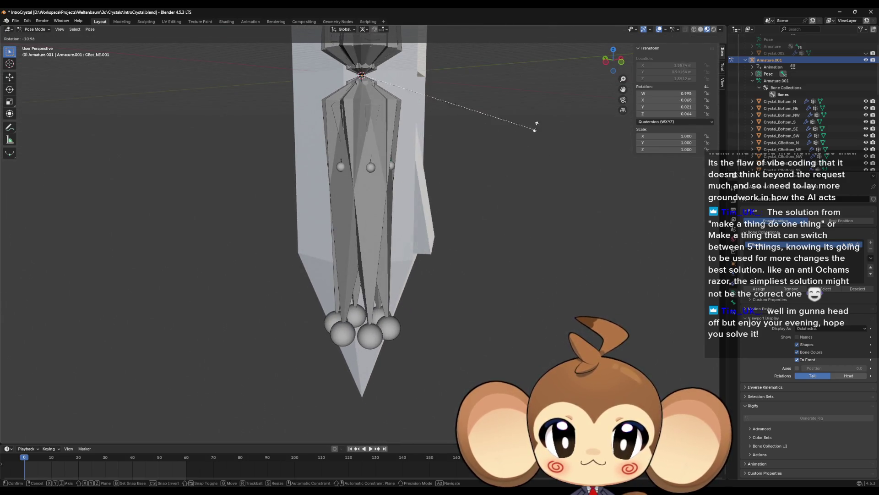
key(g)
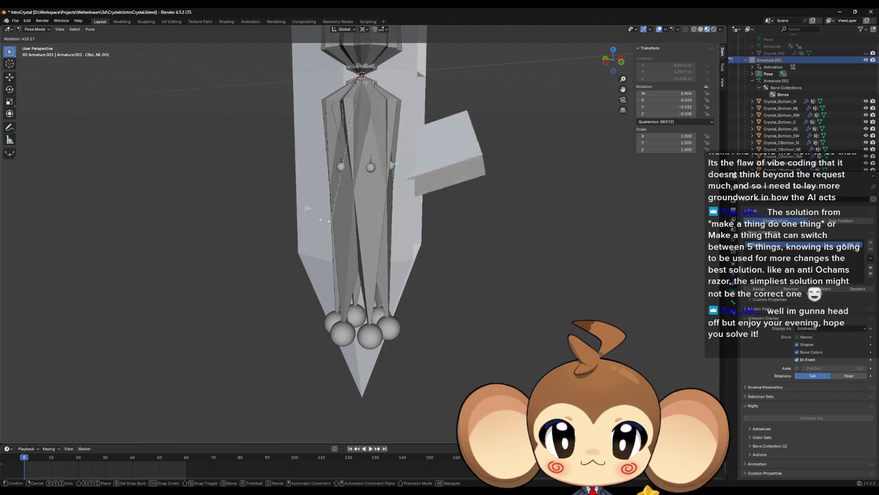
click(521, 233)
key(ctrl+z)
key(ctrl+z)
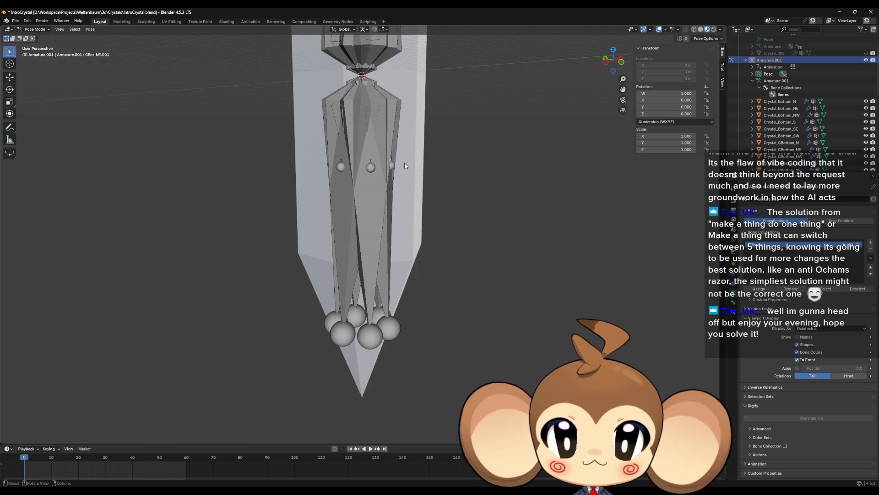
Test-rotate CBot_NE, undo it, and switch the armature into Edit Mode
click(401, 173)
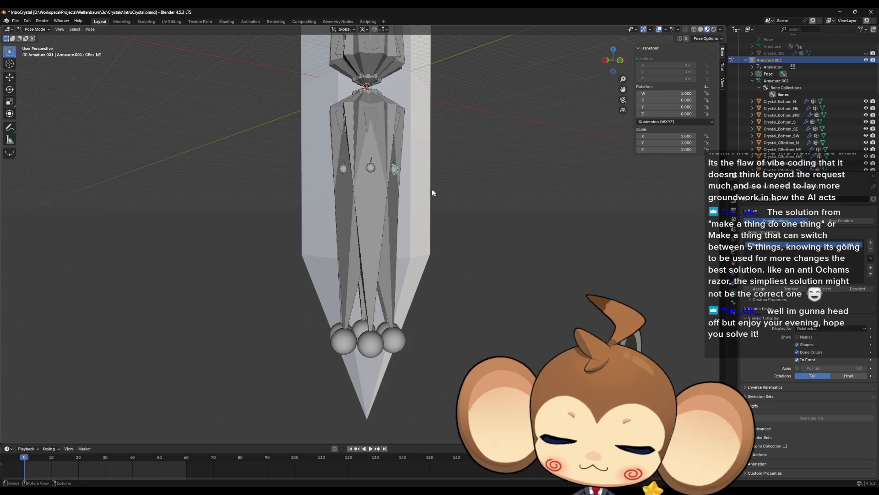
key(r)
click(518, 146)
key(ctrl+z)
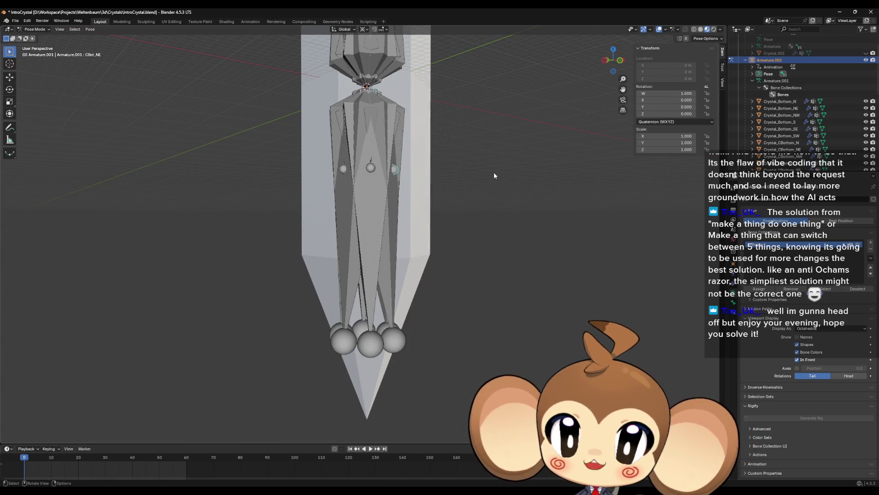
scroll(477, 176, up, 3)
key(Tab)
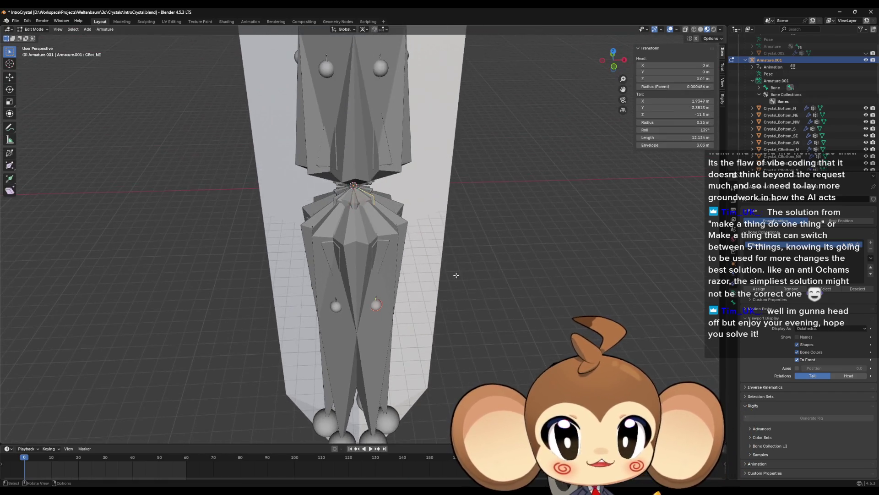
click(39, 30)
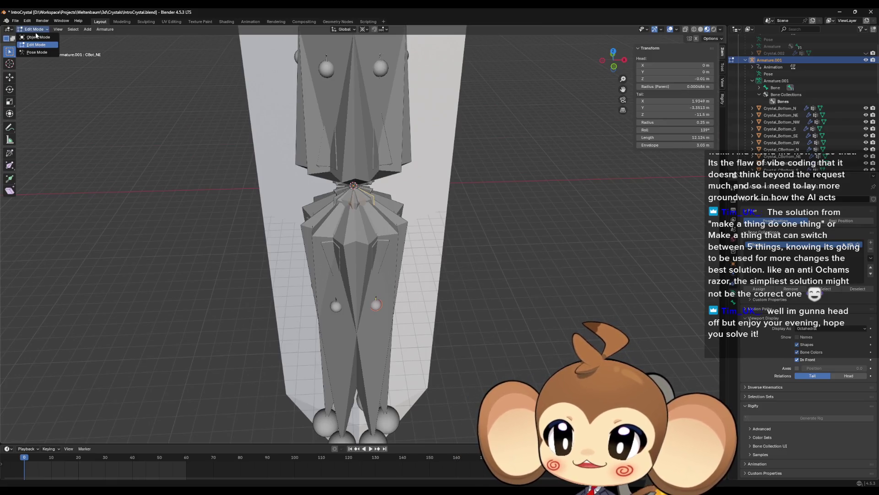
click(37, 39)
scroll(803, 101, down, 5)
scroll(803, 100, down, 5)
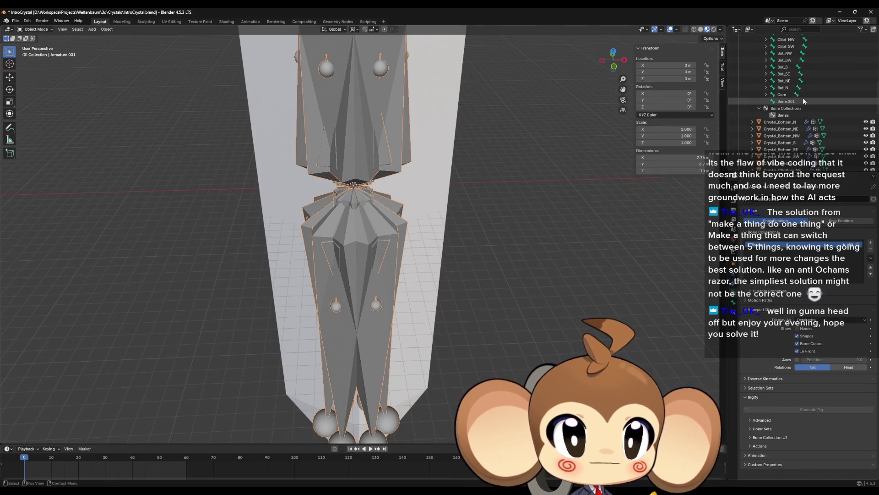
click(778, 122)
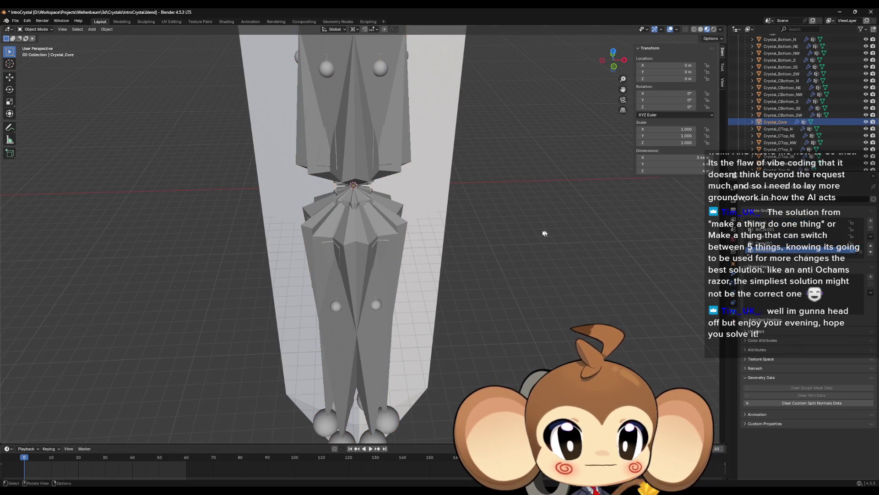
key(Tab)
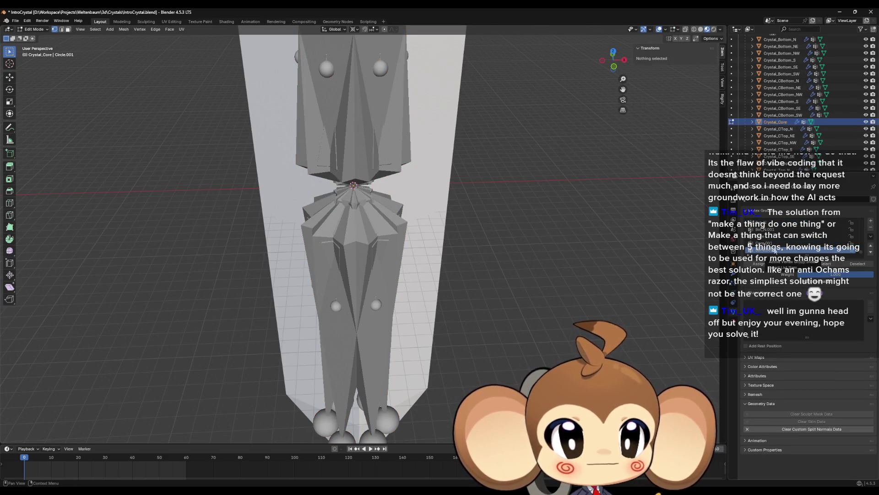
click(769, 243)
click(826, 263)
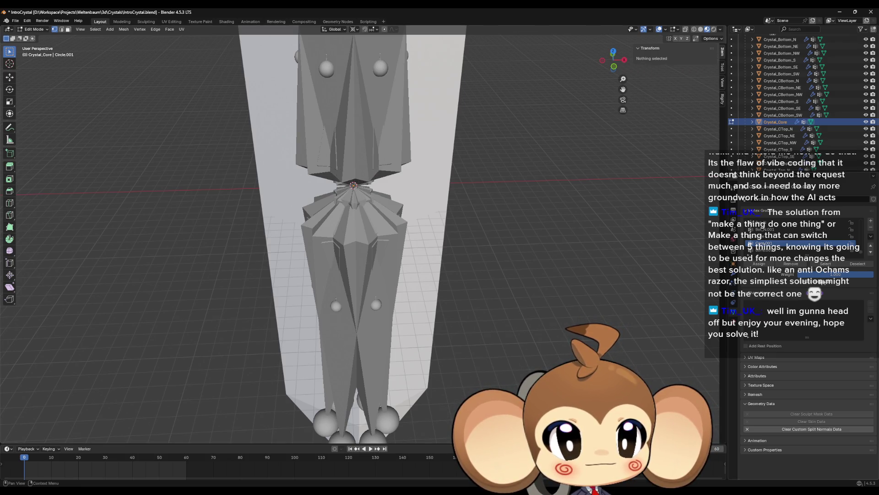
click(615, 266)
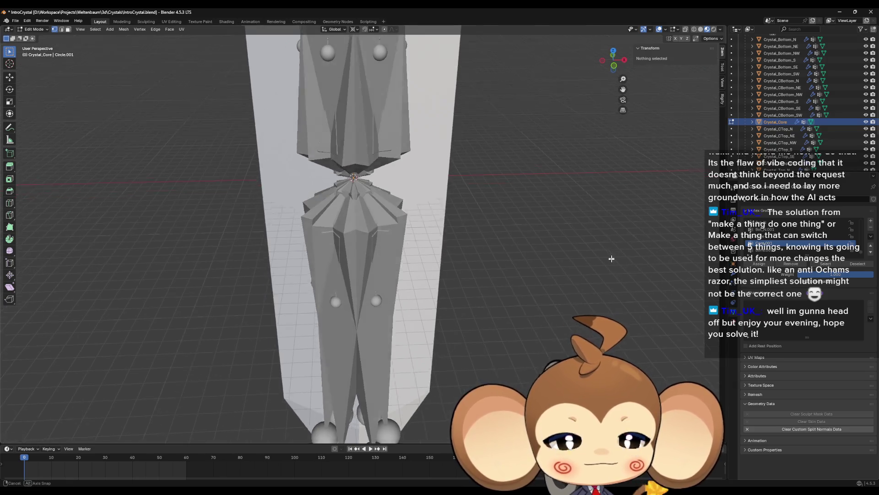
click(362, 136)
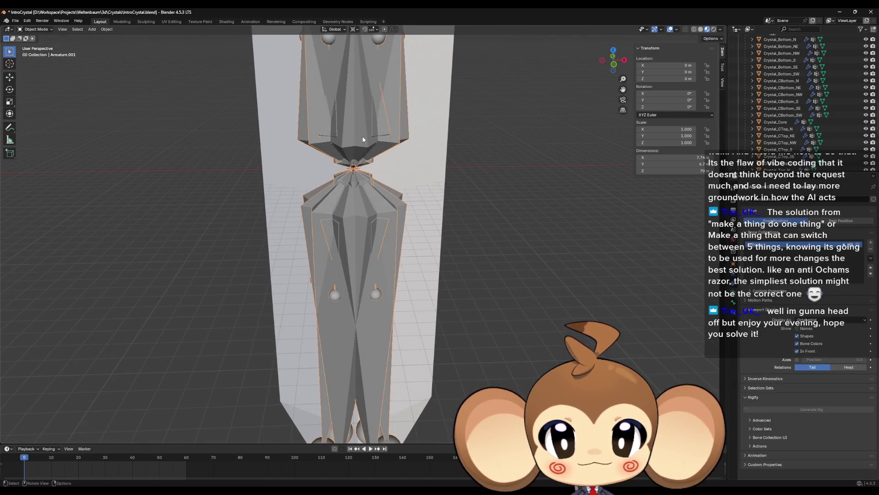
scroll(794, 150, down, 3)
scroll(793, 150, up, 5)
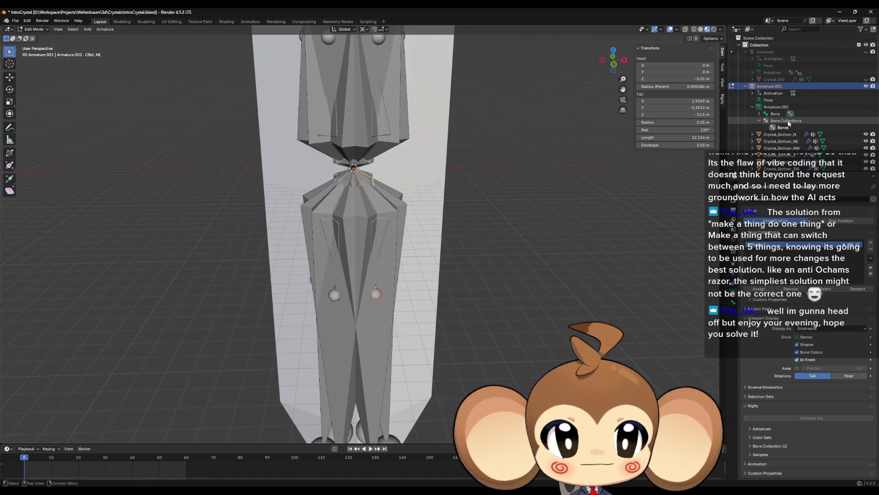
Switch Armature.001 to Pose Mode and turn on Wireframe viewport shading
click(760, 114)
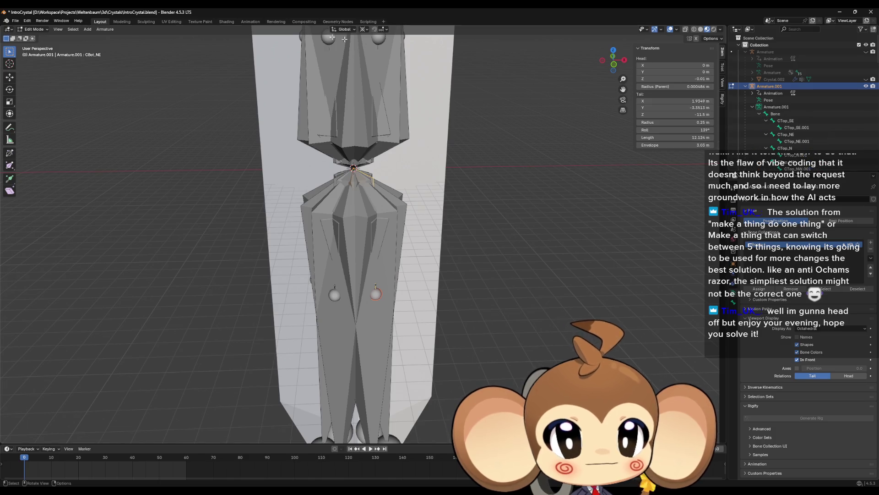
click(31, 29)
click(36, 53)
scroll(350, 112, up, 4)
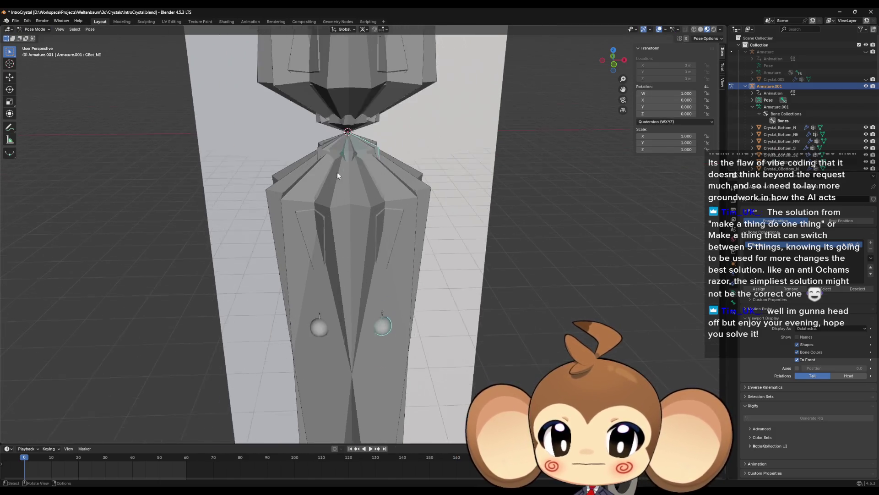
scroll(345, 110, up, 5)
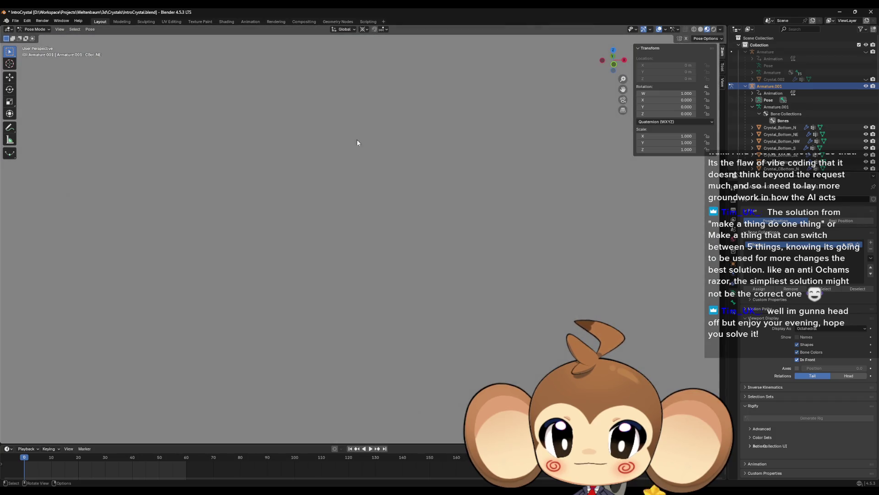
scroll(356, 151, down, 3)
click(694, 29)
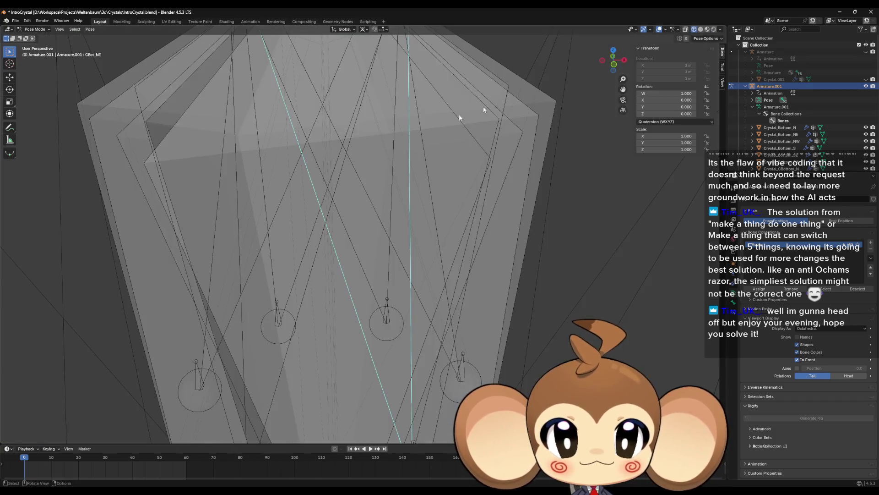
Cycle through the overlapping centre bones until Core.001 is selected
scroll(340, 147, up, 6)
scroll(335, 231, up, 5)
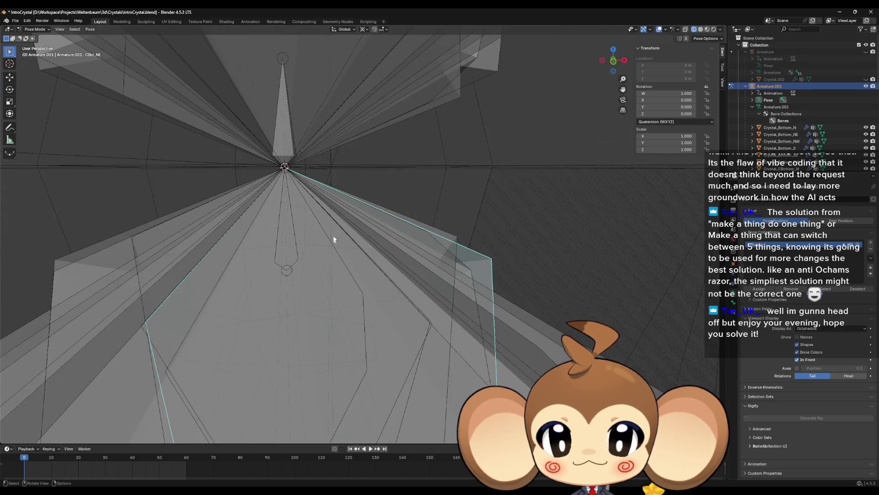
scroll(296, 163, down, 5)
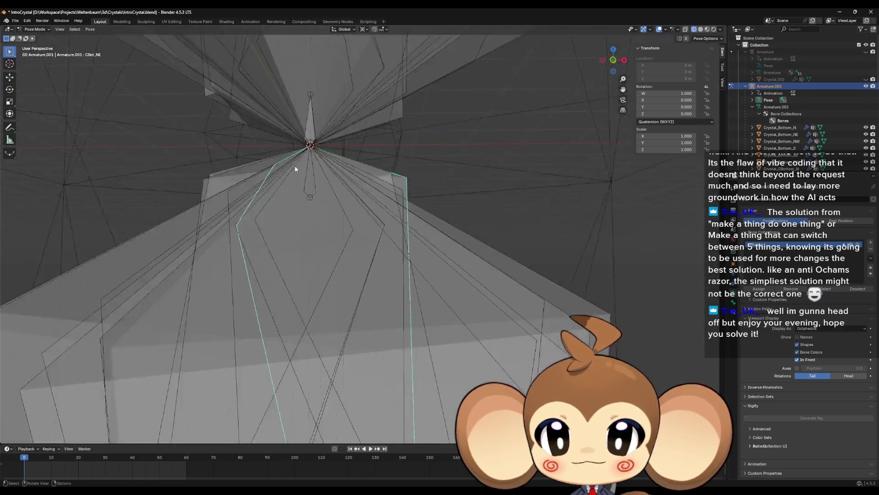
scroll(334, 238, up, 3)
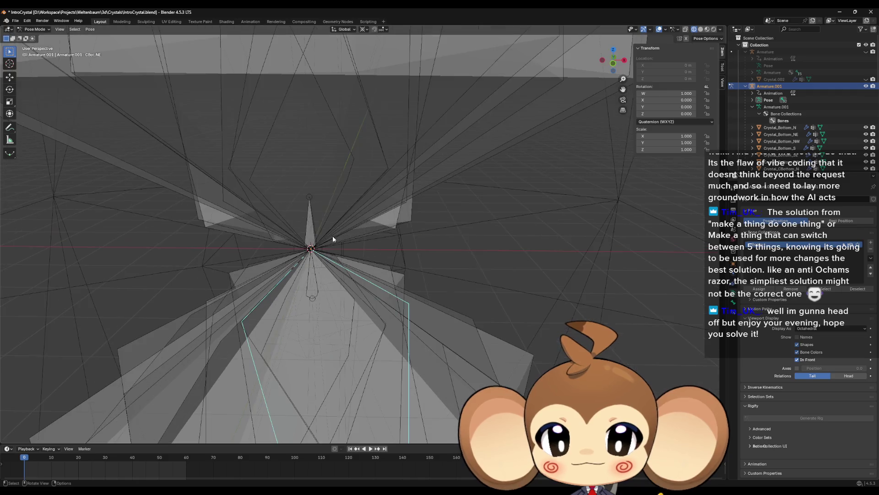
click(312, 230)
click(314, 230)
click(314, 229)
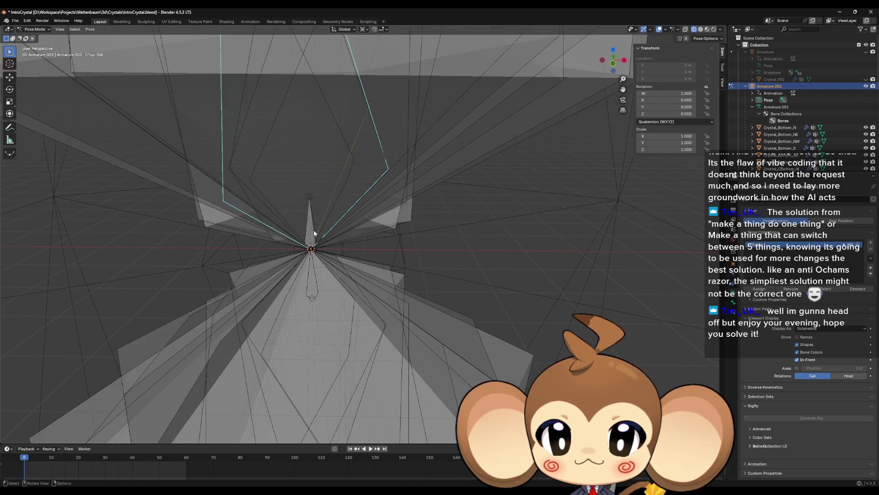
click(314, 230)
click(314, 231)
click(315, 231)
click(314, 231)
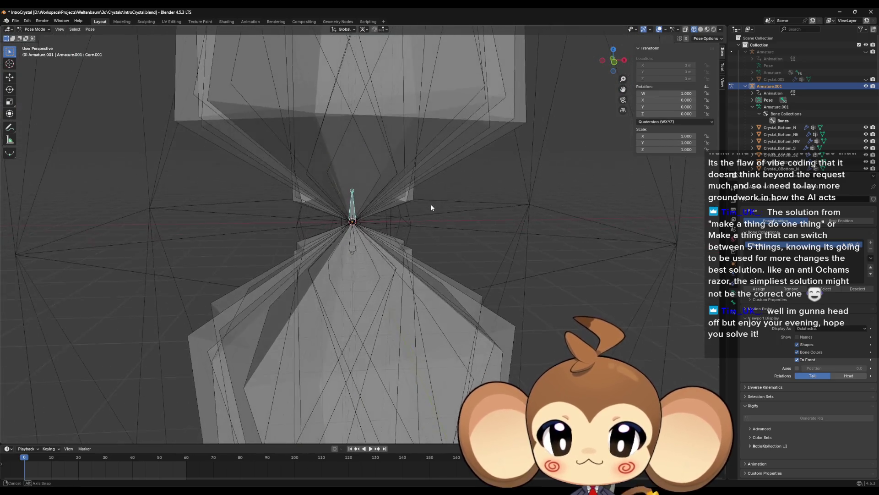
Test-rotate Core.001 and then Bone, undoing each rotation
key(r)
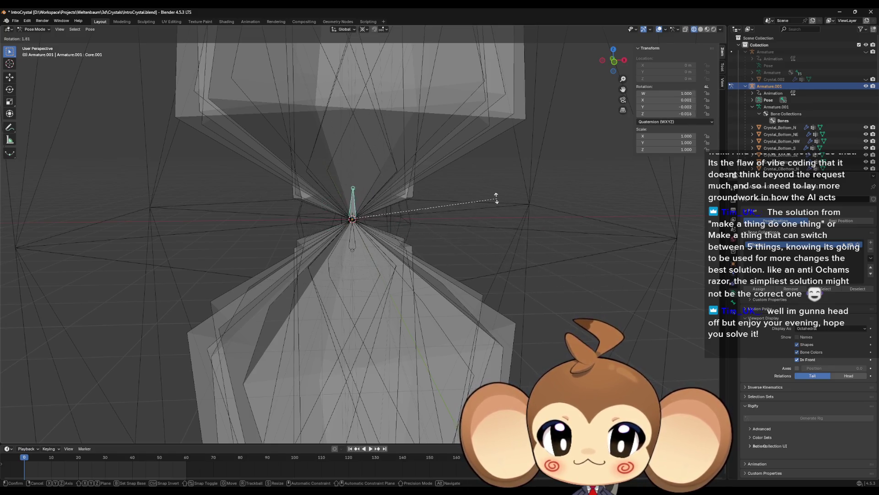
click(432, 169)
key(ctrl+z)
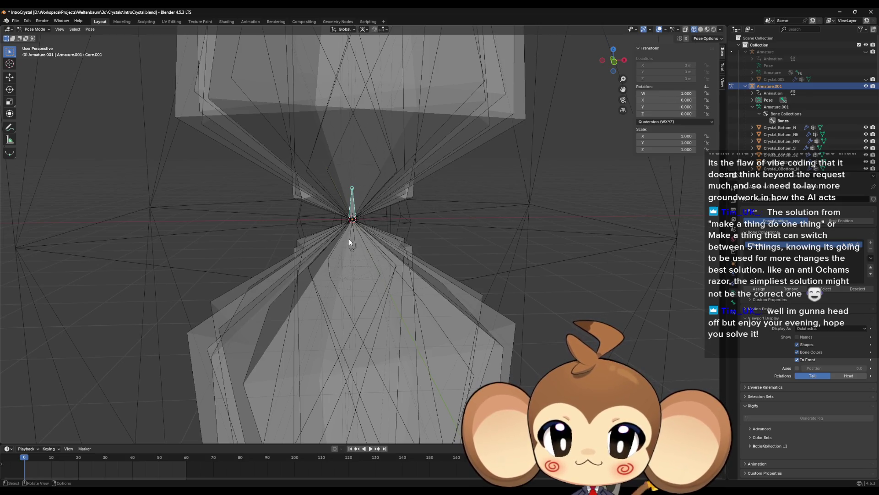
click(353, 242)
key(r)
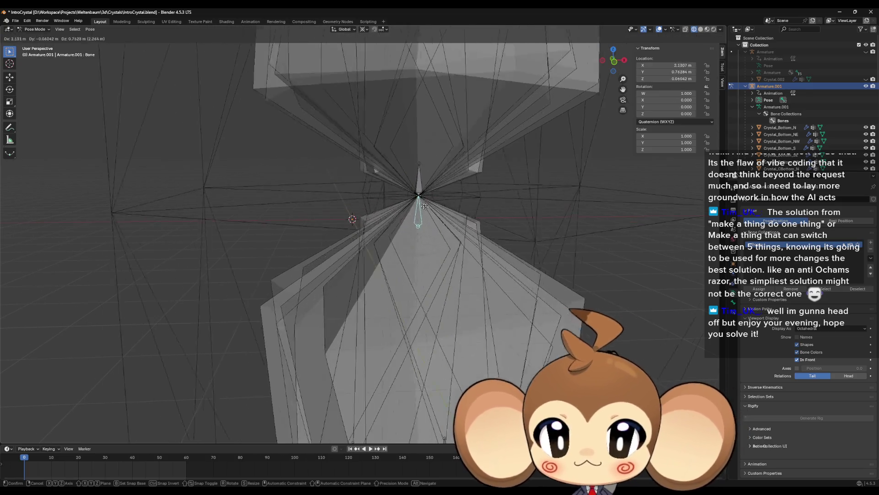
click(429, 214)
key(ctrl+z)
mouse_move(429, 214)
mouse_down()
mouse_move(337, 223)
mouse_move(337, 193)
mouse_move(329, 196)
mouse_up()
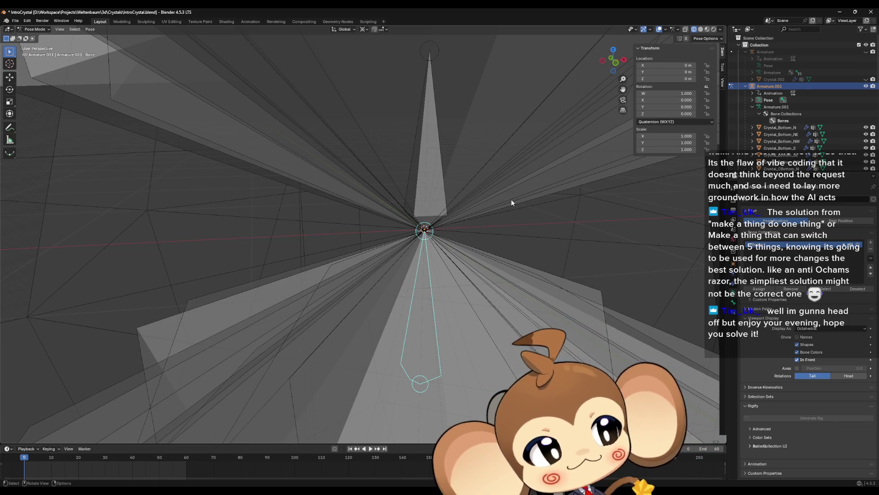
scroll(458, 222, down, 6)
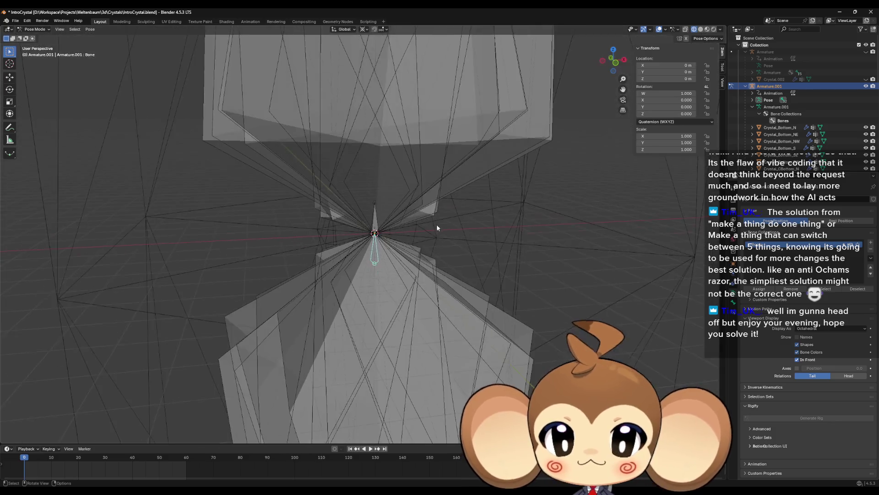
mouse_move(446, 233)
mouse_down()
mouse_move(449, 275)
mouse_move(460, 236)
mouse_move(414, 210)
mouse_move(402, 241)
mouse_move(420, 225)
mouse_move(442, 174)
mouse_up()
scroll(460, 236, down, 3)
scroll(402, 241, up, 5)
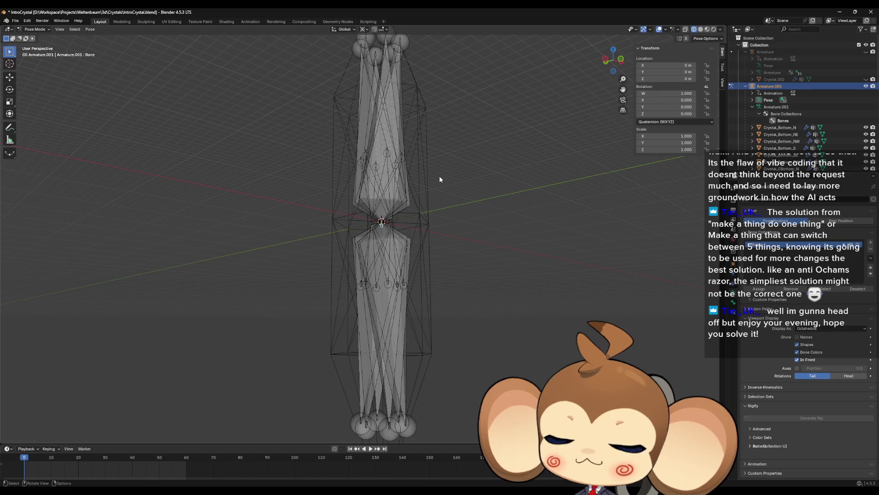
scroll(437, 176, down, 2)
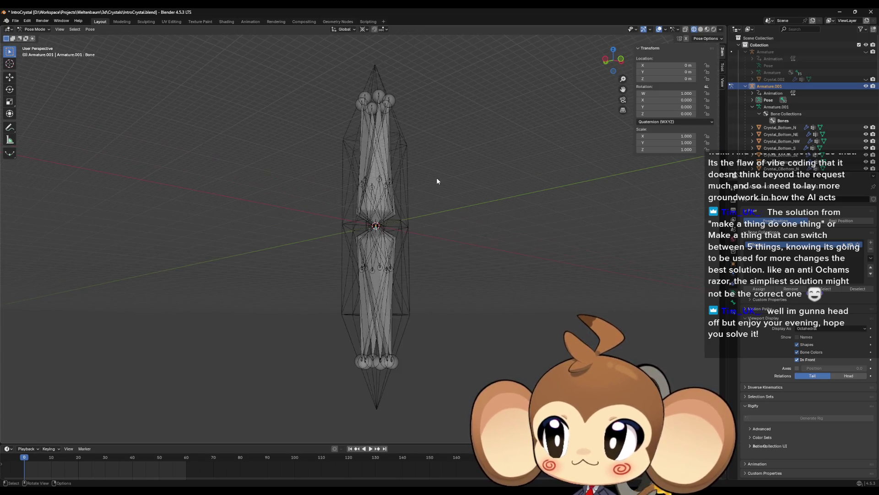
mouse_move(436, 181)
mouse_down()
mouse_move(404, 242)
mouse_move(413, 208)
mouse_up()
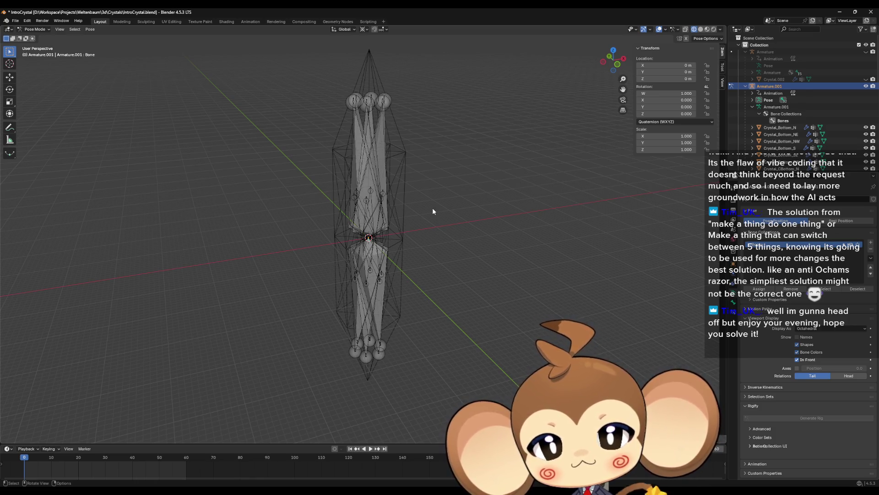
Switch the viewport from Wireframe back to Solid shading
click(707, 29)
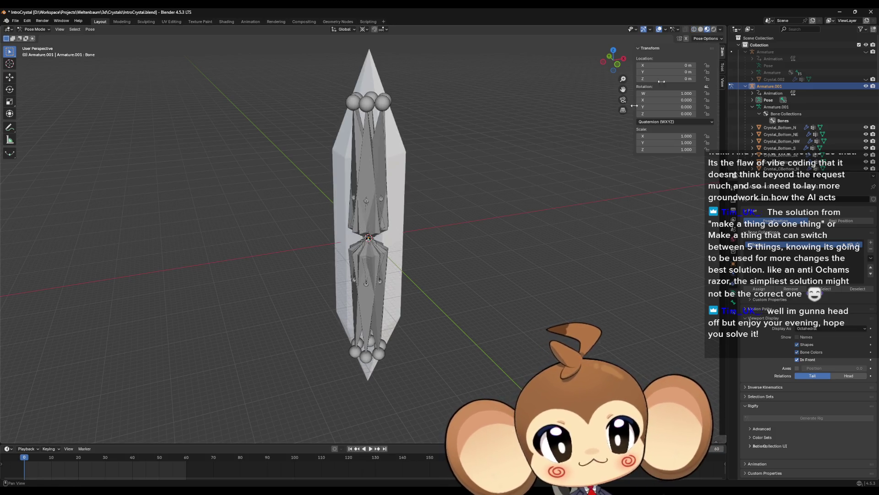
Return the rig to Object Mode and hide Armature.001 in the viewport
key(Tab)
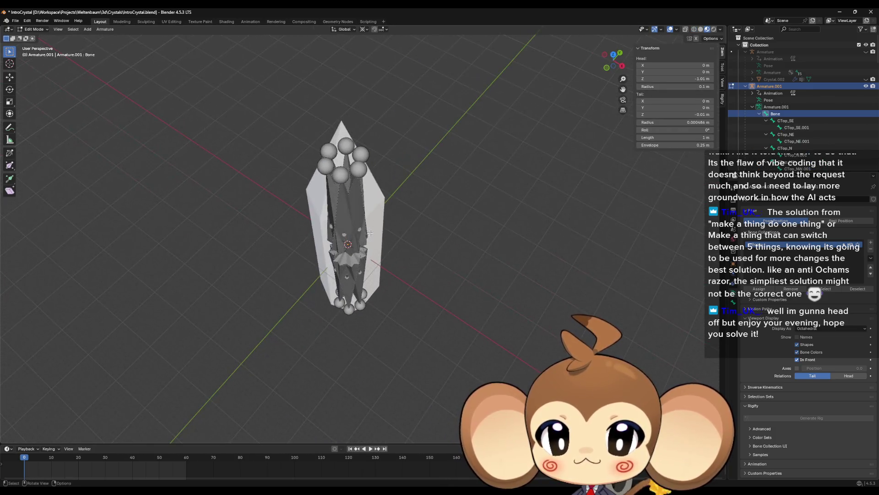
drag(386, 222, 378, 203)
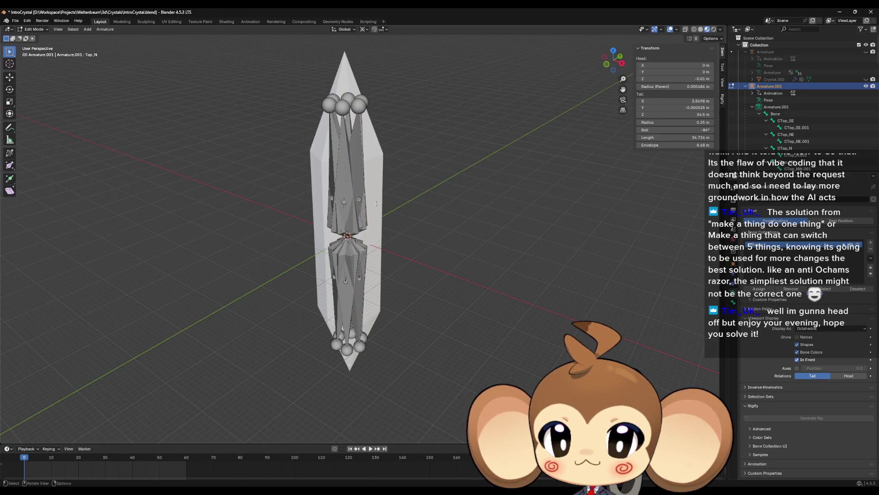
key(ctrl+Tab)
click(34, 28)
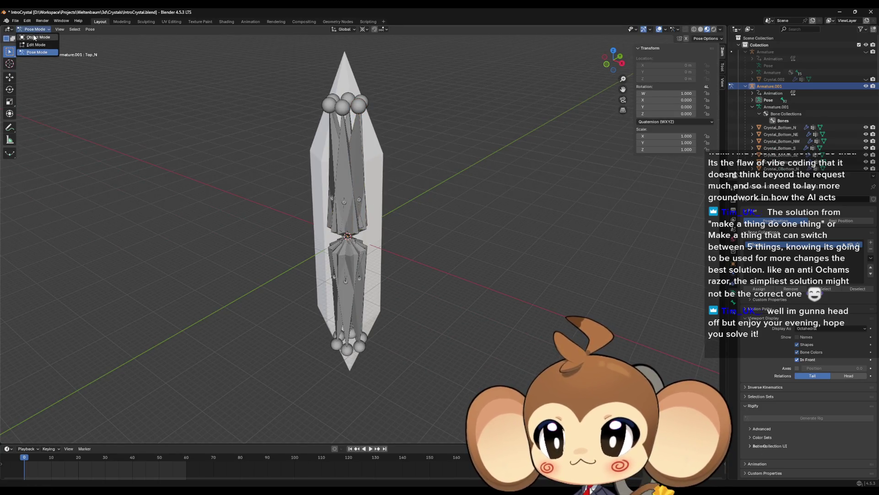
click(34, 38)
click(379, 182)
mouse_move(396, 189)
mouse_down()
mouse_move(406, 184)
mouse_move(392, 176)
mouse_move(441, 197)
mouse_up()
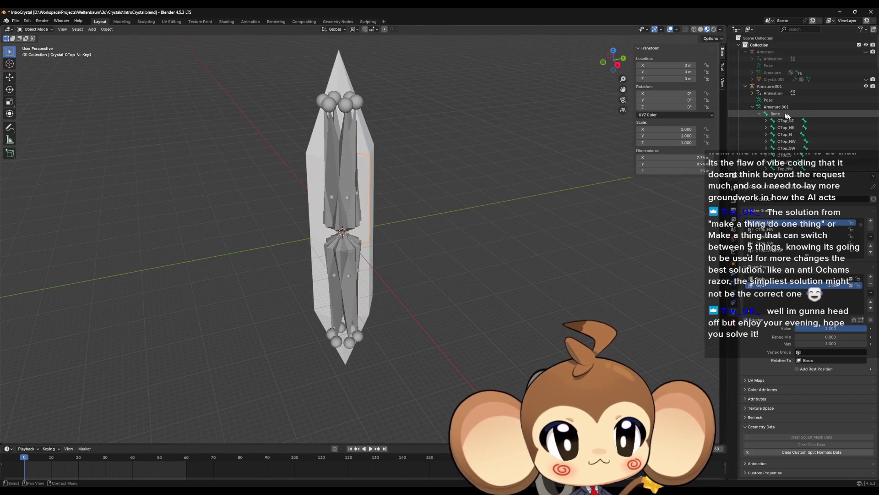
click(866, 88)
Hide the lower crystal pieces, briefly checking and re-hiding Crystal and Crystal.002
drag(393, 206, 403, 208)
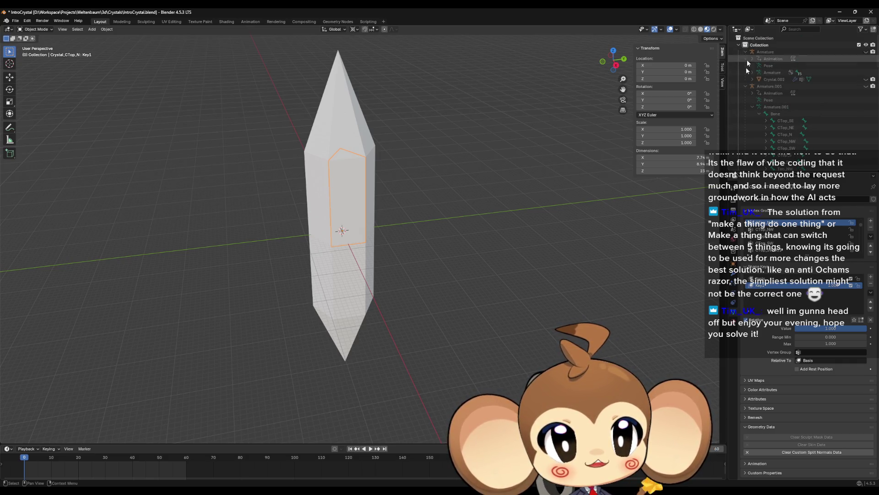
scroll(818, 114, down, 10)
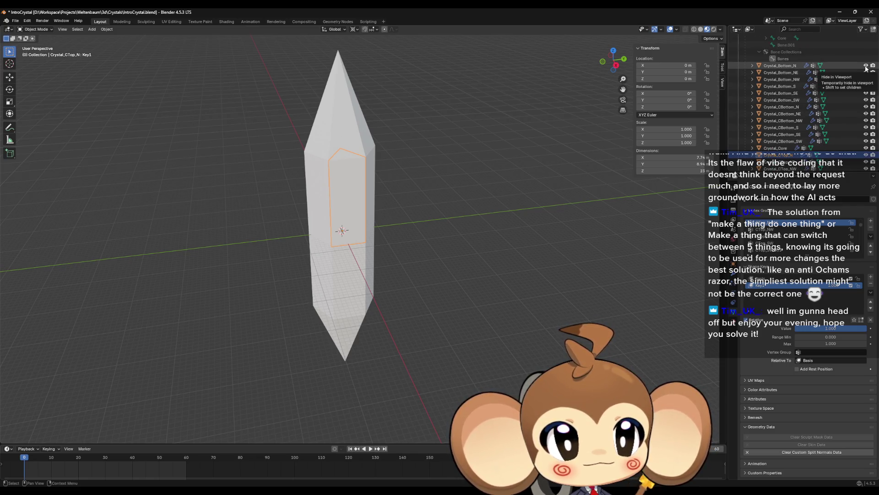
drag(866, 65, 866, 163)
scroll(866, 147, down, 5)
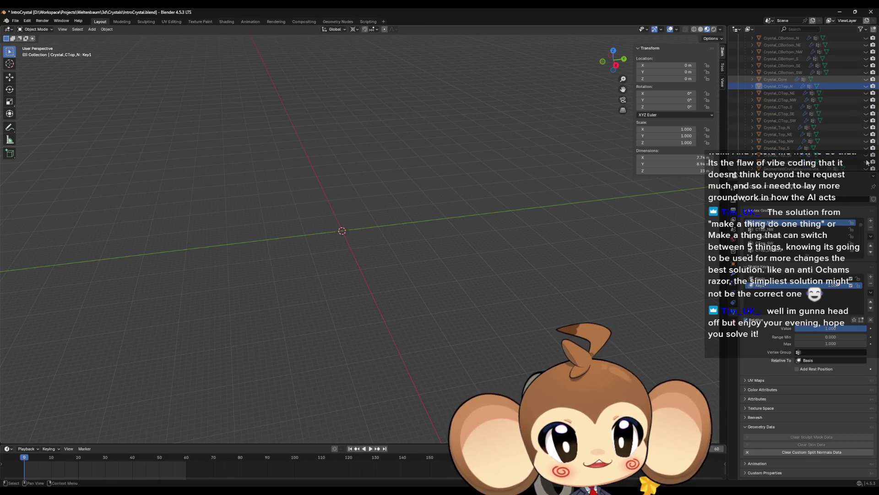
scroll(858, 129, down, 6)
scroll(857, 127, up, 1)
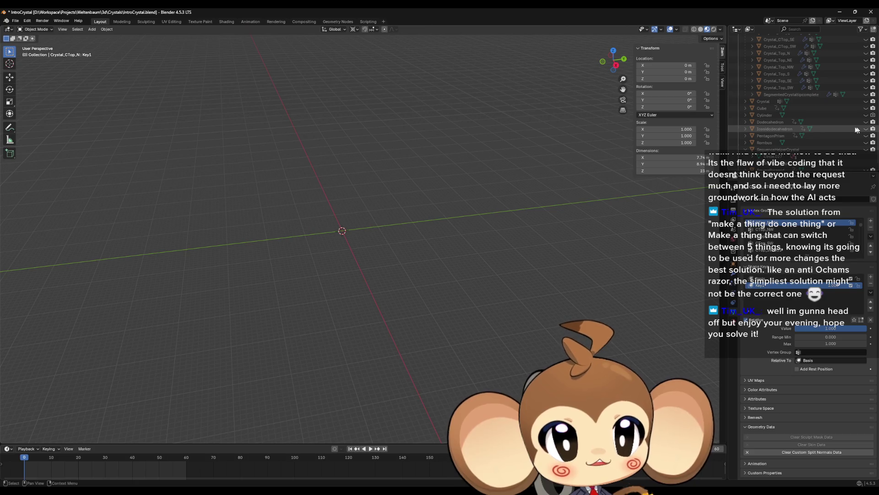
click(866, 101)
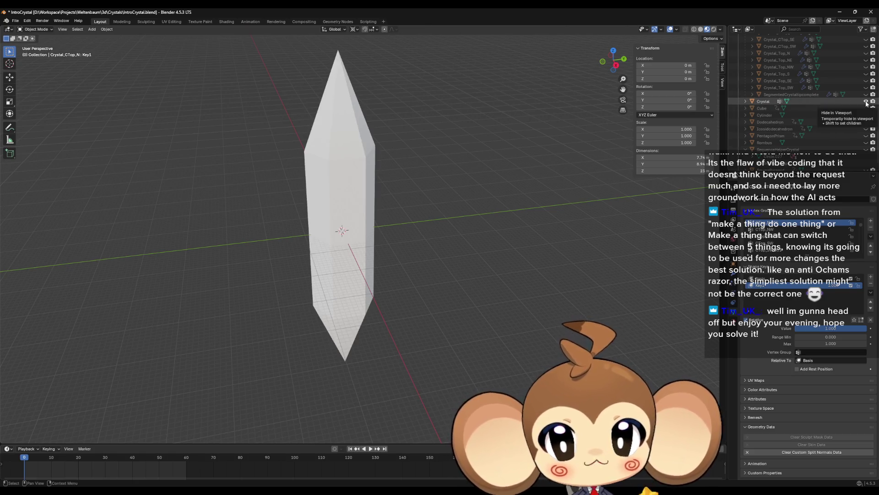
click(866, 101)
scroll(860, 101, up, 5)
scroll(824, 78, up, 8)
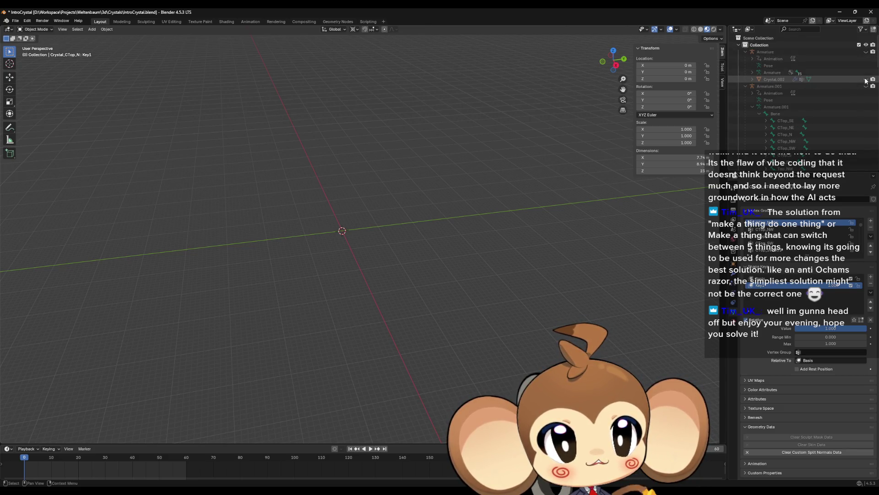
click(865, 79)
click(866, 79)
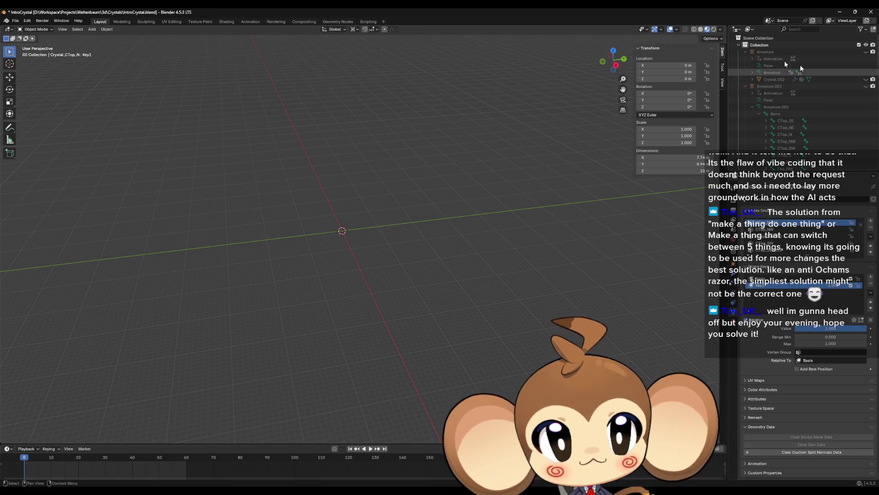
Briefly show SequenceHelperCrystal and SegmentedCrystalIncomplete, then hide both again
click(745, 52)
scroll(760, 78, down, 10)
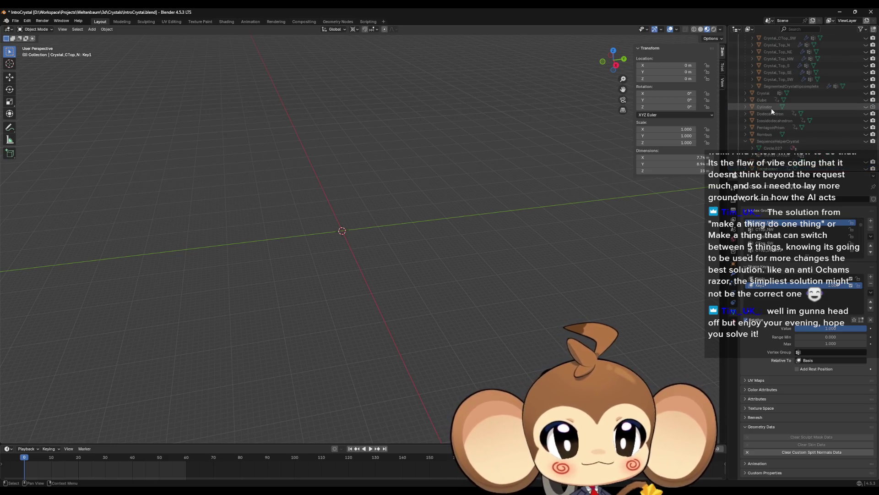
scroll(771, 108, down, 1)
click(866, 136)
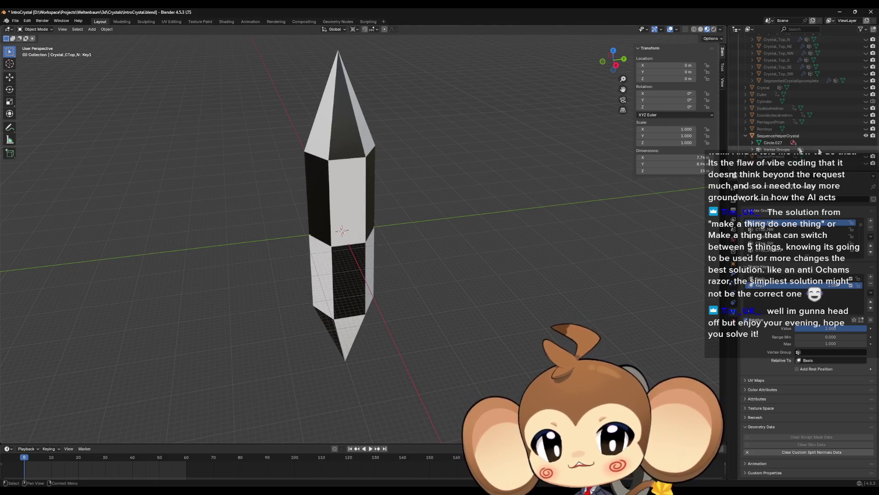
click(866, 136)
scroll(853, 129, up, 5)
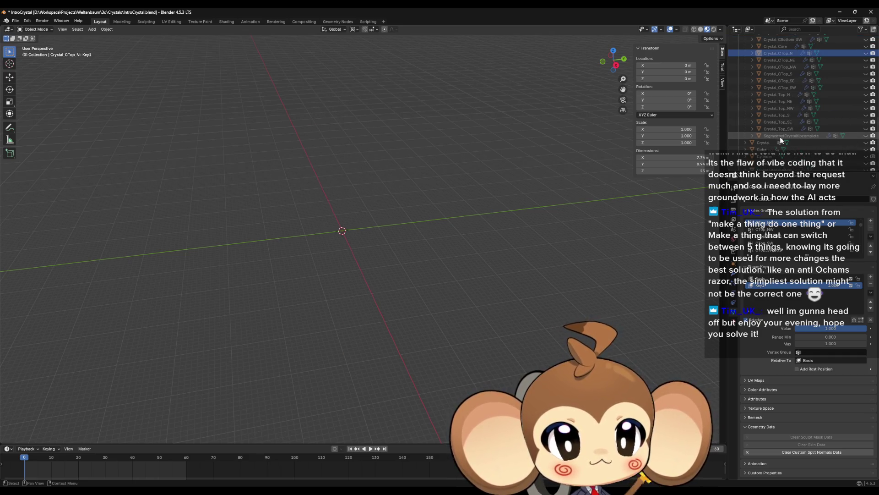
click(865, 136)
click(866, 136)
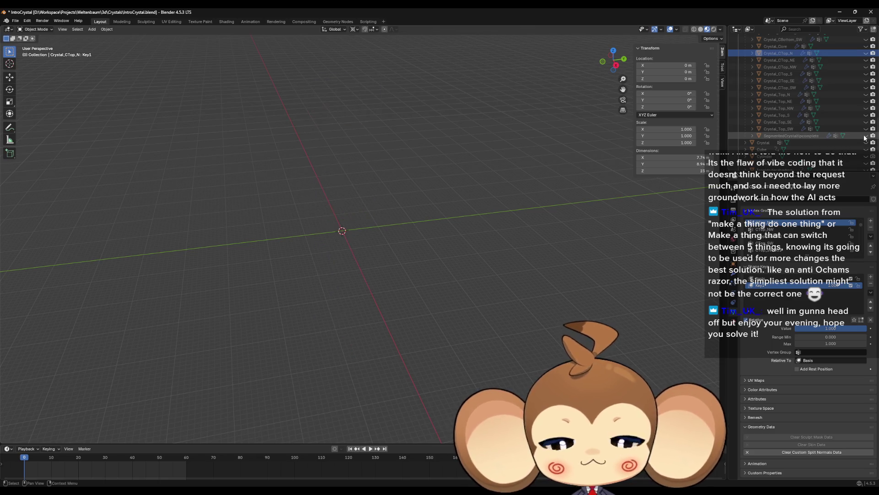
Unhide the CBottom and Crystal_Bottom pieces so the full crystal shows
drag(864, 133, 866, 67)
scroll(865, 97, up, 5)
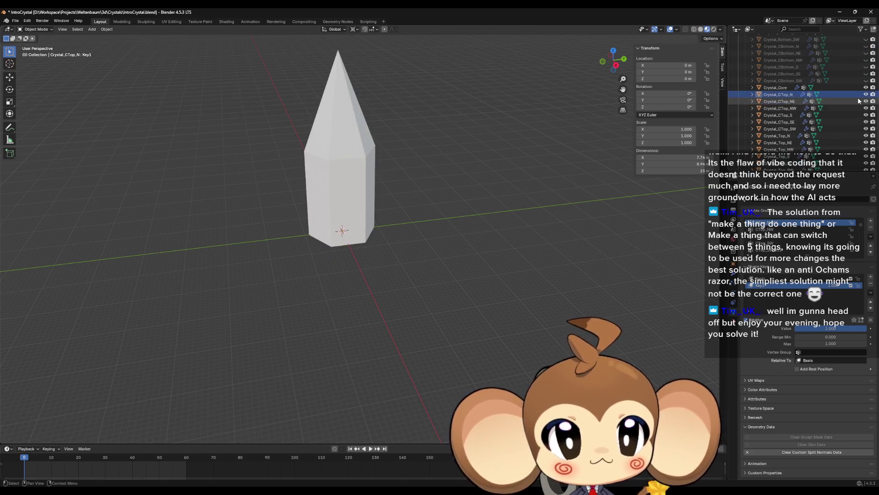
click(865, 98)
scroll(865, 97, up, 4)
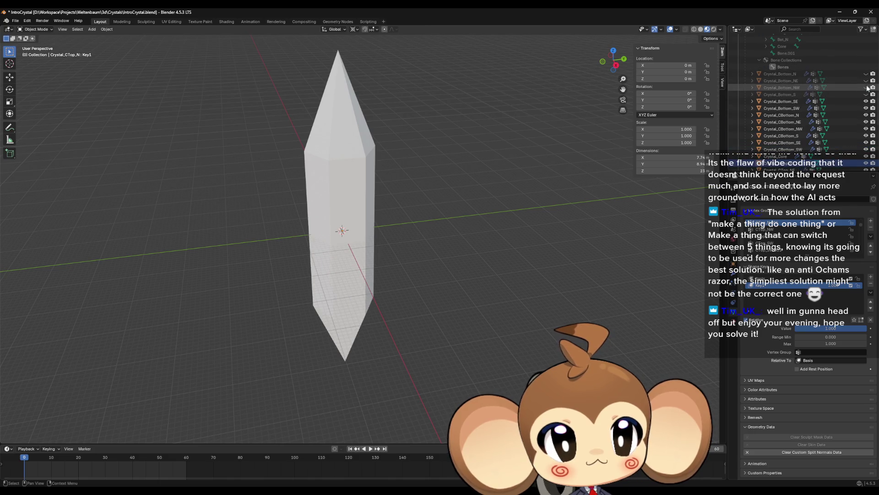
drag(865, 95, 865, 73)
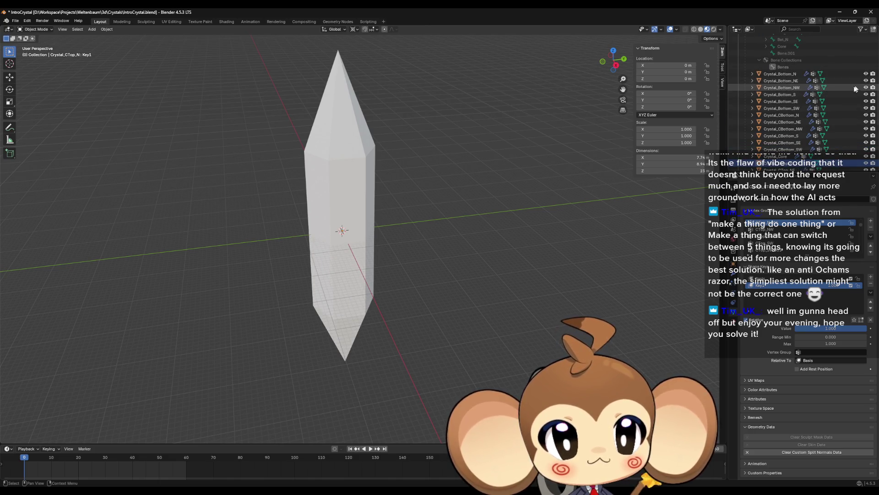
click(351, 208)
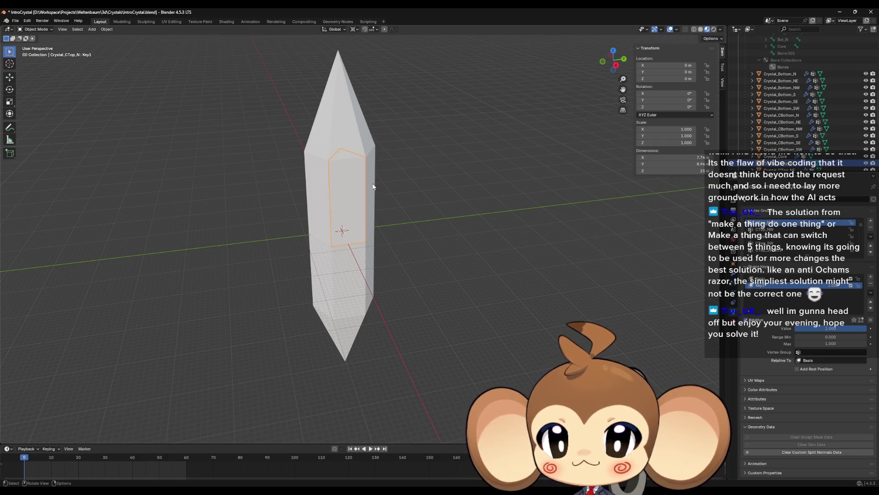
Select top segments including Crystal_CTop_NE, CTop_S, Top_SW and Top_N
click(373, 186)
click(350, 193)
drag(349, 193, 443, 197)
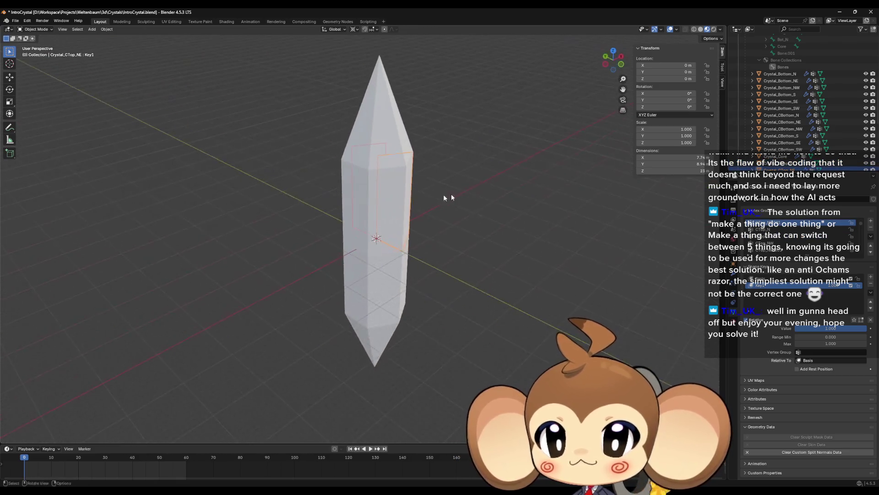
click(353, 197)
mouse_move(353, 196)
mouse_down()
mouse_move(410, 158)
mouse_move(373, 131)
mouse_move(422, 153)
mouse_move(339, 141)
mouse_move(348, 243)
mouse_up()
click(410, 158)
click(373, 132)
click(339, 141)
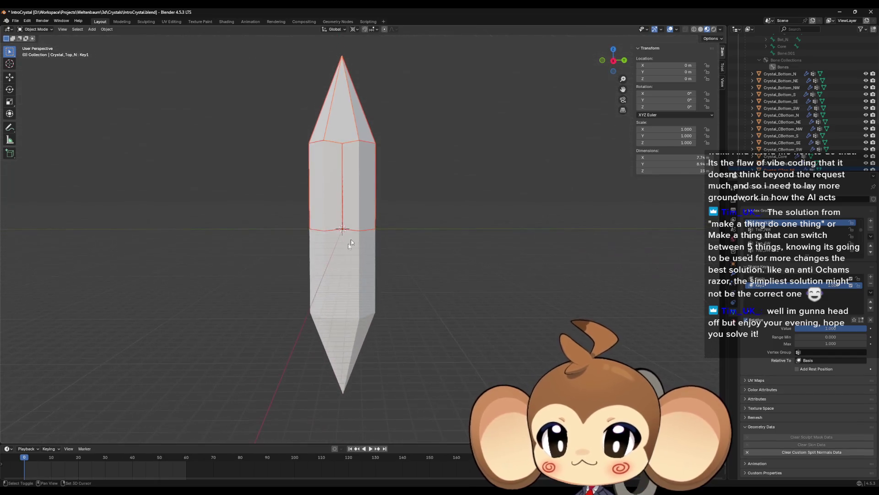
Add CBottom_N, CBottom_SE, CBottom_SW, Bottom_S, Bottom_NE and Bottom_NW to the selection
shift+click(367, 256)
mouse_move(389, 272)
mouse_down()
mouse_move(435, 280)
mouse_move(367, 275)
mouse_up()
shift+click(384, 281)
shift+click(366, 273)
shift+click(384, 334)
mouse_move(383, 335)
mouse_down()
mouse_move(464, 327)
mouse_move(366, 331)
mouse_move(360, 321)
mouse_up()
shift+click(403, 328)
shift+click(359, 320)
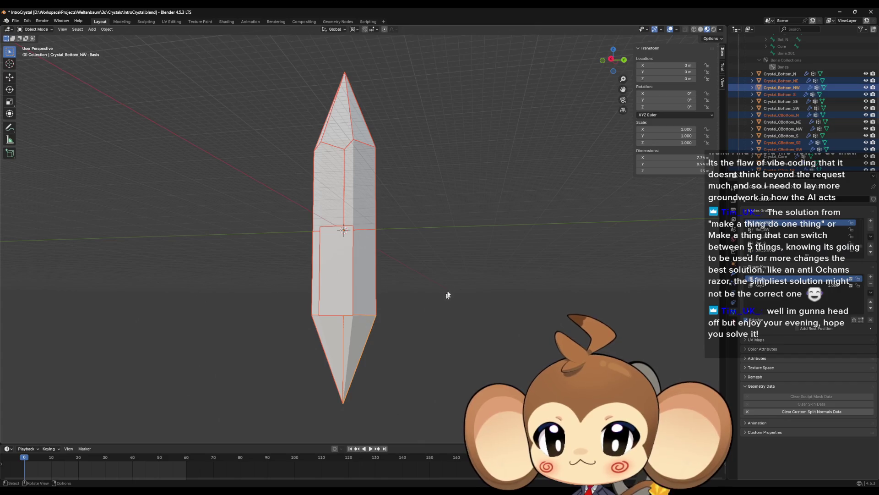
mouse_move(448, 294)
mouse_down()
mouse_move(449, 306)
mouse_move(467, 307)
mouse_move(491, 298)
mouse_up()
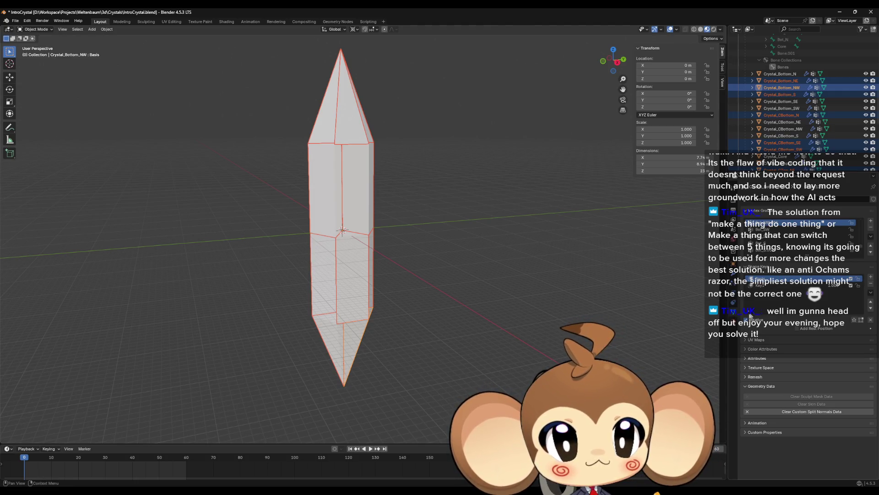
click(737, 324)
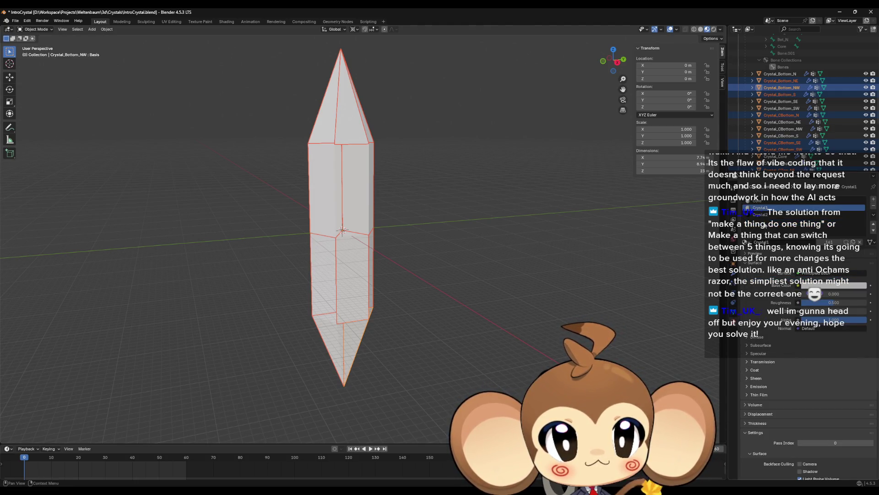
Make Crystal2 the active material slot on the selected pieces
click(762, 214)
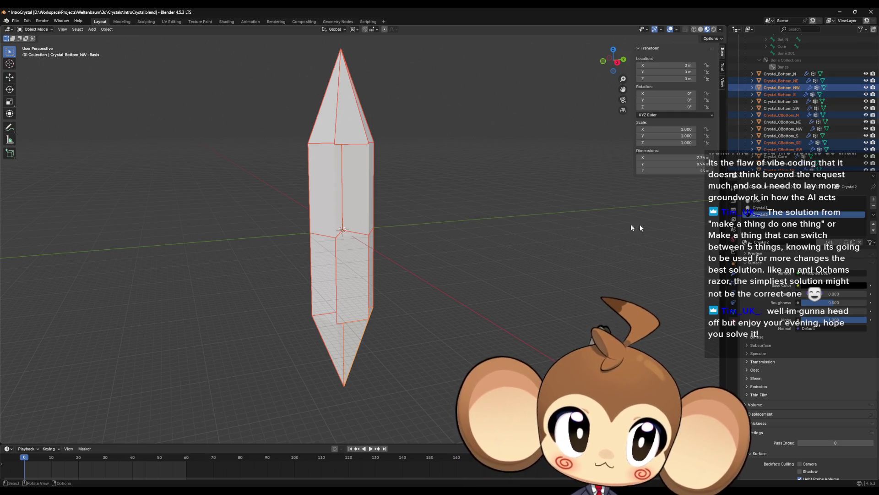
drag(355, 332, 390, 302)
Assign Crystal2 to all geometry of the selected pieces for a checkered crystal
key(Tab)
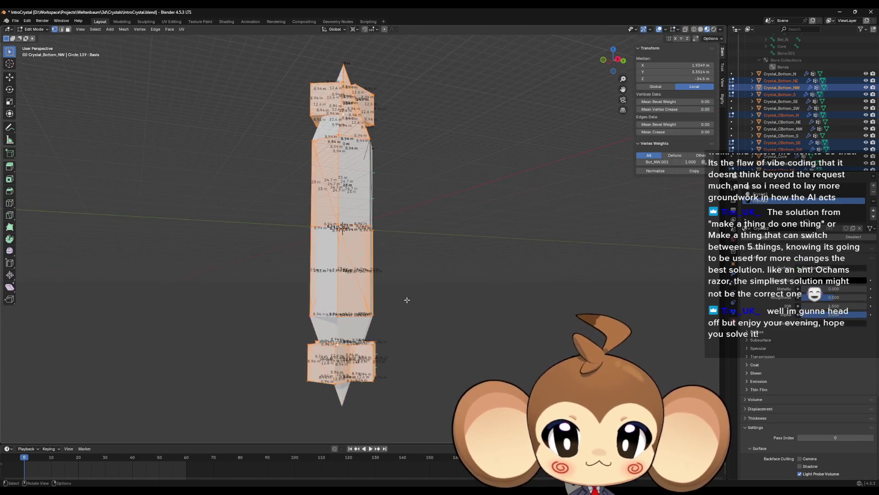
key(a)
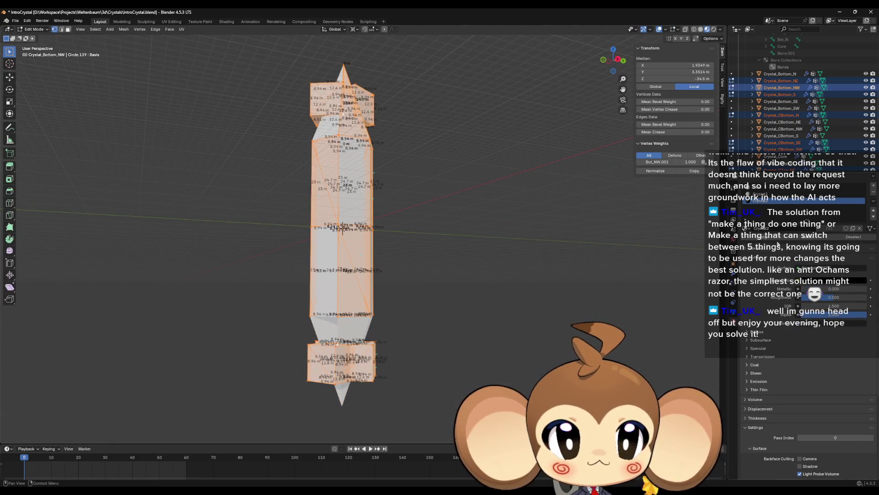
click(770, 240)
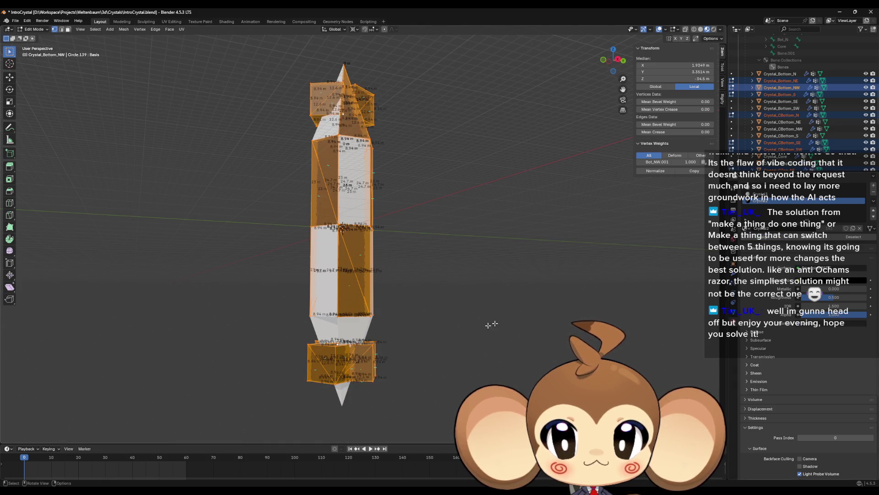
mouse_move(490, 323)
mouse_down()
mouse_move(447, 325)
mouse_move(455, 337)
mouse_up()
key(Tab)
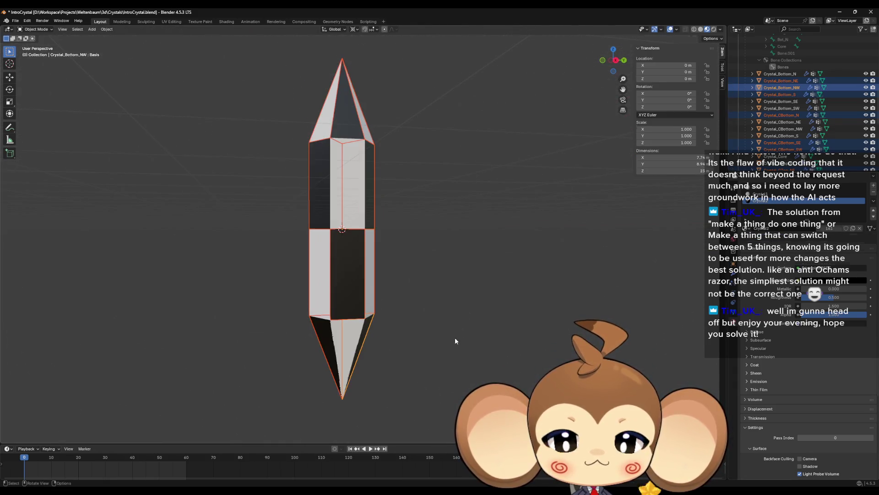
click(346, 341)
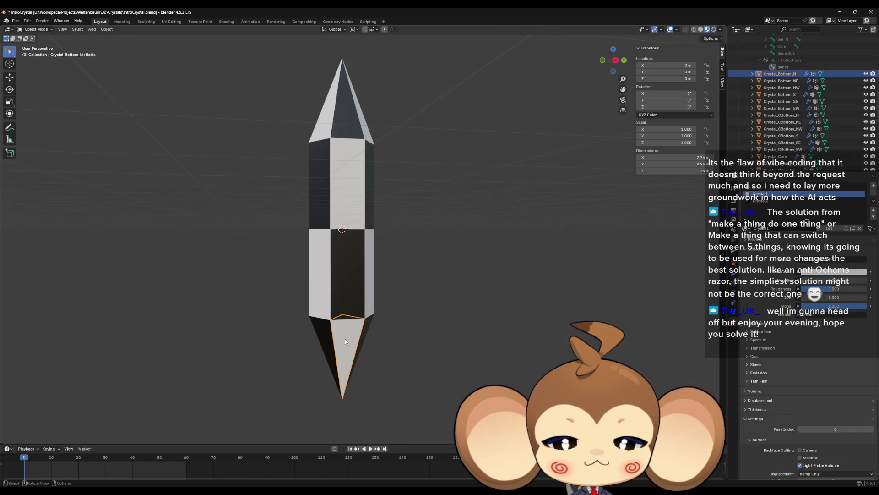
Select the Crystal_Core piece and enter Edit Mode on it
click(323, 297)
scroll(806, 114, down, 2)
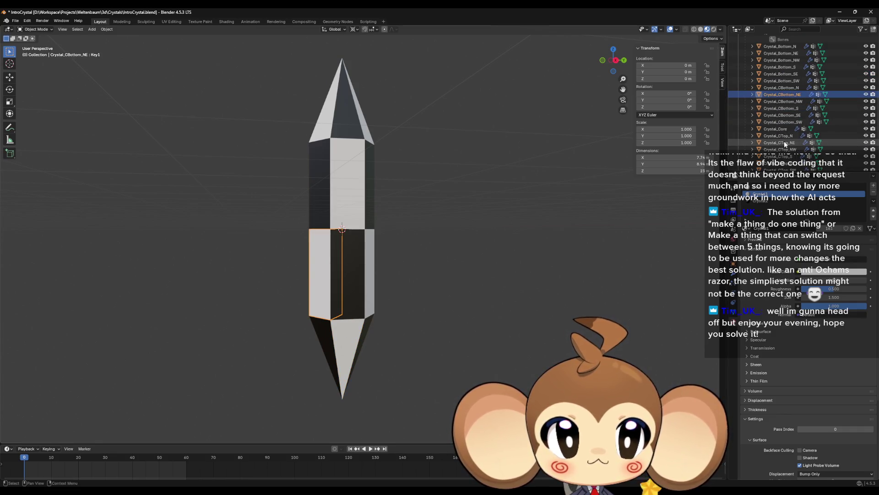
click(776, 129)
key(Tab)
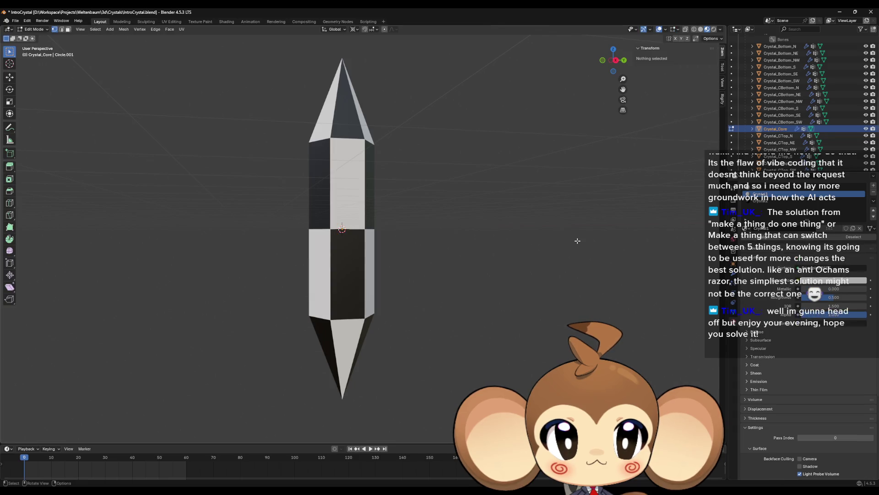
Make Core the active material slot and clear the middle-ring vertex selection
click(769, 185)
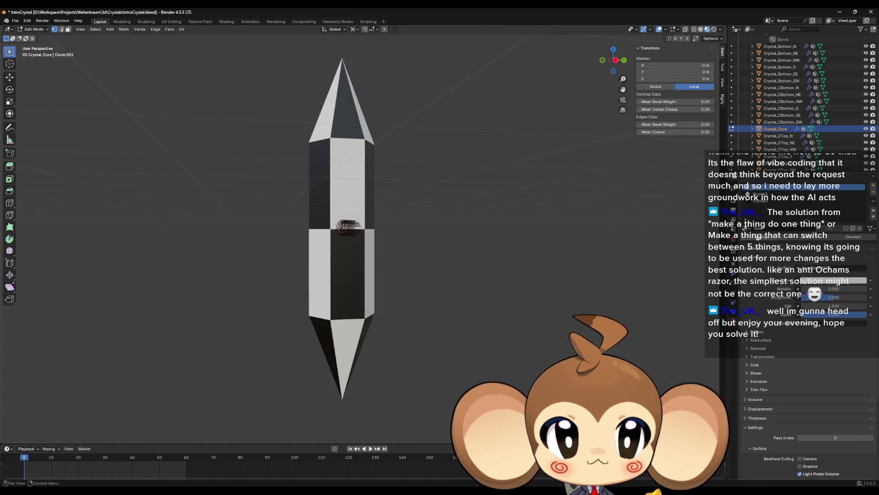
click(522, 275)
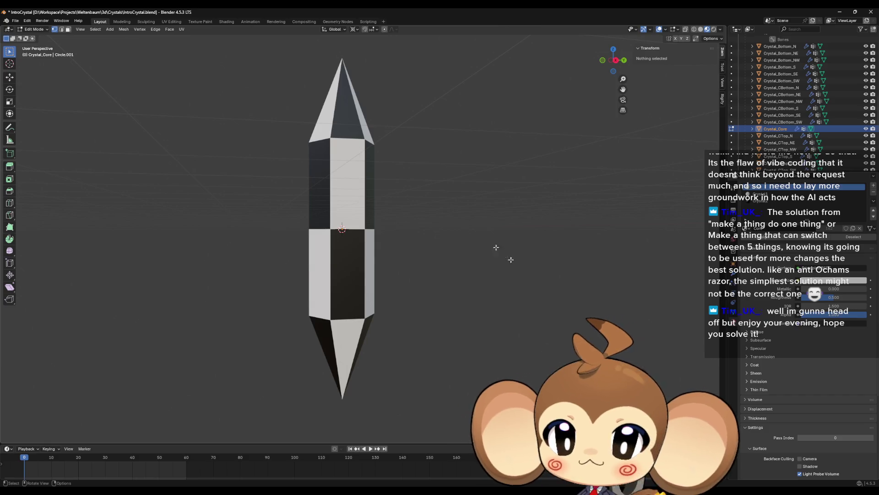
drag(299, 180, 348, 202)
scroll(348, 202, down, 3)
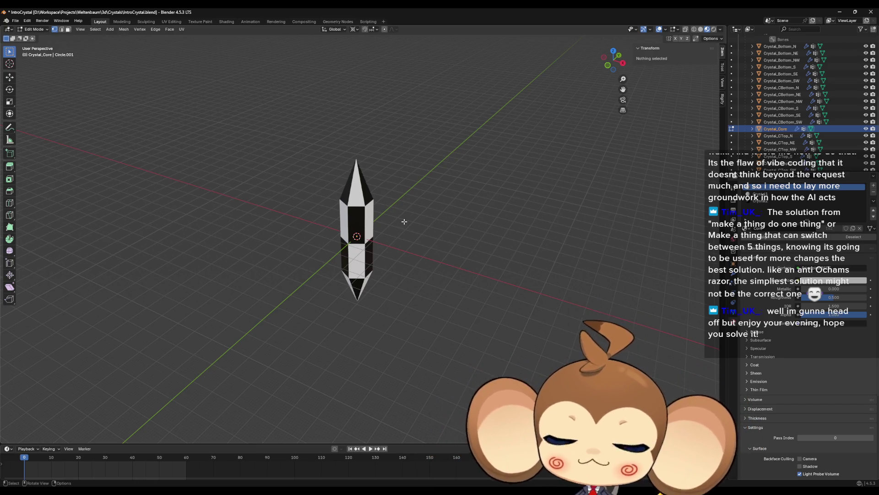
scroll(832, 132, up, 5)
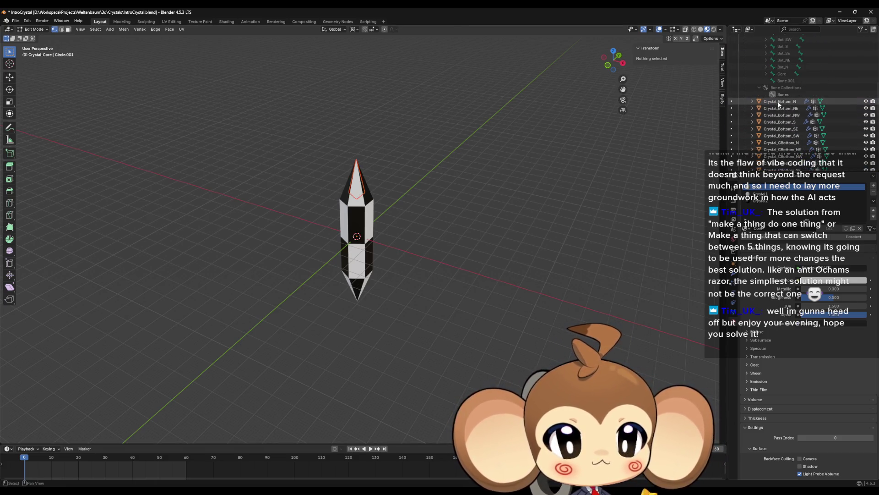
Unhide Armature.001 in the Outliner and select it
scroll(791, 123, up, 5)
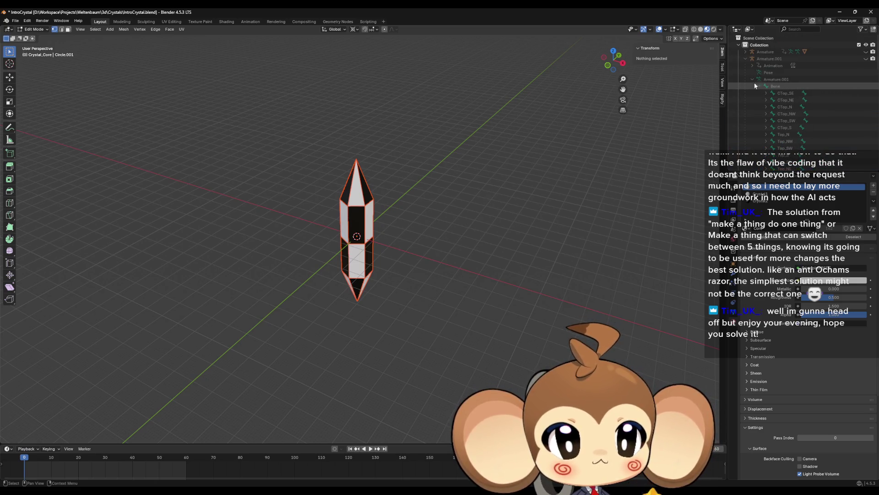
click(752, 79)
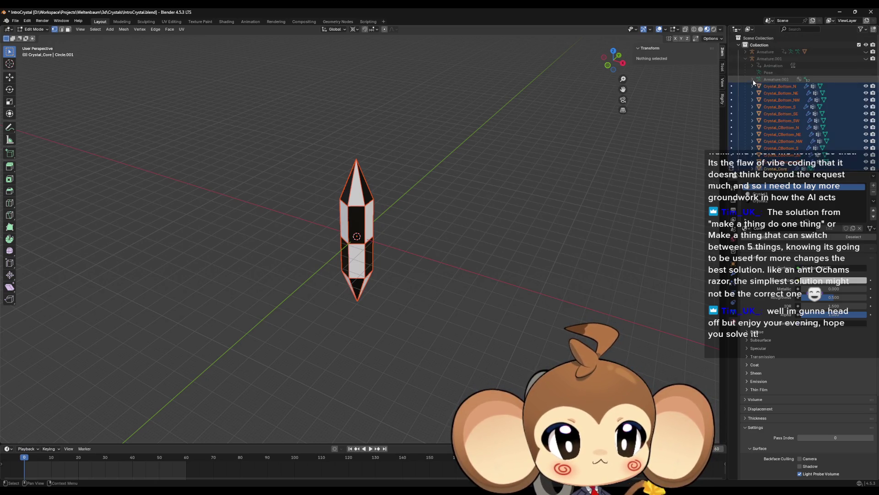
click(866, 58)
click(794, 59)
scroll(239, 161, up, 5)
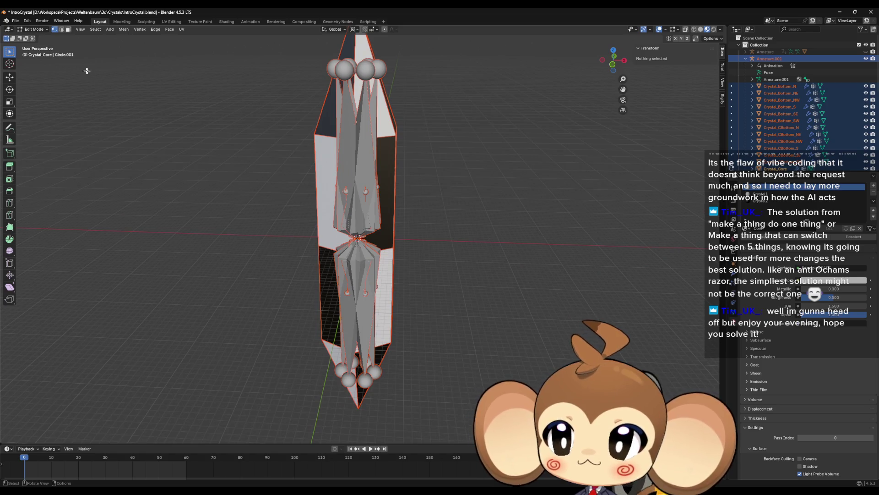
Return to Object Mode, select the armature with all crystal pieces, and start an FBX export
click(33, 30)
click(34, 38)
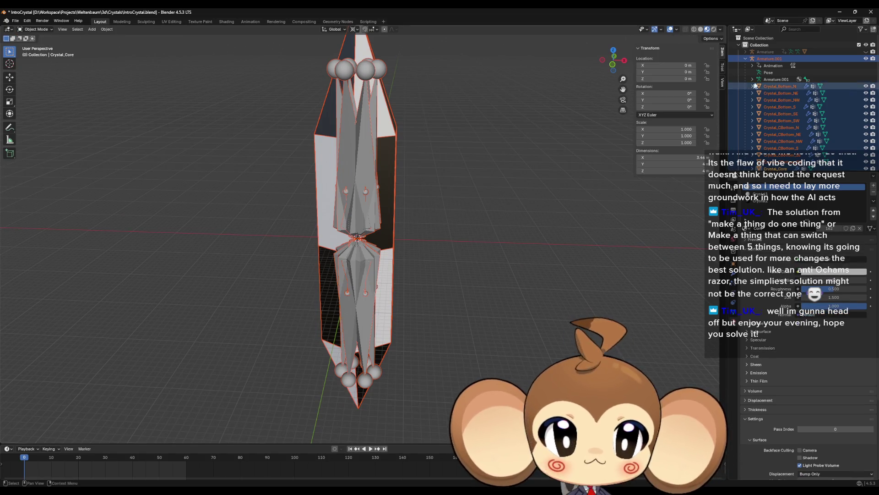
scroll(784, 127, down, 5)
shift+click(785, 127)
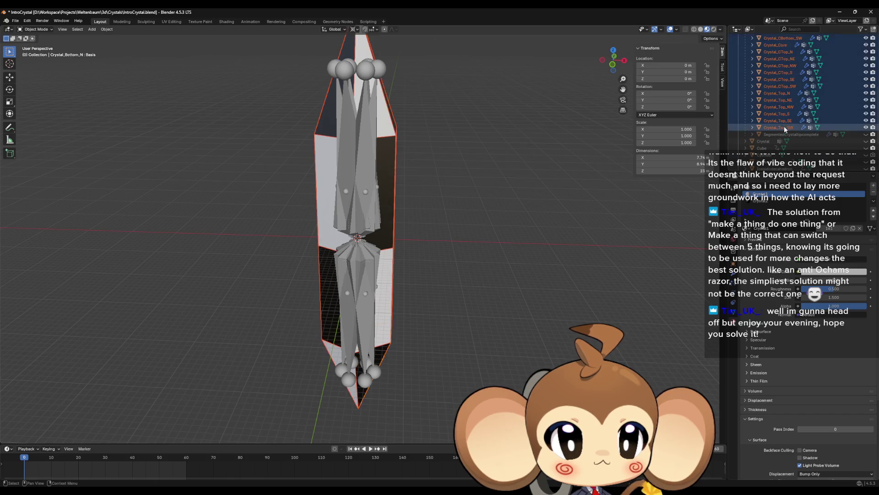
scroll(785, 114, up, 5)
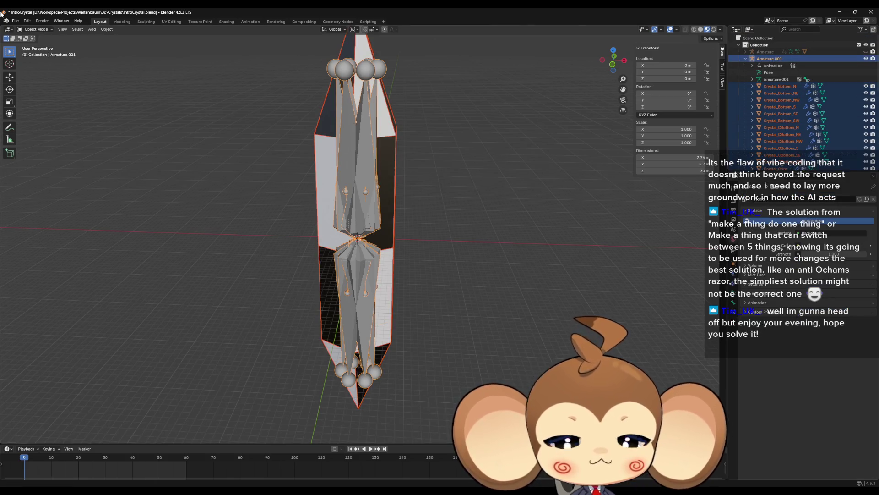
click(16, 21)
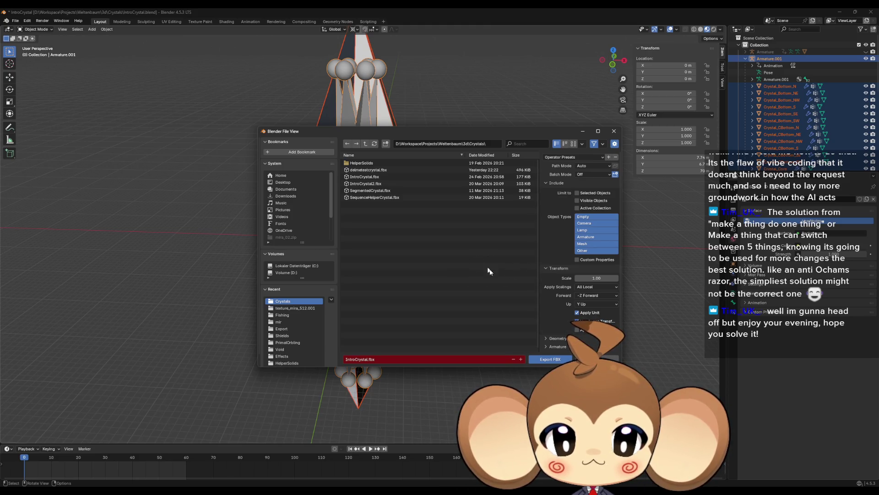
Apply the unrealfixedanims preset, append 'WithSkeletal' to the file name, and export the FBX
click(570, 158)
click(565, 180)
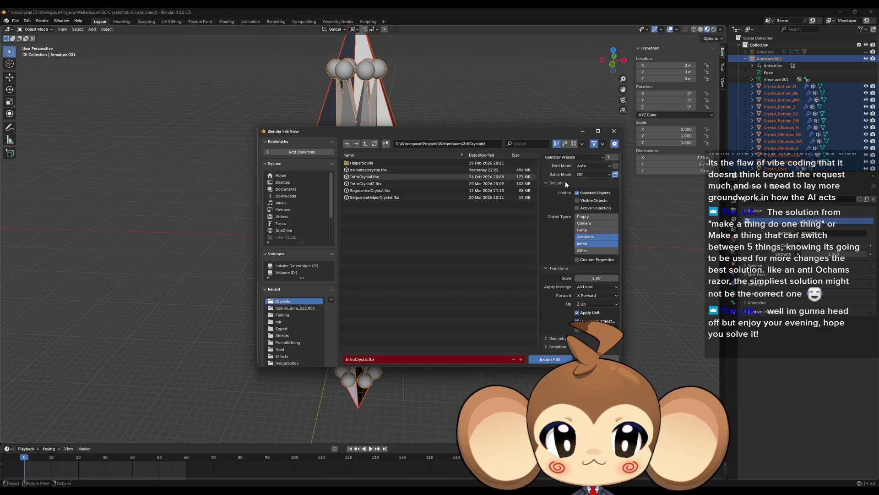
click(357, 359)
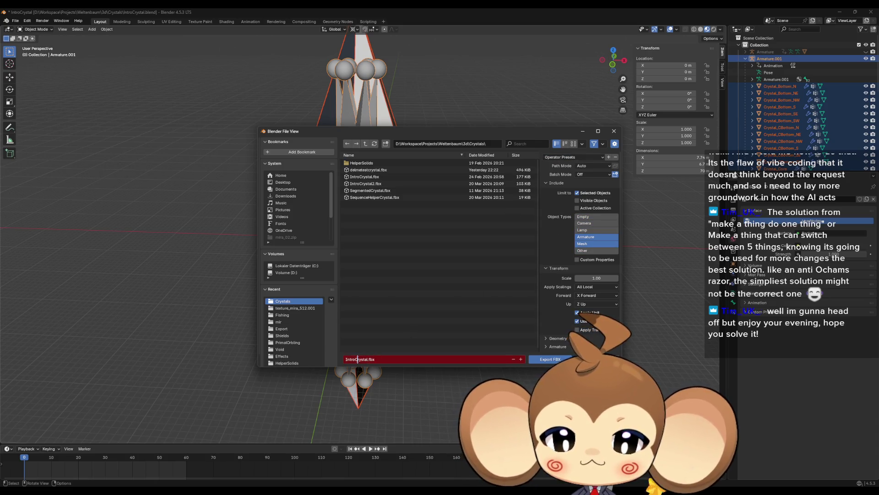
key(ctrl+Right)
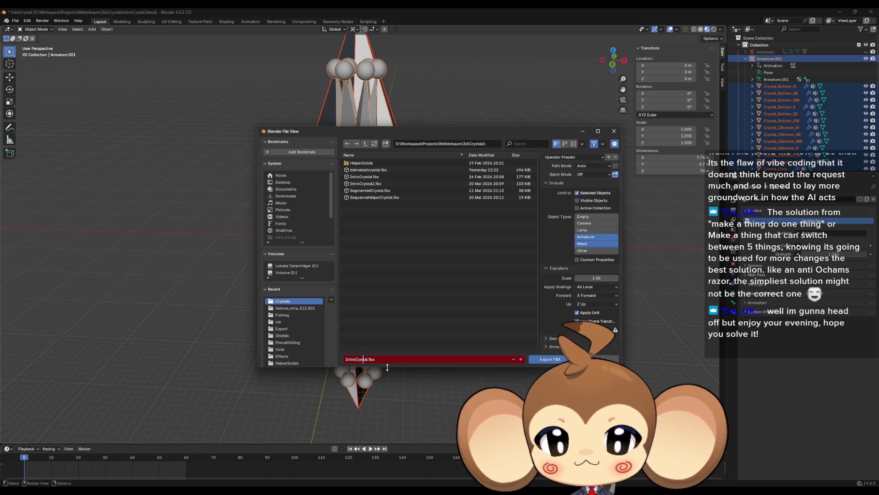
text(W)
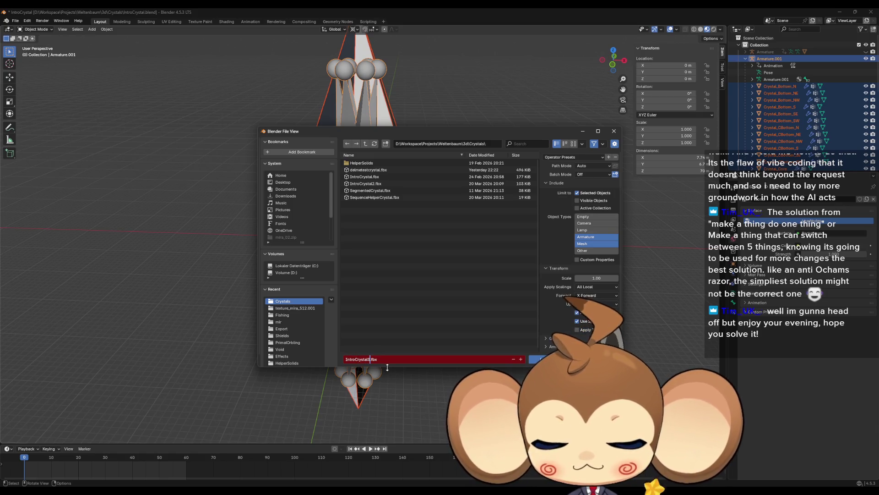
text(ithSkelet)
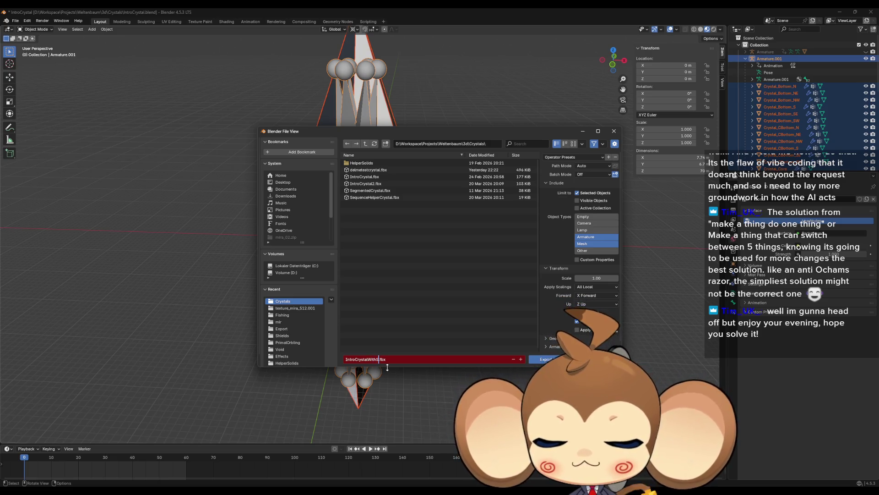
text(al)
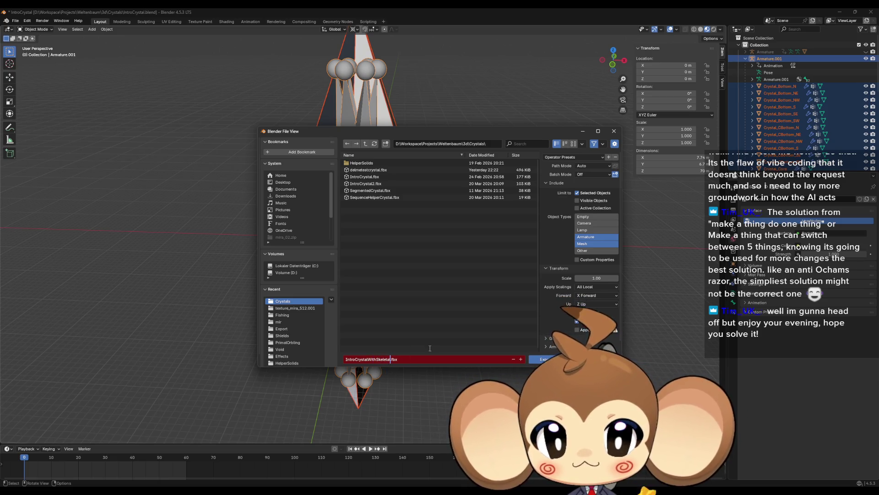
key(Return)
click(545, 360)
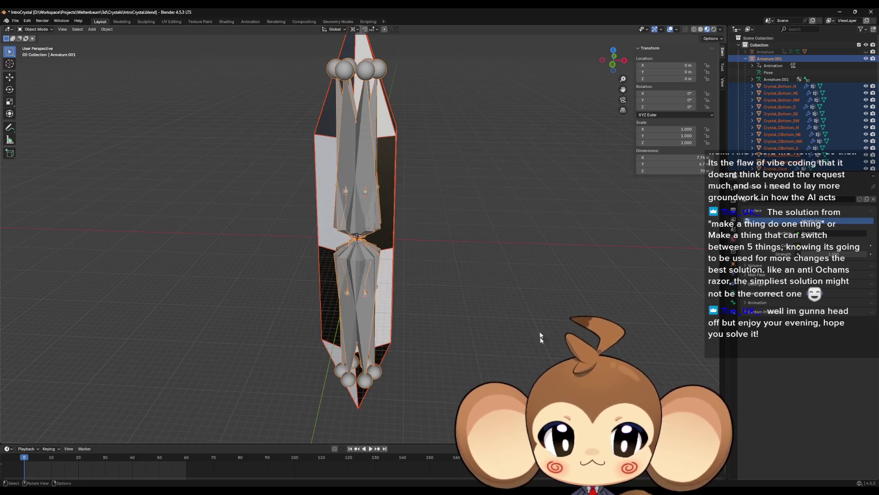
Switch to Unreal Engine, close the delmetestcrystal editor, and open the IntroCrystal folder
click(840, 12)
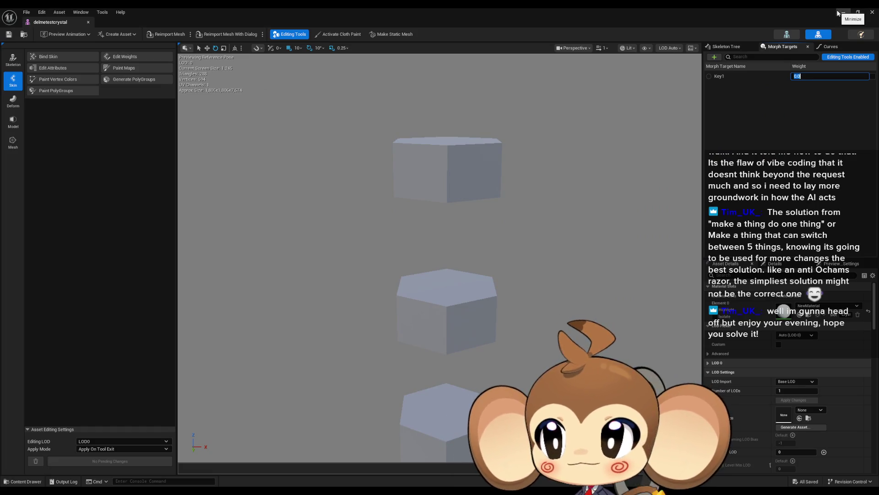
click(88, 22)
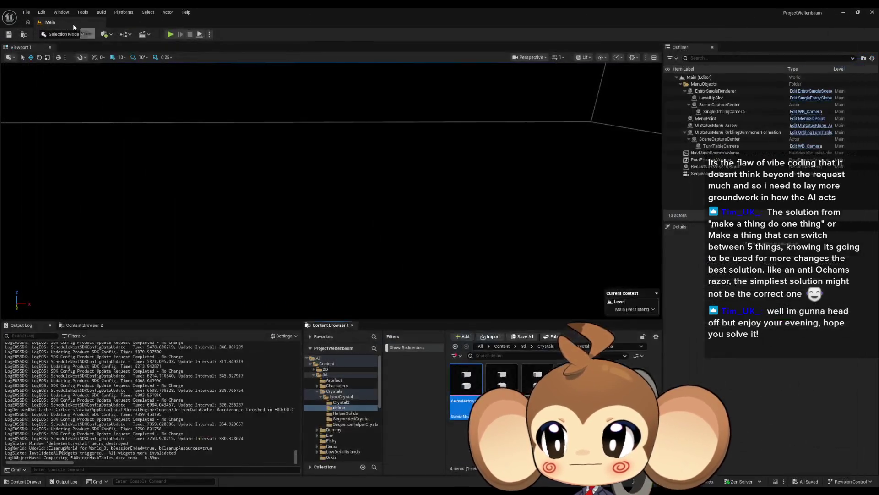
click(342, 396)
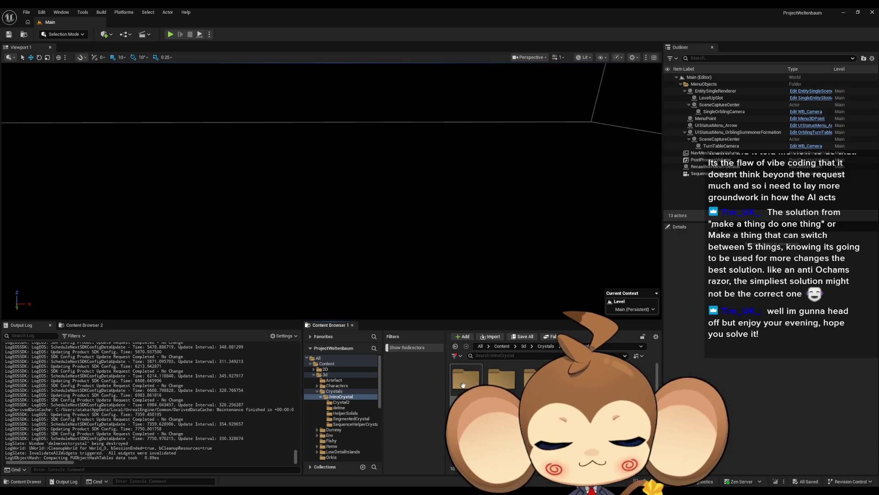
Add a new folder named WithSkeletal inside IntroCrystal
right_click(635, 399)
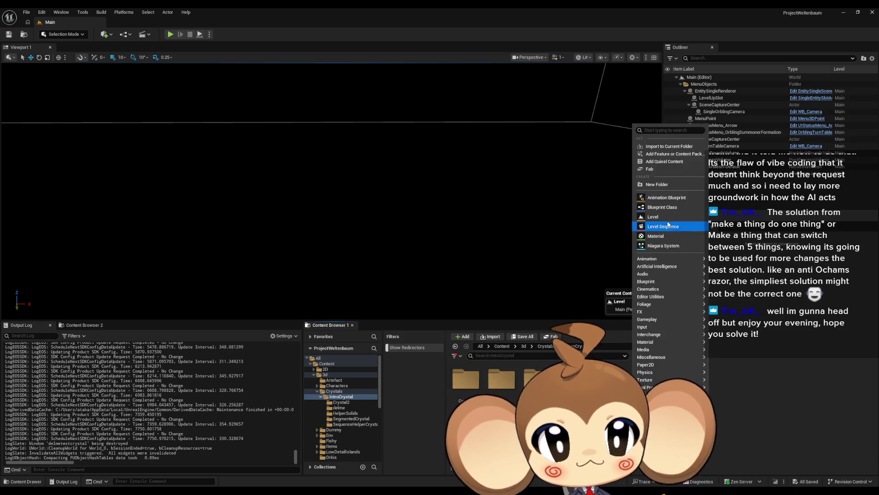
click(658, 185)
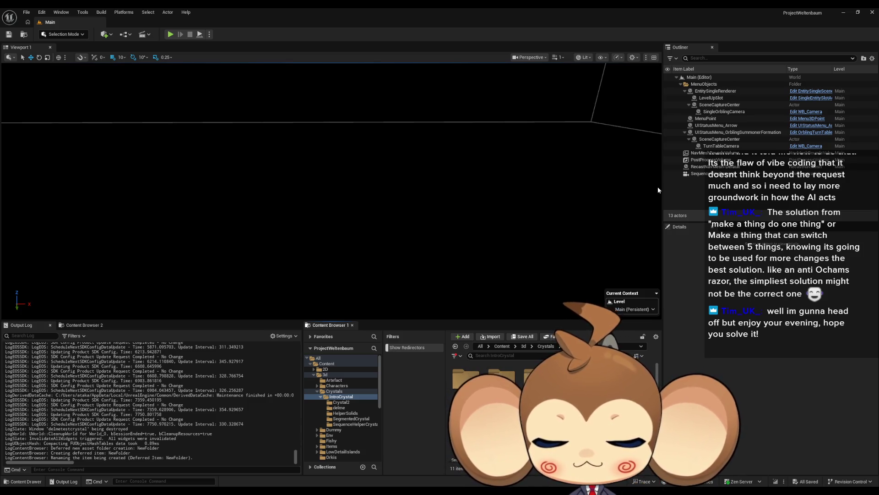
text(WithSkeletal)
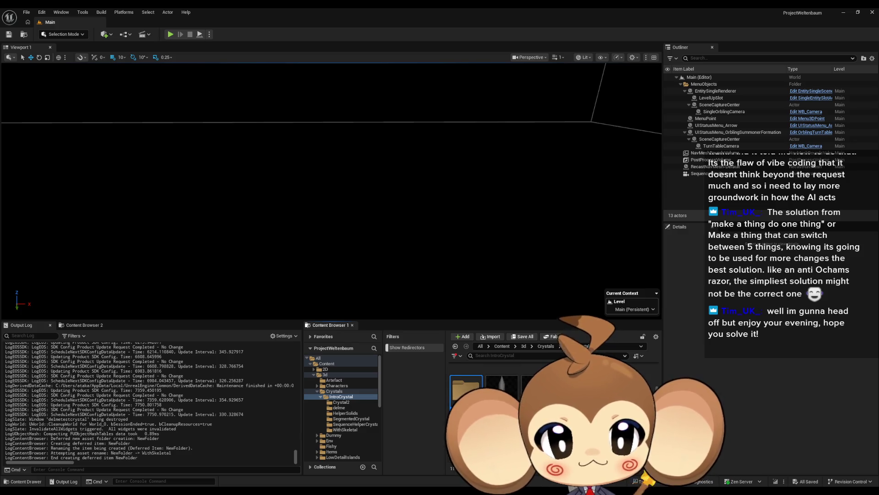
key(Return)
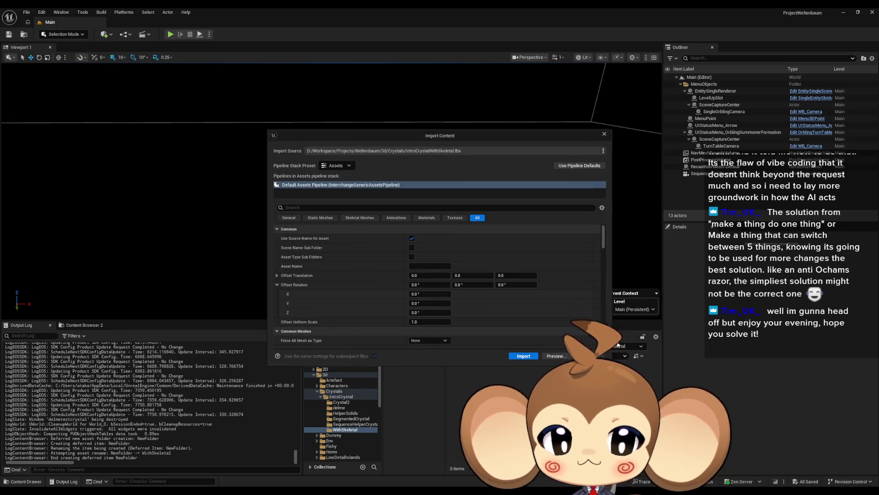
Enable recompute normals and tangents and disable weighted normals in the import settings
scroll(520, 279, down, 3)
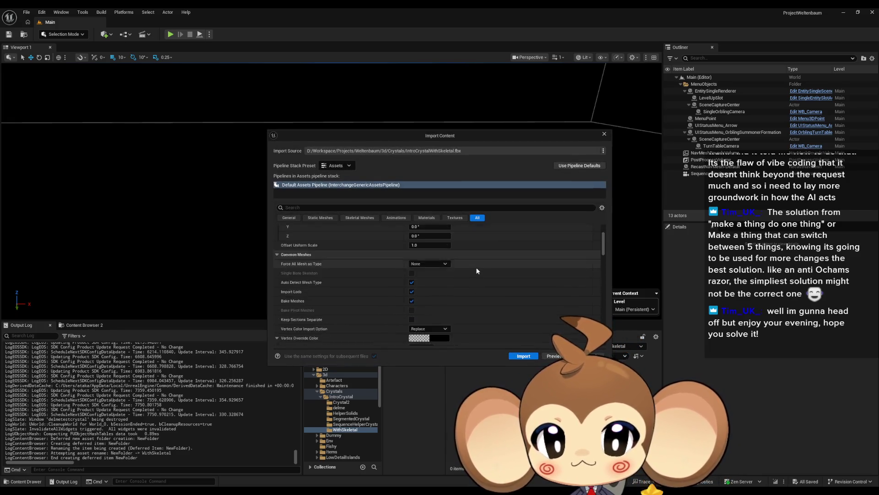
scroll(520, 280, down, 10)
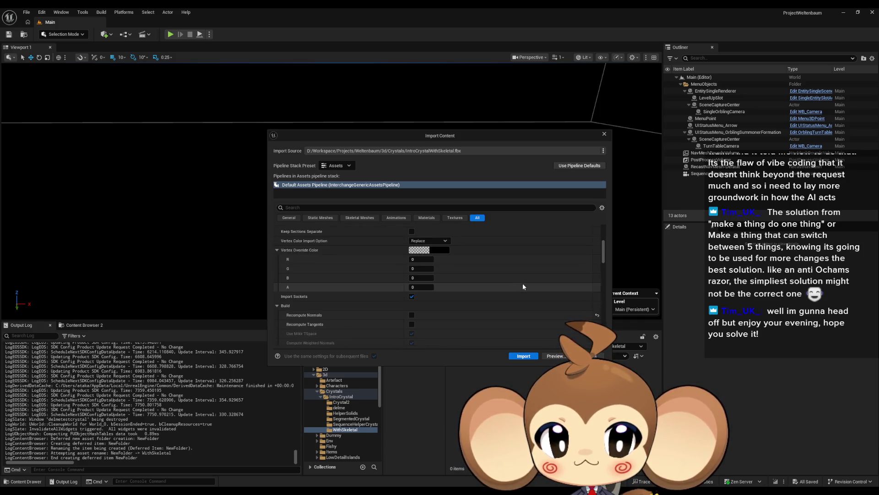
click(597, 270)
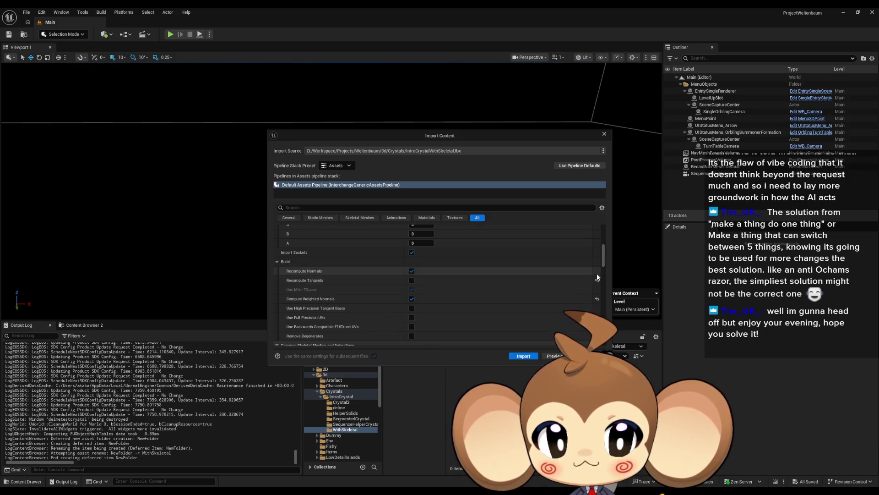
click(597, 280)
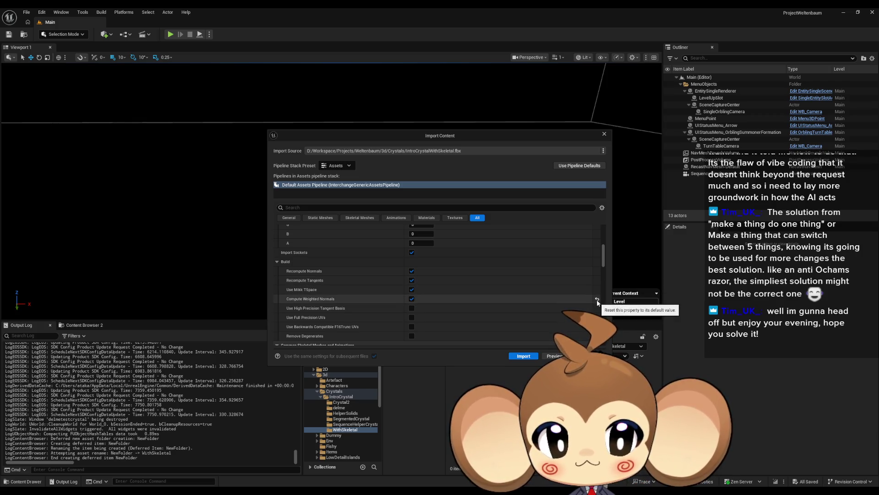
click(597, 298)
Review the remaining pipeline settings and import IntroCrystalWithSkeletal.fbx
scroll(594, 299, down, 2)
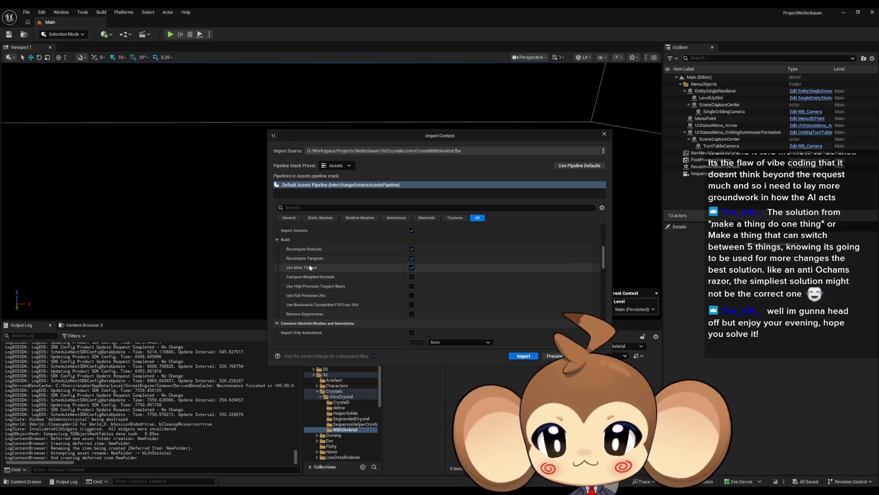
scroll(475, 282, up, 5)
scroll(516, 289, down, 3)
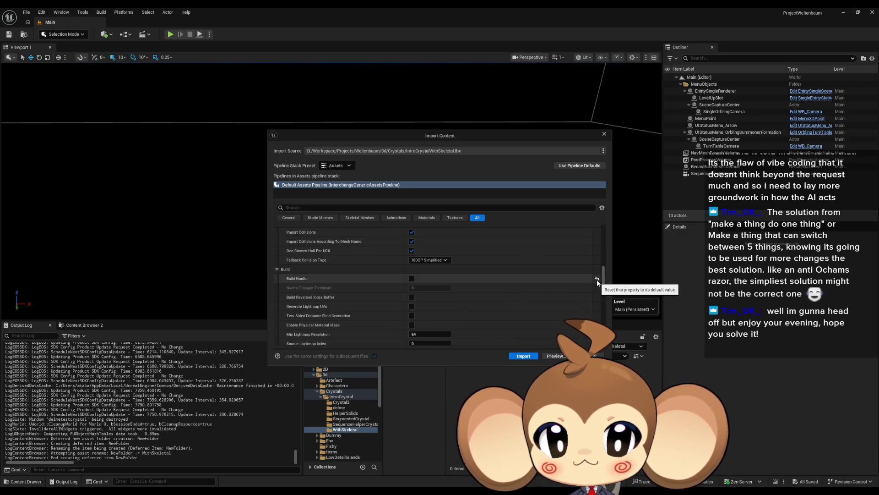
scroll(536, 284, down, 10)
scroll(537, 286, down, 6)
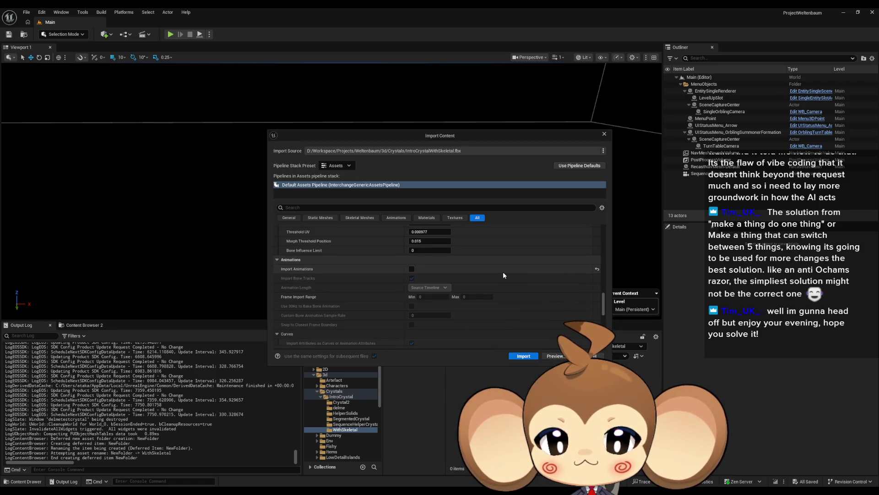
scroll(503, 273, down, 12)
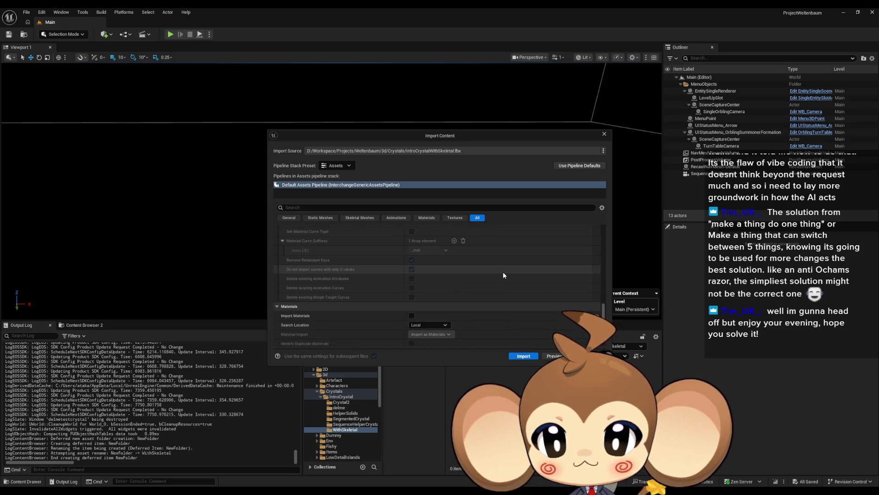
scroll(503, 275, down, 1)
scroll(330, 315, down, 15)
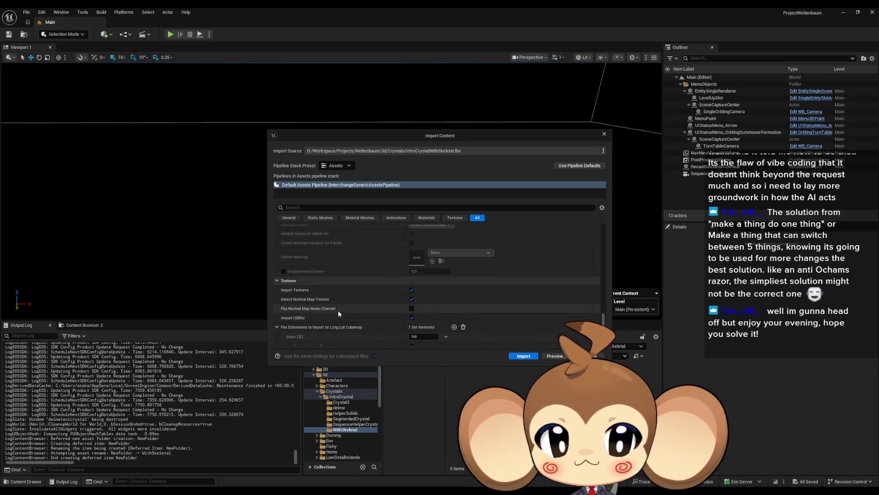
scroll(343, 310, up, 10)
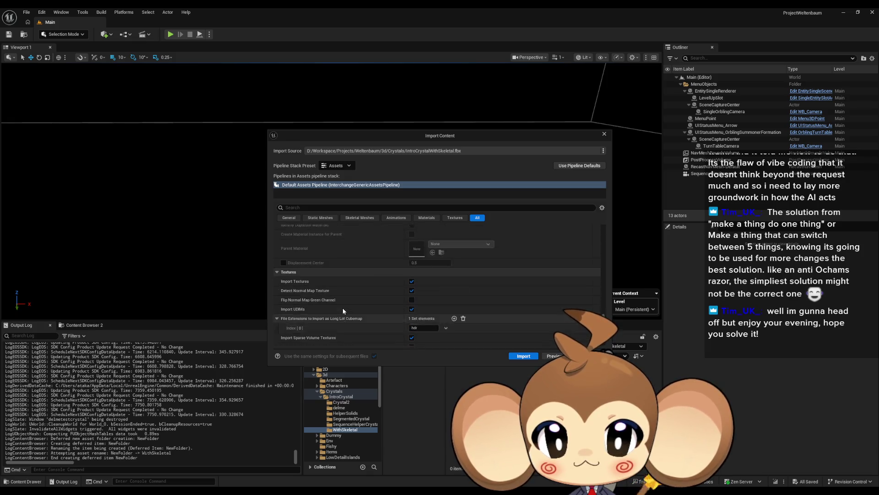
click(515, 356)
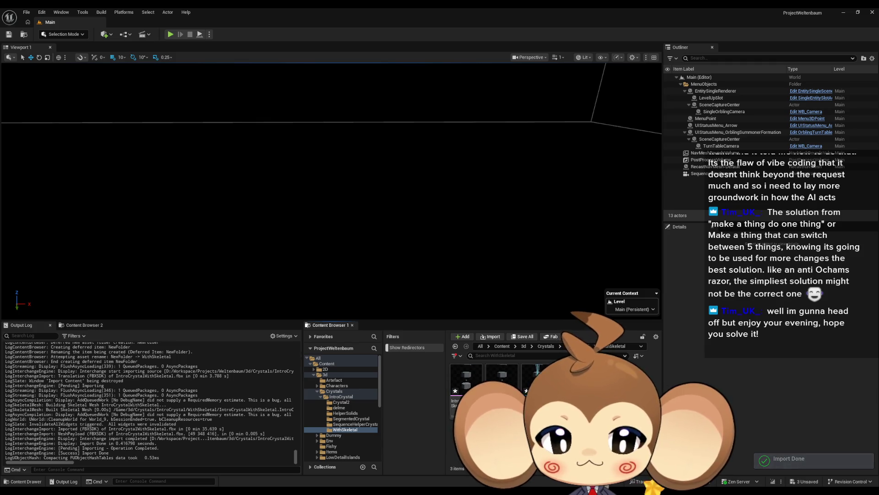
Open the IntroCrystalWithSkeletal mesh and raise its Key1 morph weight to test it
double_click(474, 378)
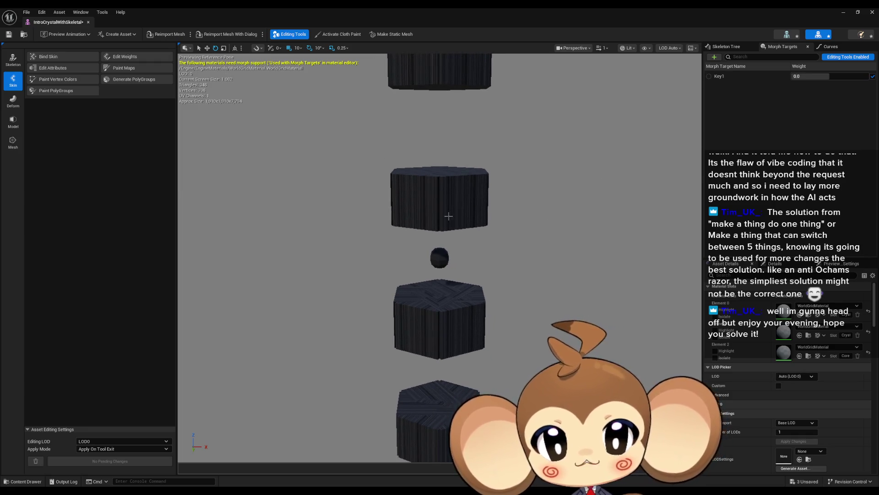
mouse_move(503, 218)
mouse_down()
mouse_move(524, 234)
mouse_move(428, 322)
mouse_up()
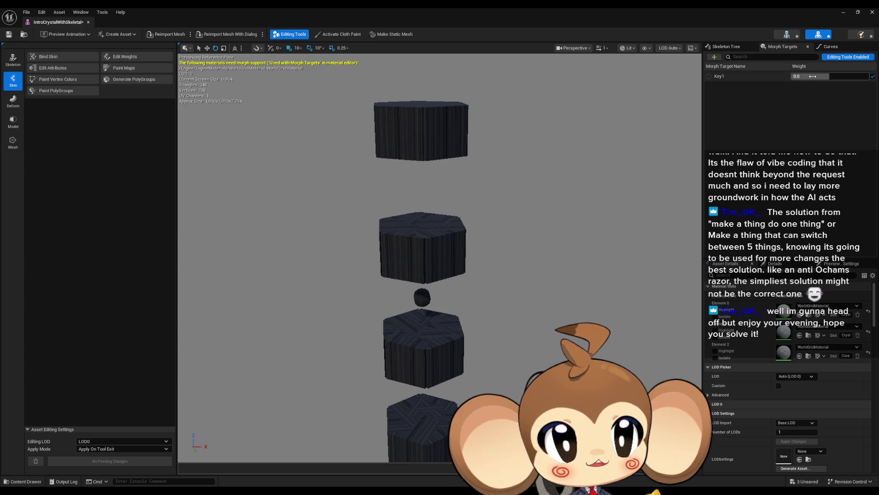
mouse_move(806, 76)
mouse_down()
mouse_move(868, 76)
mouse_move(797, 76)
mouse_move(868, 76)
mouse_move(851, 76)
mouse_up()
Set the Key1 weight back to 0.0 and minimize the mesh editor
click(852, 76)
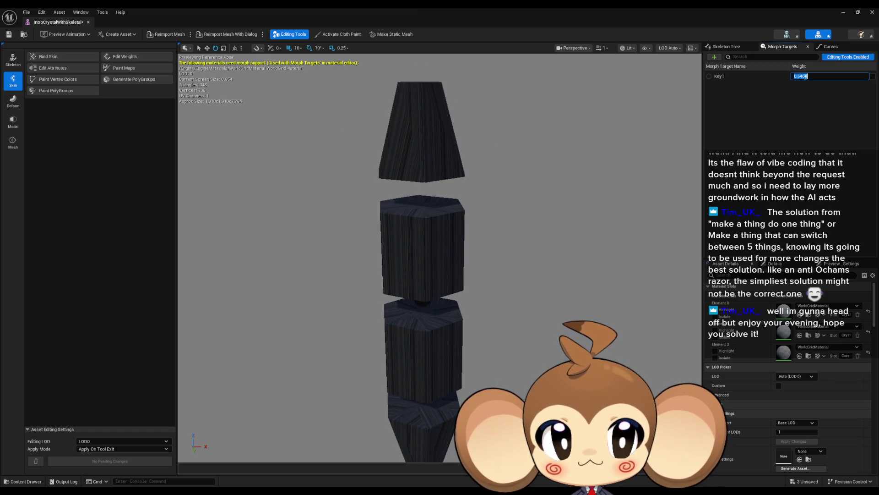
text(0)
key(Return)
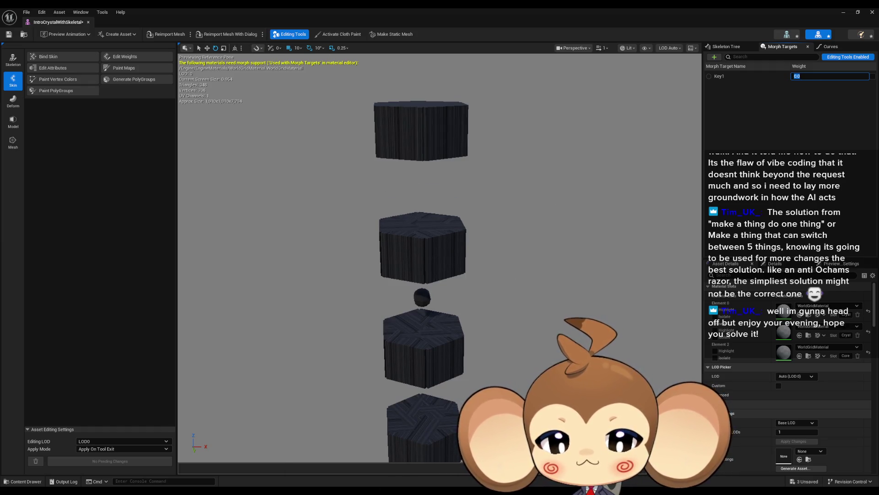
mouse_move(393, 479)
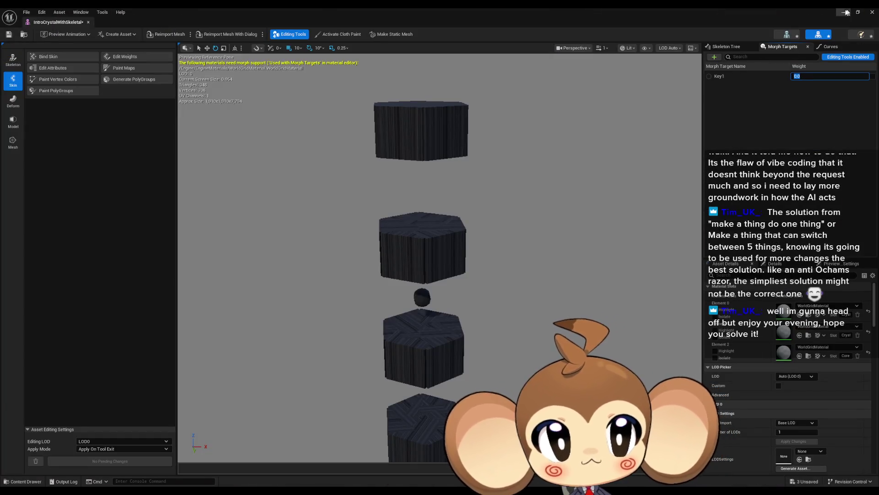
click(843, 12)
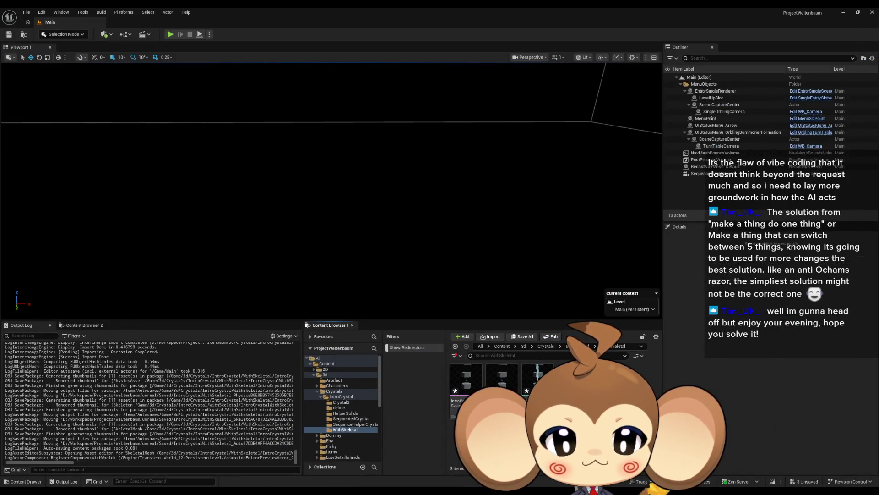
Browse to IntroCrystal > SegmentedCrystal and open the SegmentedCrystal skeletal mesh for reference
right_click(570, 373)
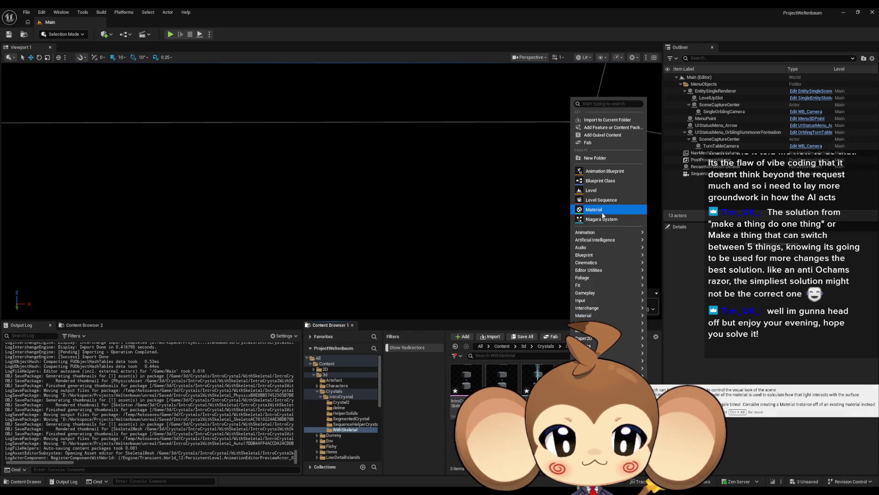
key(Escape)
click(570, 346)
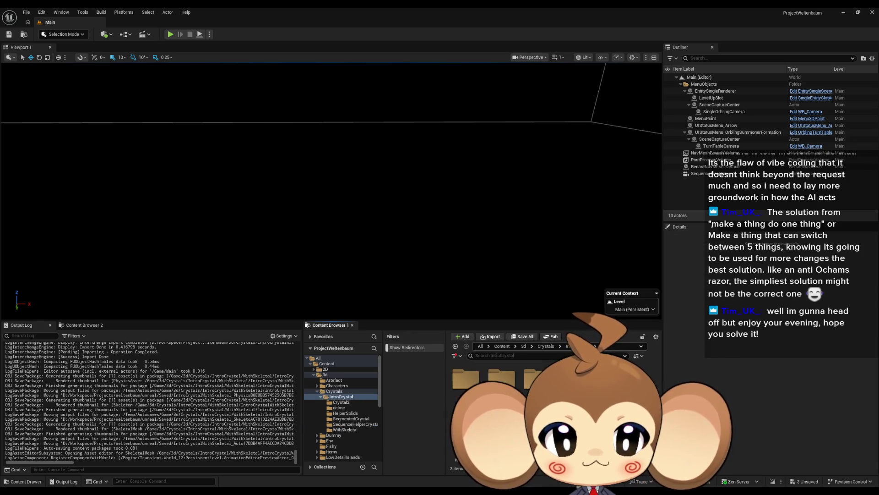
scroll(470, 386, up, 1)
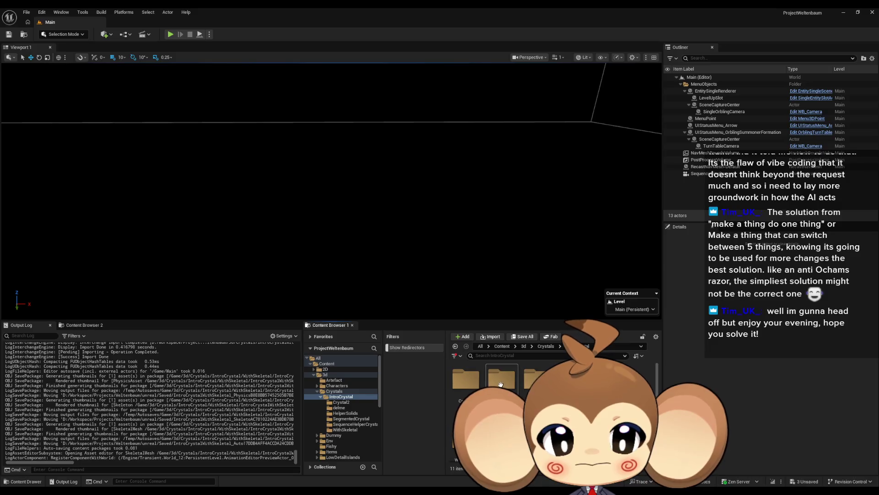
scroll(470, 386, down, 1)
scroll(470, 386, up, 1)
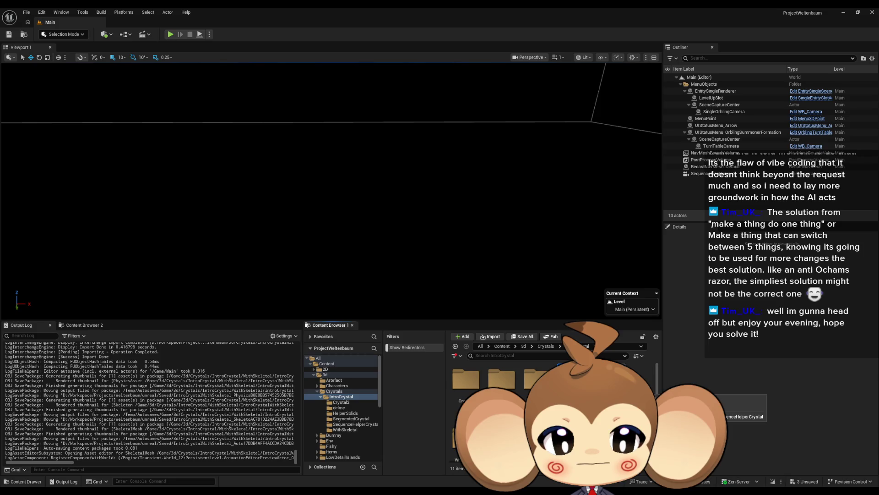
double_click(572, 379)
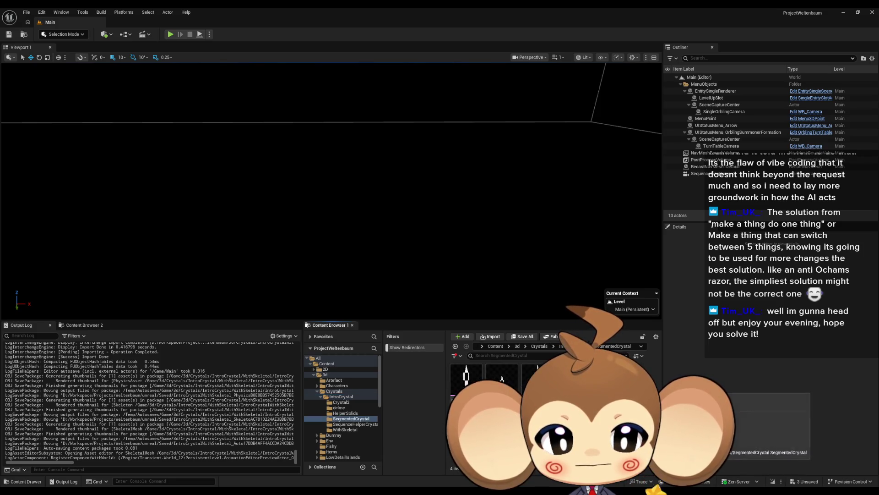
click(469, 386)
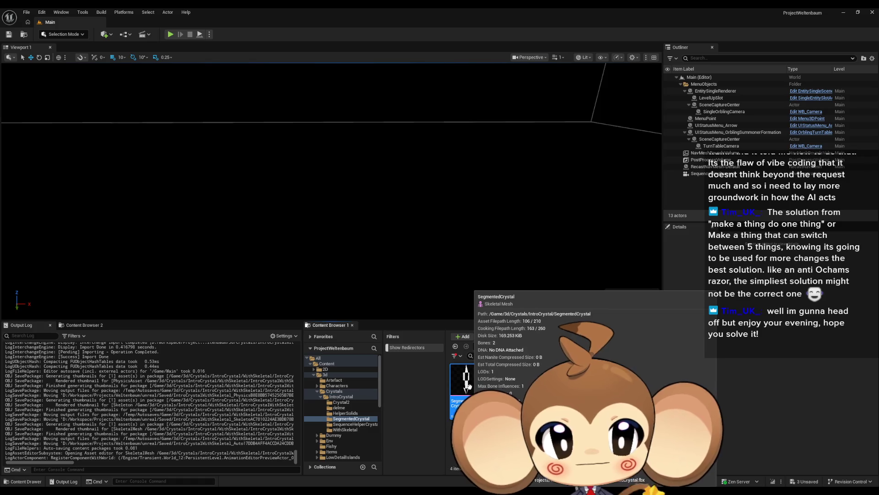
double_click(469, 386)
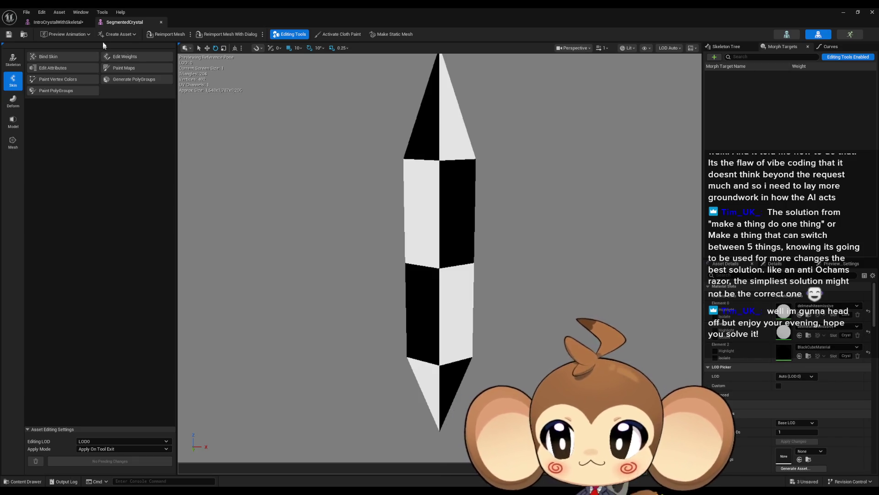
Close both mesh editors and return to the WithSkeletal folder
middle_click(120, 22)
click(88, 22)
click(341, 397)
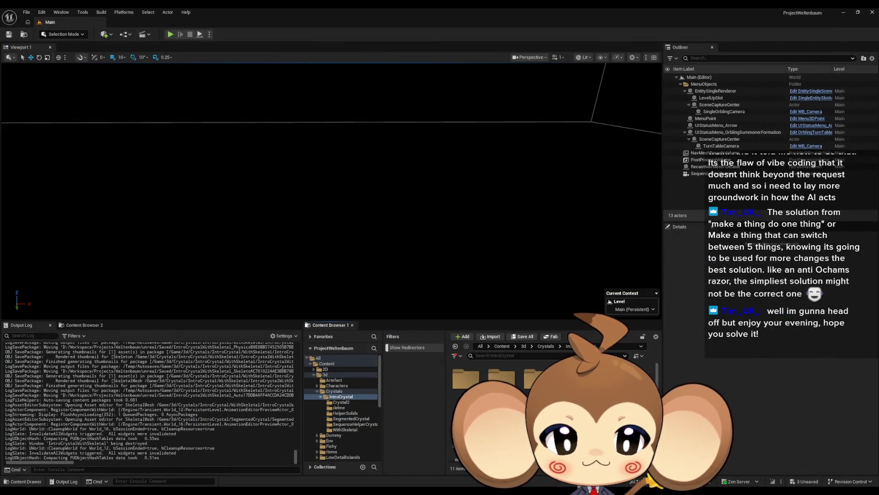
click(345, 430)
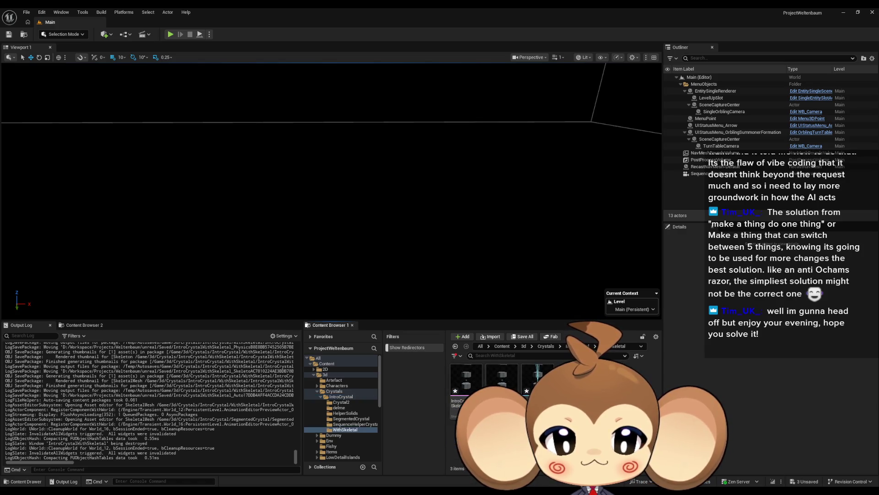
Add a new material to WithSkeletal and name it Master_IntroCrystal
right_click(579, 399)
click(611, 253)
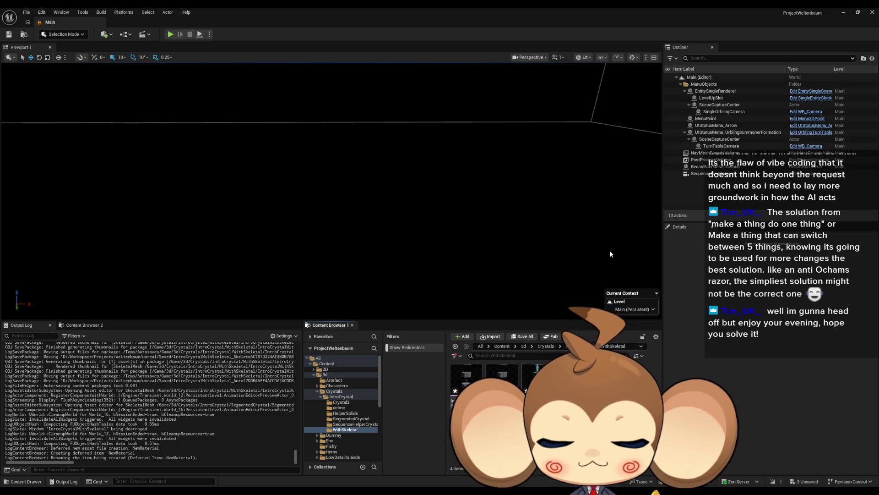
key(Return)
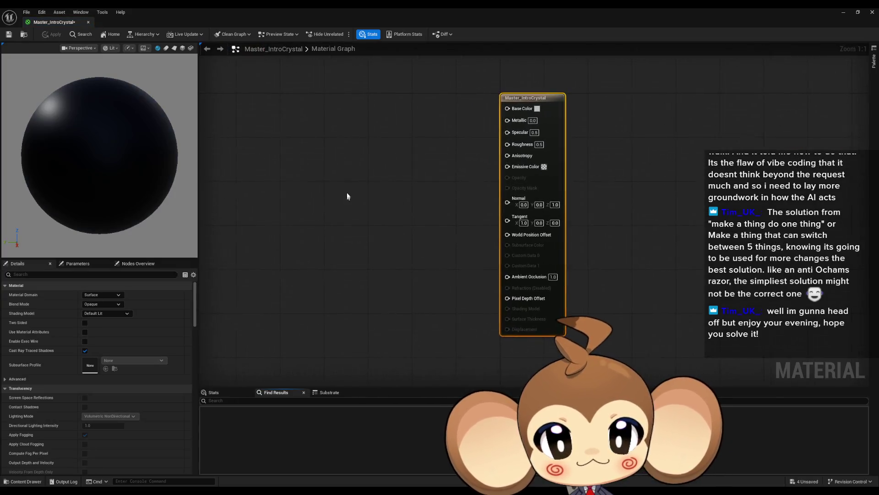
Keep the Surface domain and Opaque blend mode, and set the shading model to Unlit
click(89, 302)
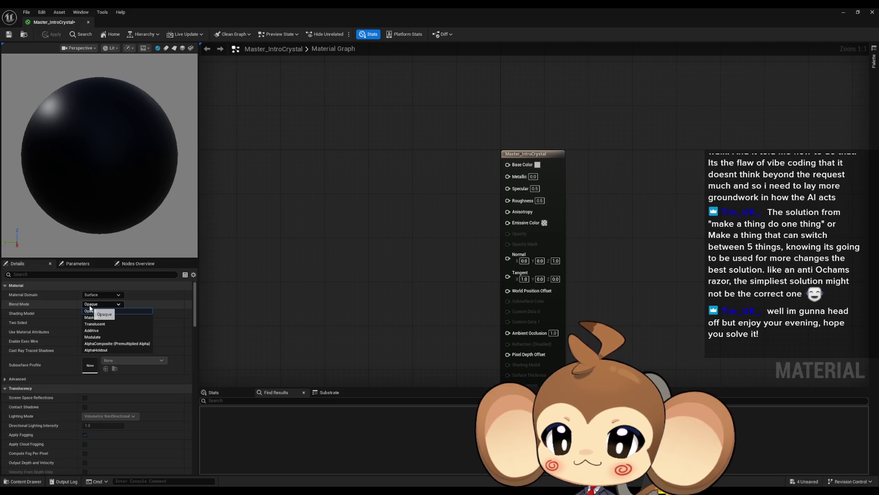
click(101, 296)
click(103, 300)
click(98, 303)
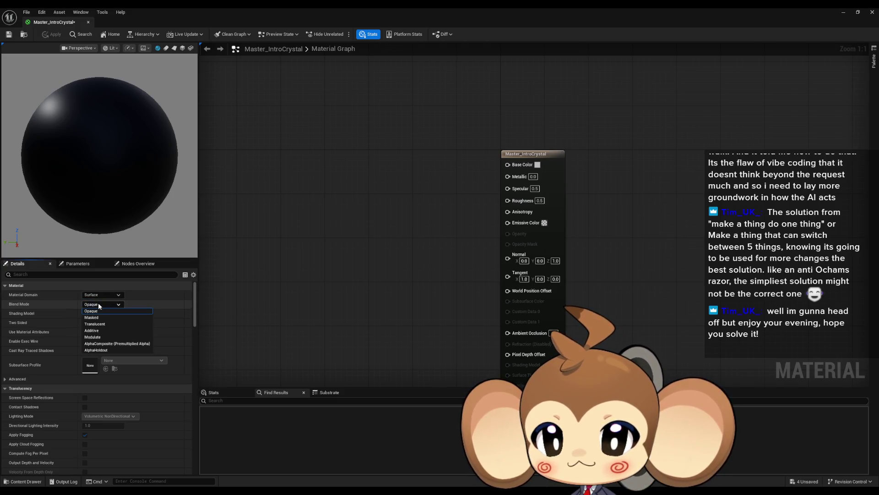
click(106, 293)
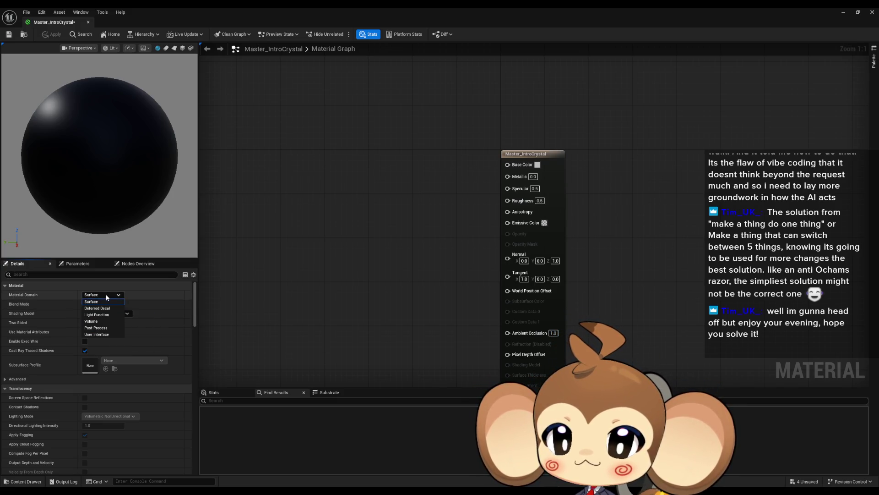
click(107, 296)
click(102, 314)
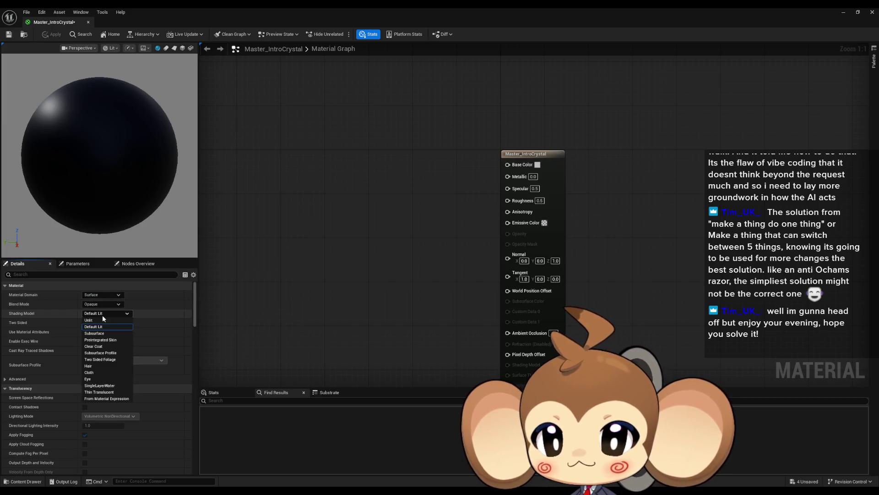
click(100, 327)
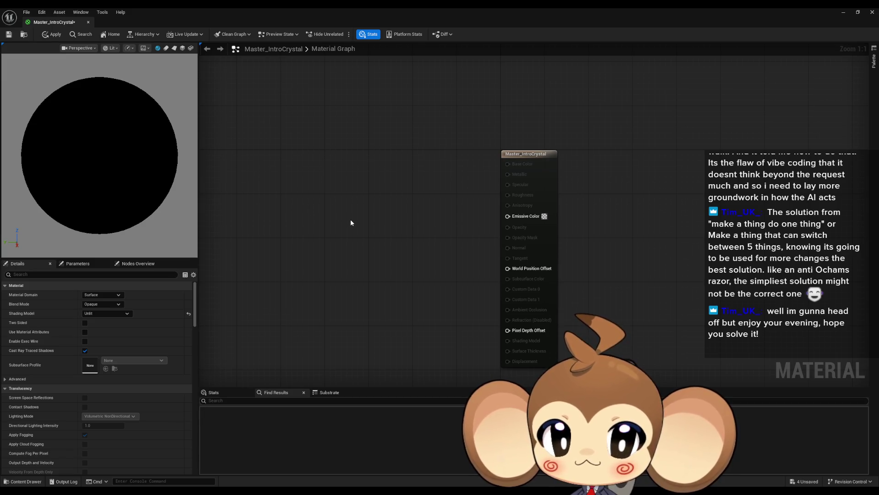
Add a constant node and convert it to a vector parameter named Color
click(350, 222)
right_click(363, 224)
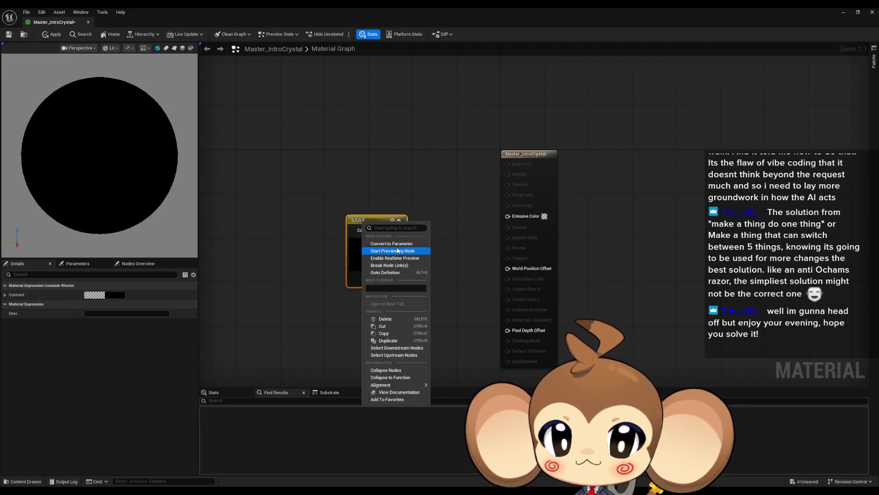
click(393, 243)
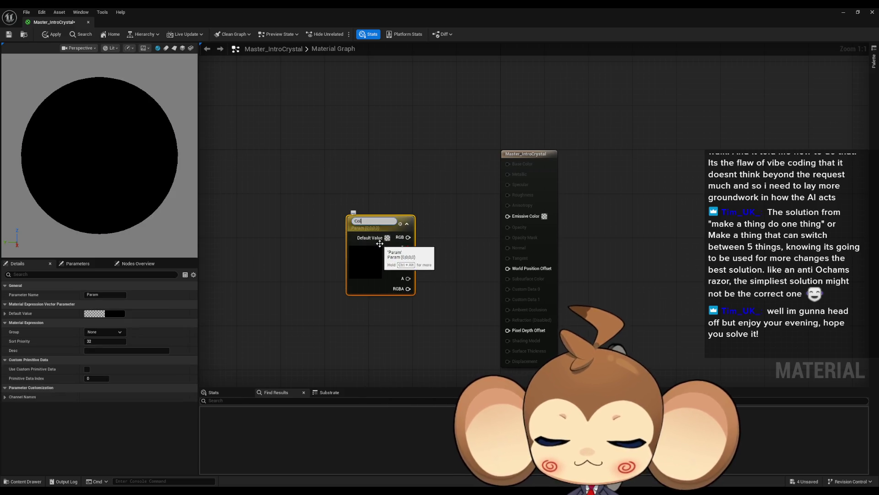
text(or)
key(Return)
Wire Color into Emissive Color, apply the changes, and close the material editor
drag(435, 237, 507, 216)
drag(386, 224, 376, 207)
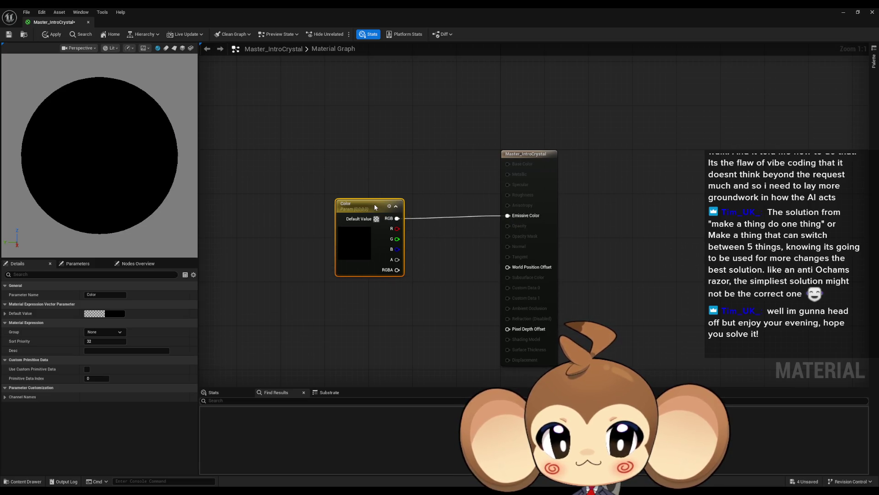
click(280, 132)
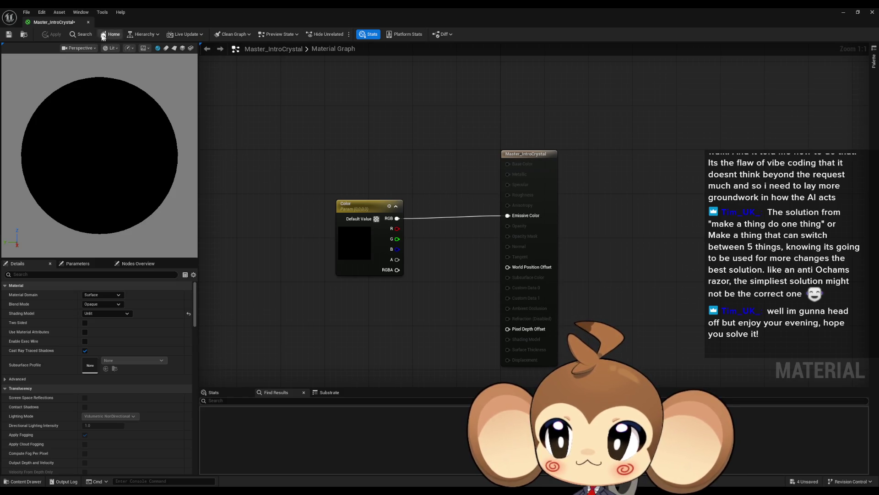
click(88, 21)
right_click(573, 380)
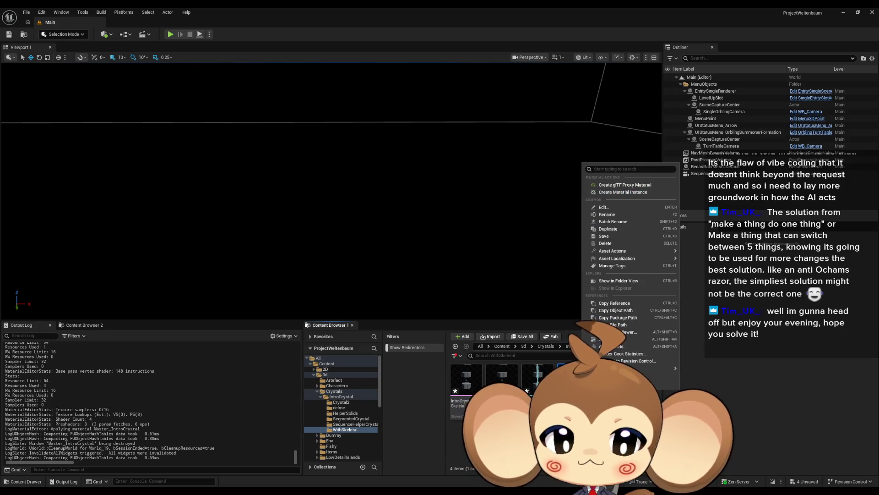
Save and close the master material, then create instance IntroCrystalWhite_MI
key(Return)
key(ctrl+s)
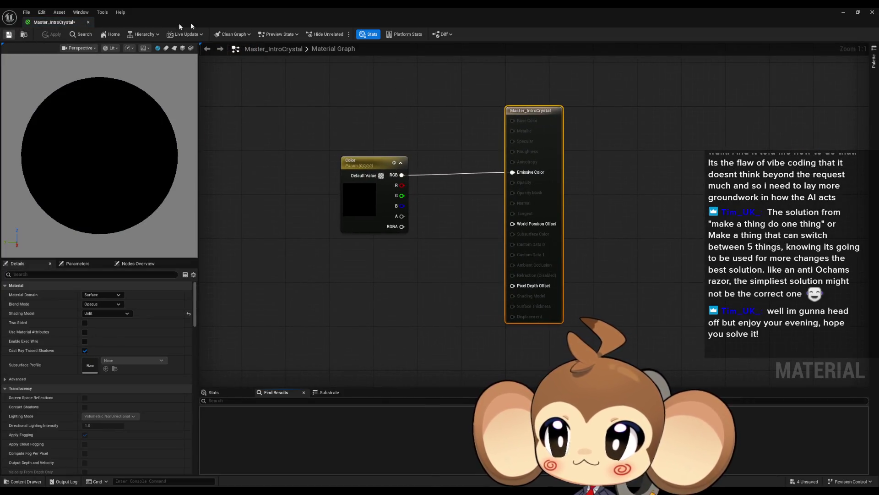
click(872, 12)
right_click(568, 377)
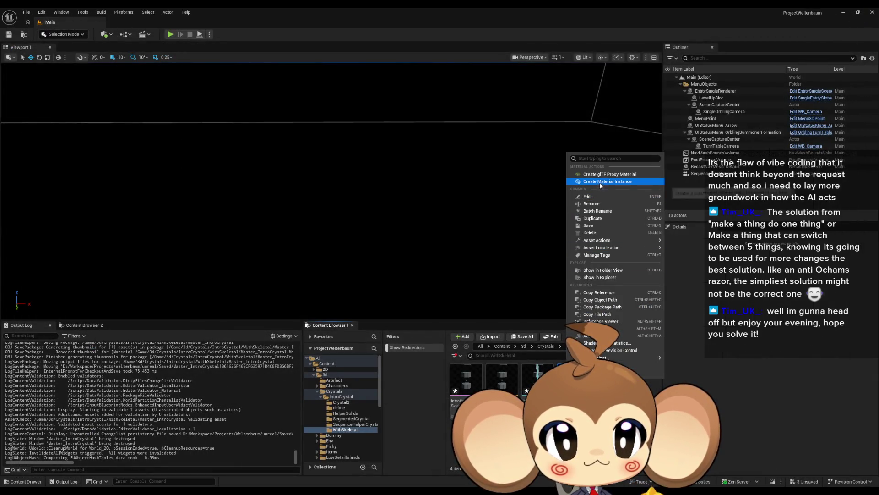
click(627, 182)
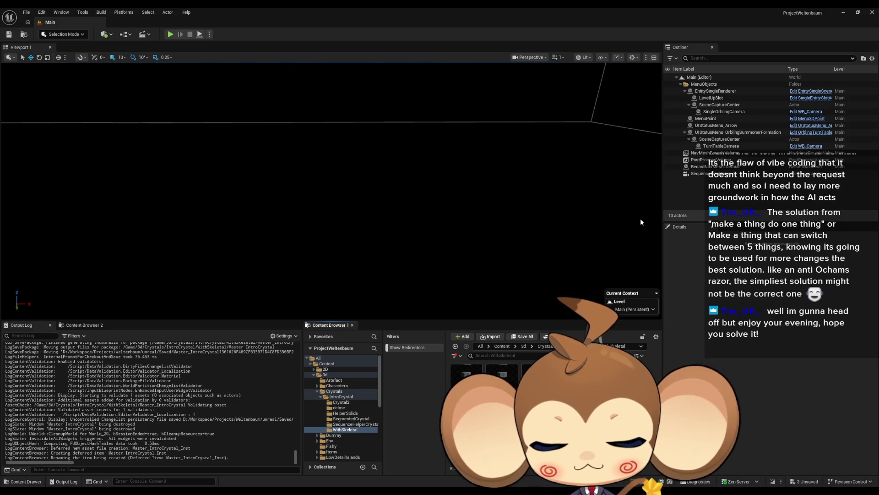
key(Return)
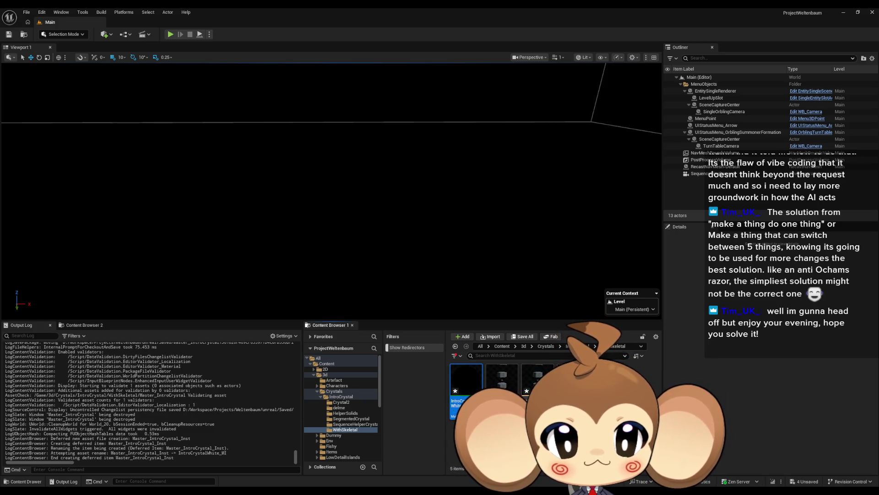
Create instances IntroCrystalBlack_MI and IntroCrystalCore_MI, then open IntroCrystalWhite_MI
right_click(568, 375)
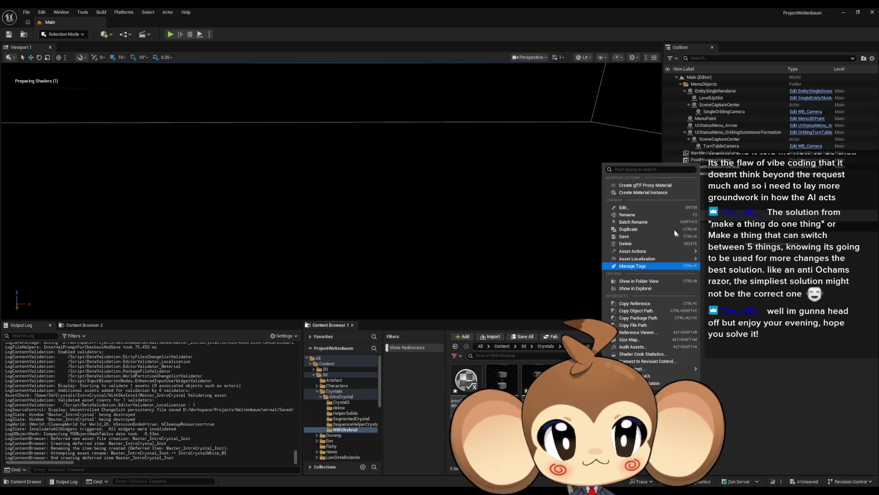
click(657, 192)
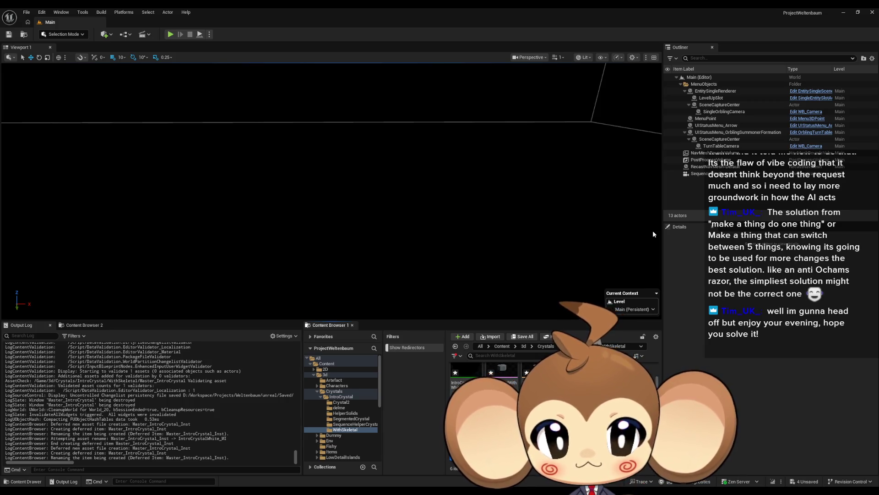
key(Return)
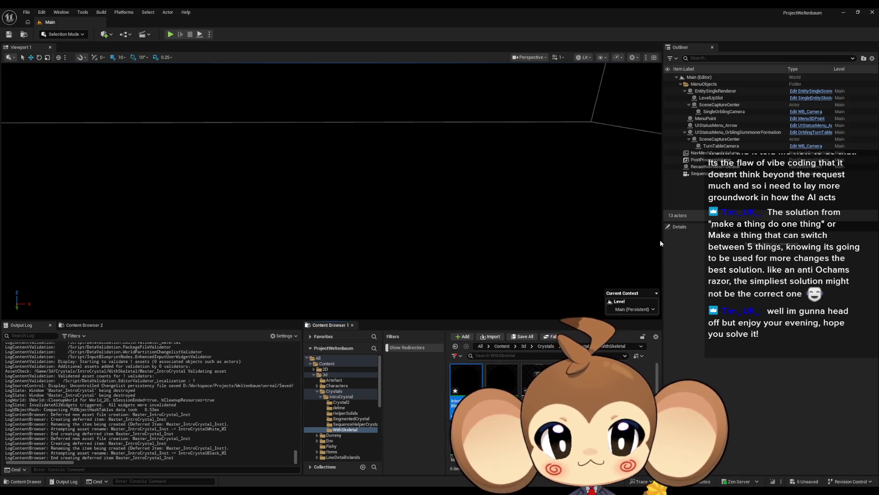
right_click(447, 434)
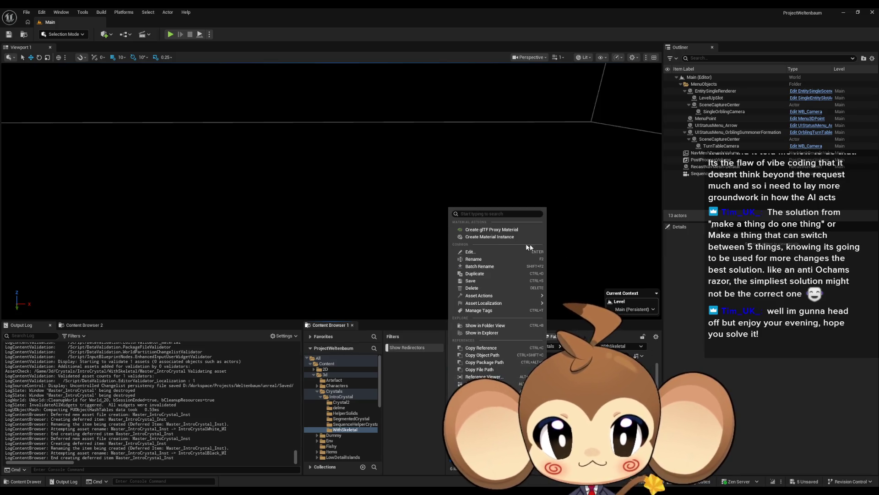
click(495, 239)
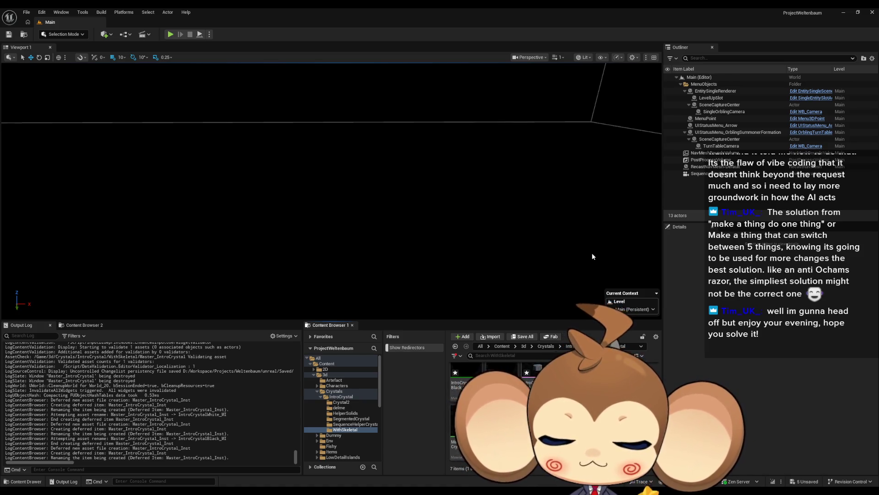
key(Return)
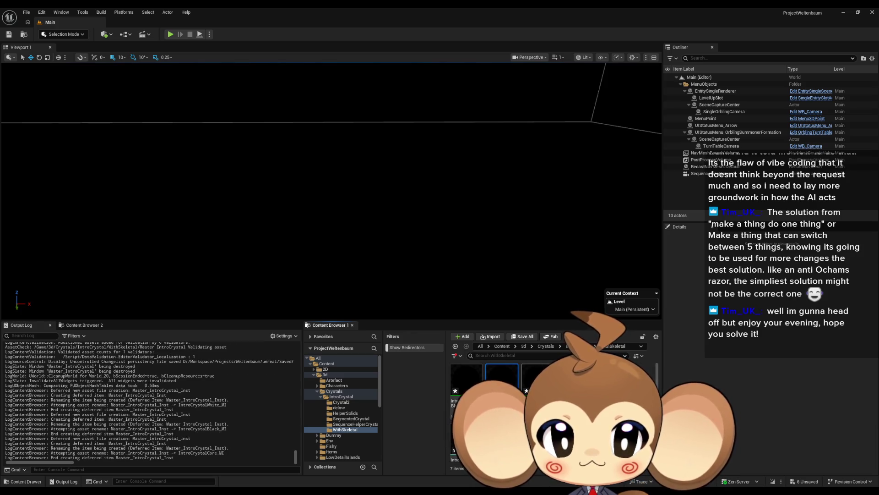
double_click(535, 380)
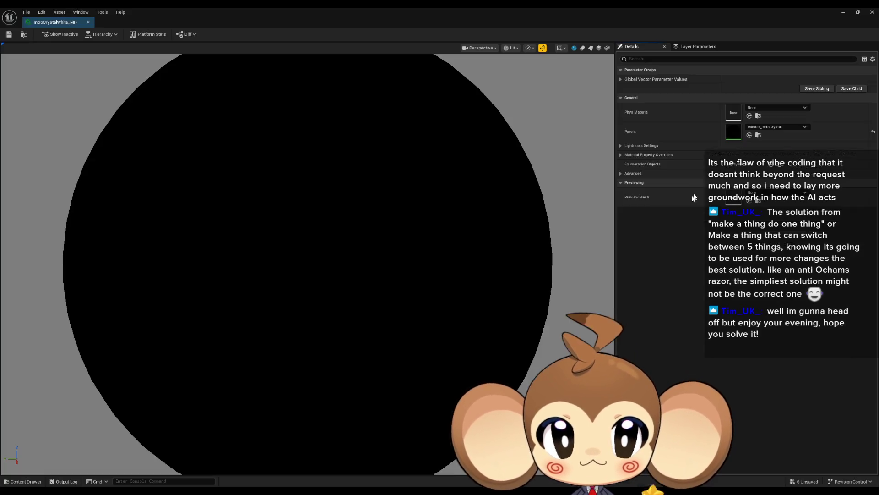
Override IntroCrystalWhite_MI's Color parameter with pure white and close its editor
click(620, 79)
click(633, 88)
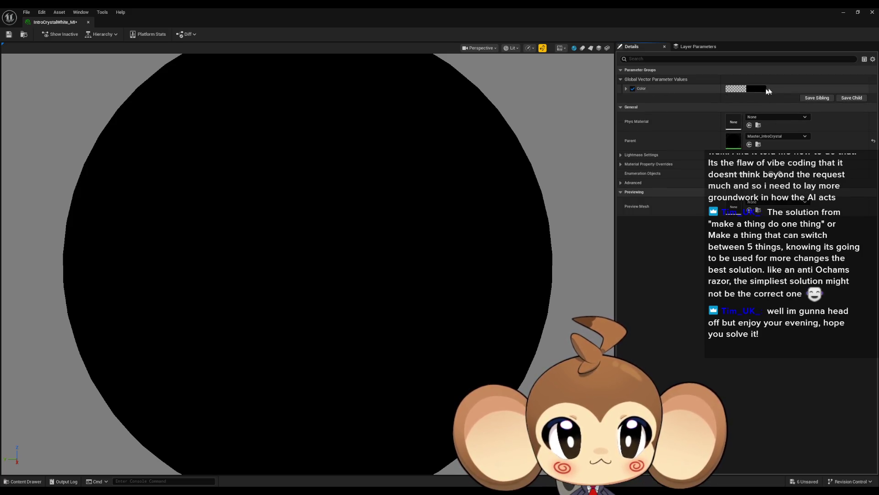
click(755, 88)
drag(706, 174, 705, 109)
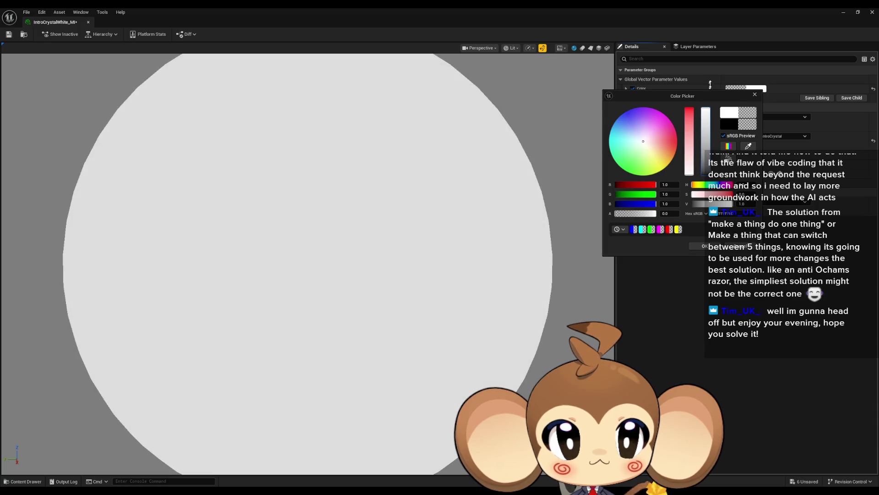
click(699, 245)
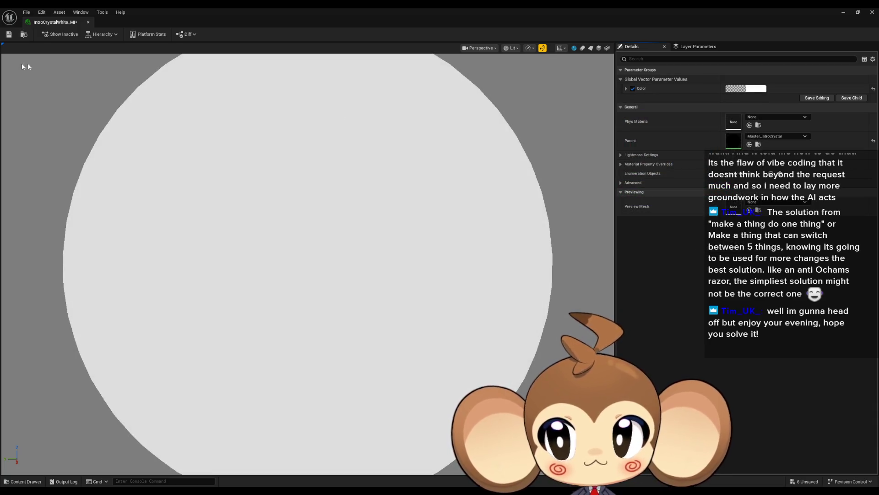
click(88, 22)
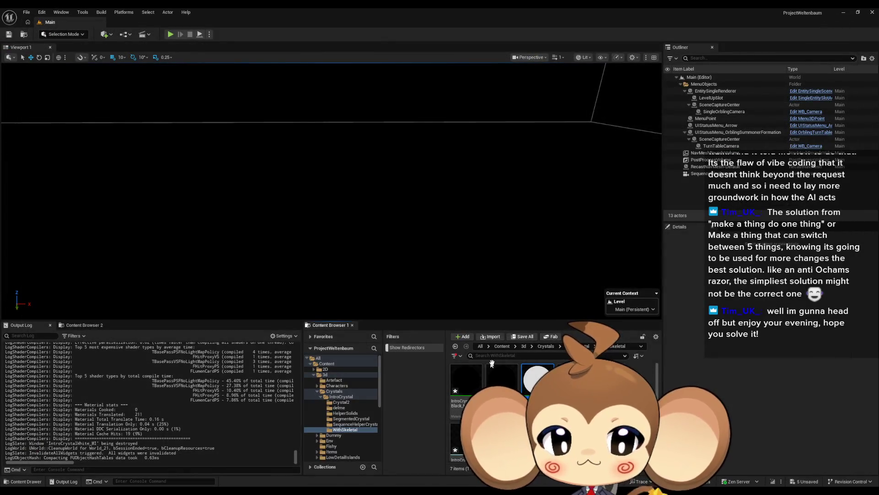
Override IntroCrystalCore_MI's Color with grey 0.146 and save it
double_click(507, 376)
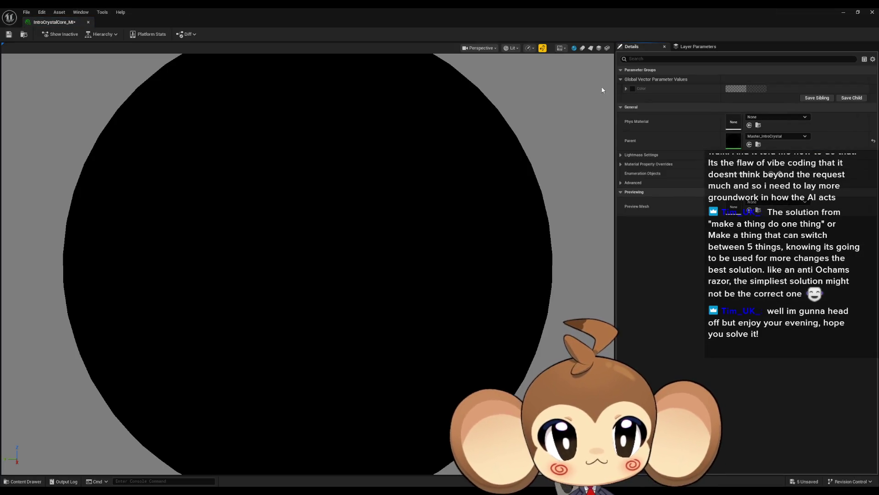
click(633, 89)
click(758, 89)
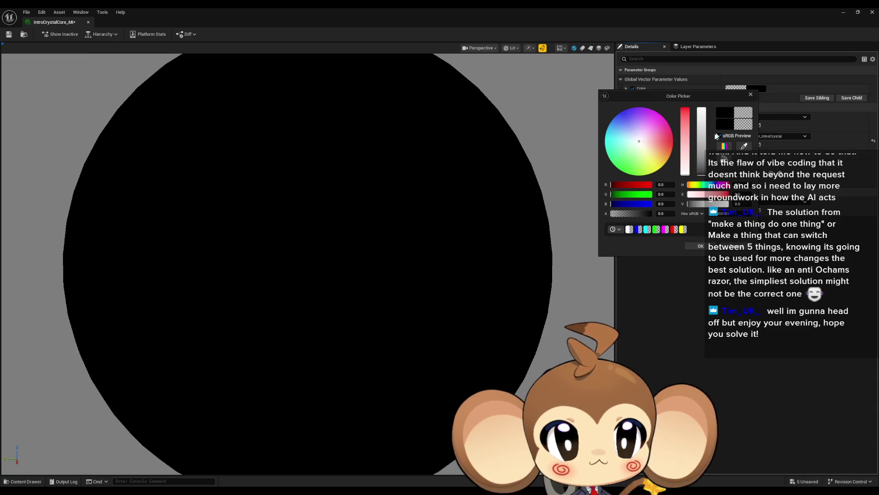
mouse_move(705, 173)
mouse_down()
mouse_move(702, 120)
mouse_move(703, 165)
mouse_up()
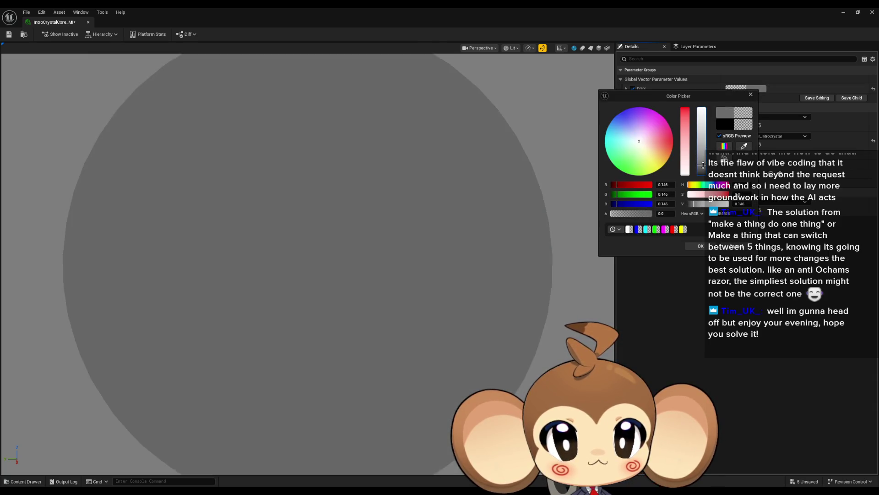
click(700, 246)
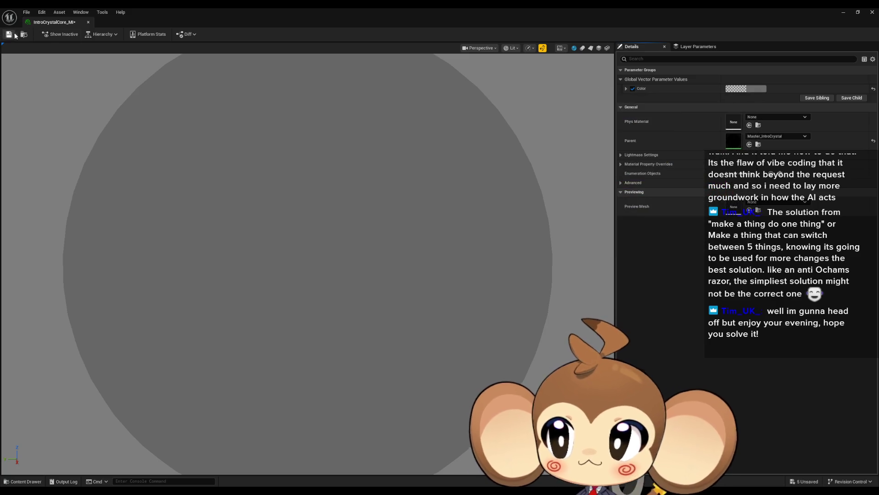
click(7, 36)
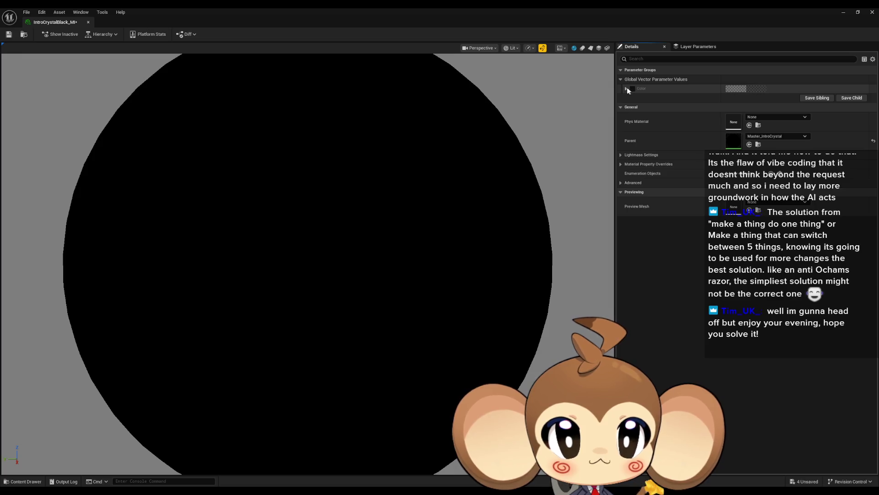
Save the black crystal instance, close its editor, and open IntroCrystalWithSkeletal
click(8, 34)
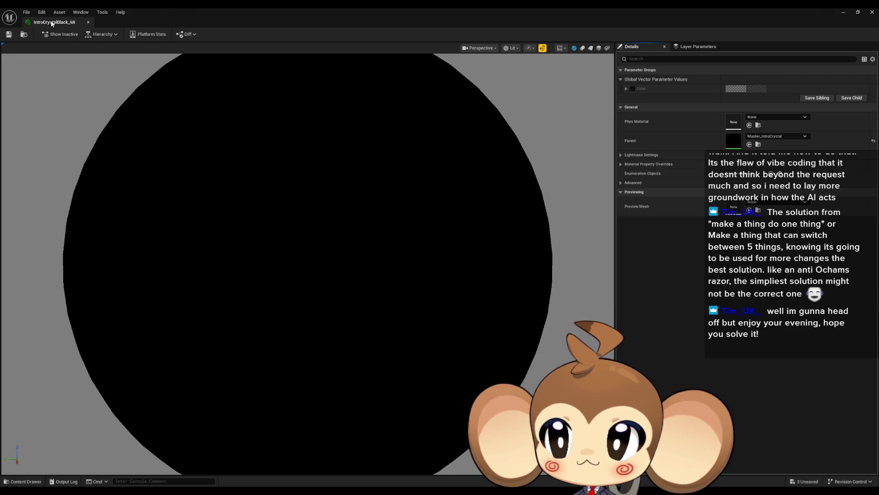
click(88, 22)
double_click(494, 381)
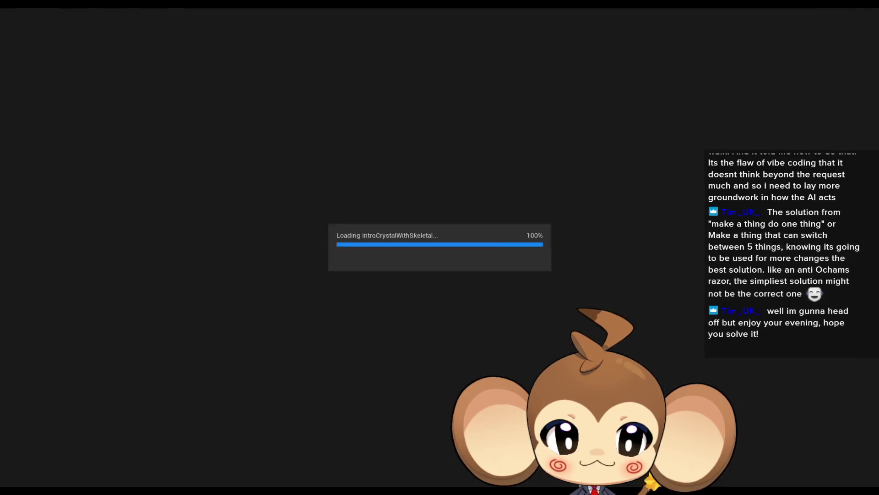
Float and enlarge the mesh editor, then drag crystal instances onto Element 2 and Element 0 (black)
double_click(366, 7)
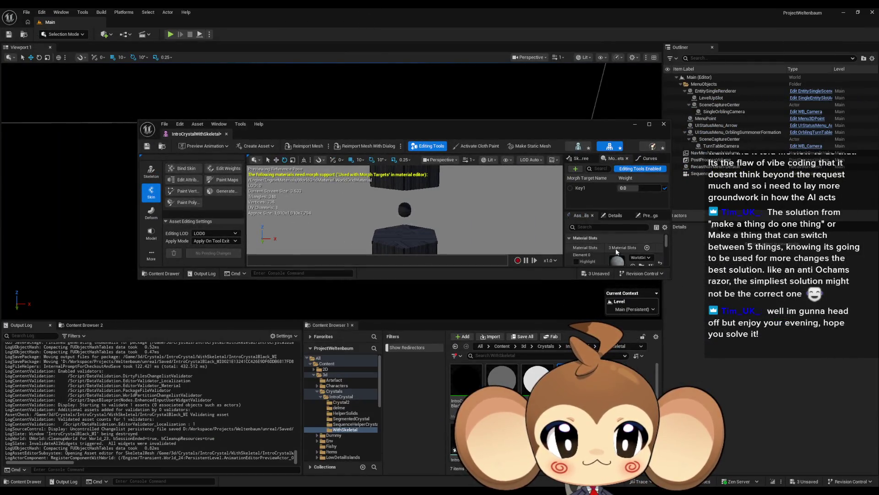
scroll(624, 251, up, 2)
drag(580, 280, 579, 341)
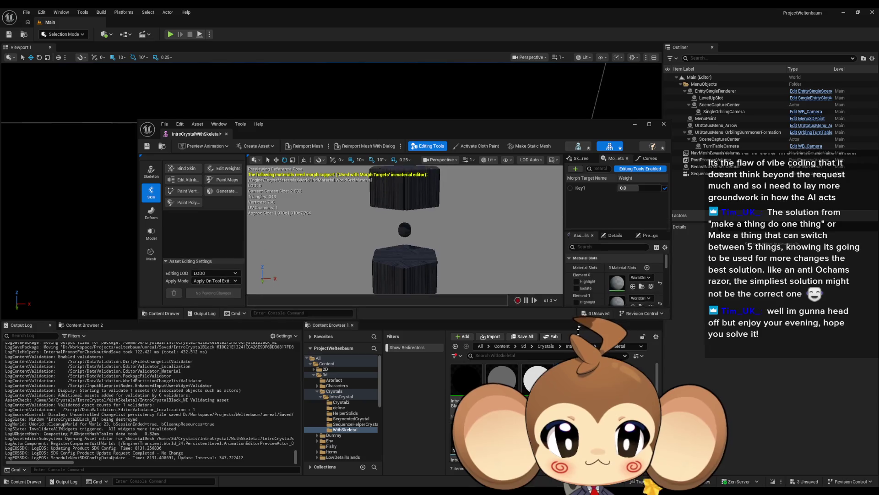
drag(506, 120, 506, 55)
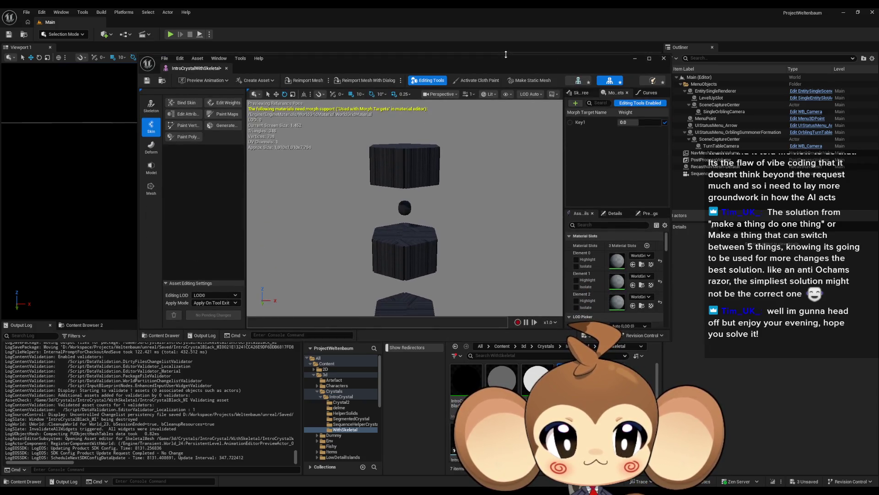
mouse_move(501, 378)
mouse_down()
mouse_move(631, 279)
mouse_move(671, 318)
mouse_move(622, 305)
mouse_move(612, 256)
mouse_move(622, 261)
mouse_move(600, 279)
mouse_move(606, 292)
mouse_move(618, 279)
mouse_move(627, 286)
mouse_up()
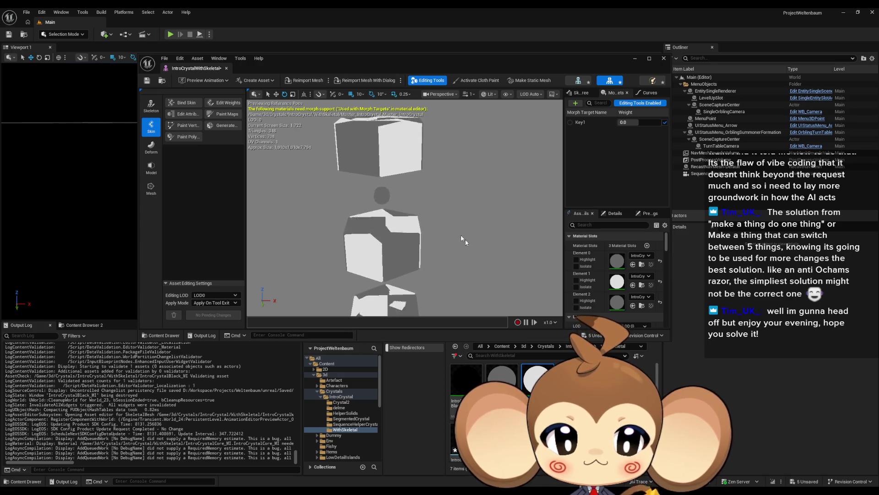
mouse_move(466, 384)
mouse_down()
mouse_move(673, 316)
mouse_move(555, 317)
mouse_move(616, 261)
mouse_up()
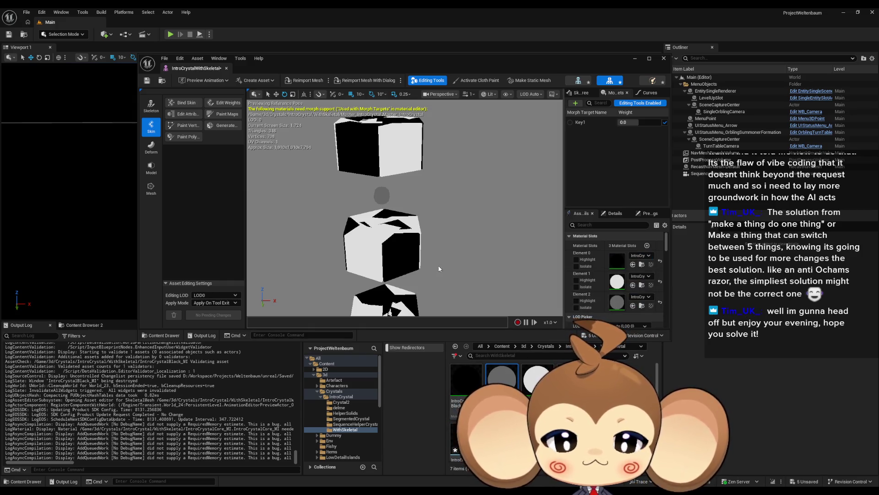
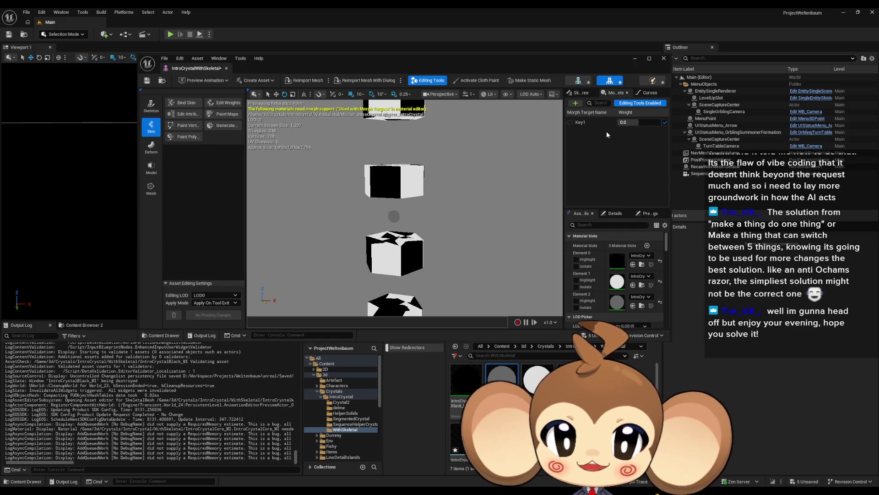
Set Key1's morph weight to 1.0 and orbit to view the stretched crystal column
mouse_move(632, 122)
mouse_down()
mouse_move(669, 122)
mouse_move(618, 122)
mouse_up()
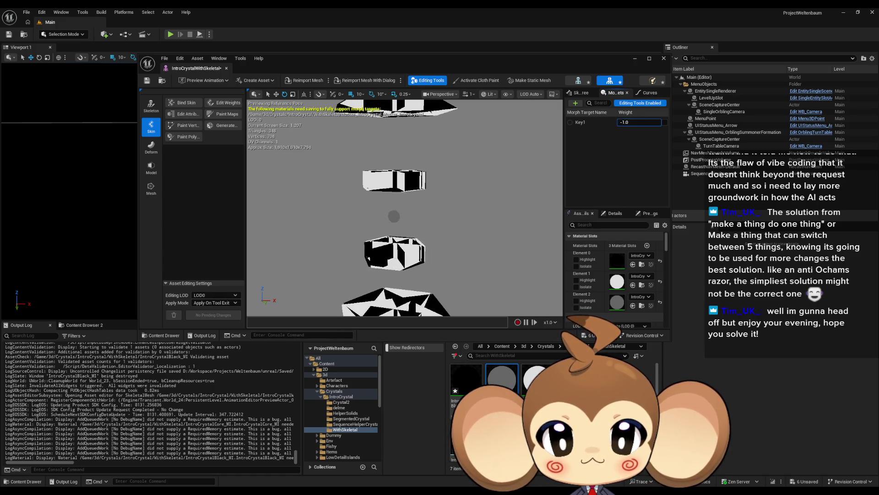
text(1)
key(Return)
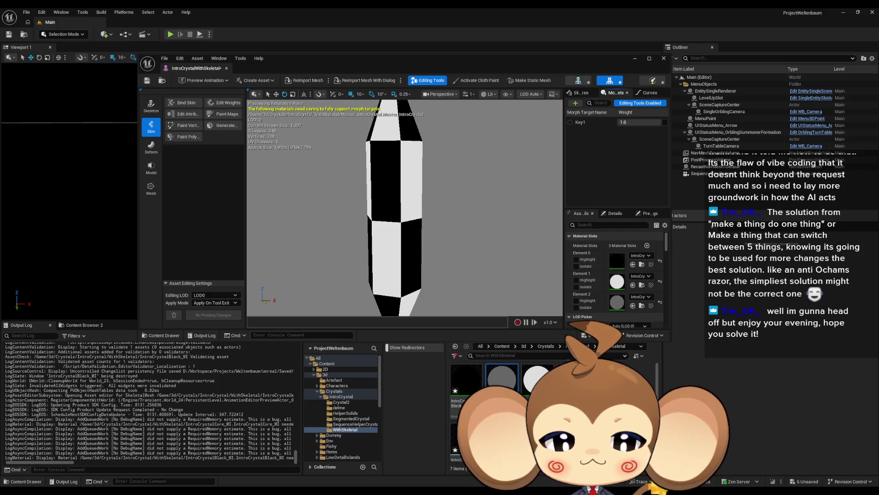
mouse_move(447, 245)
mouse_down()
mouse_move(430, 229)
mouse_move(428, 236)
mouse_move(456, 245)
mouse_up()
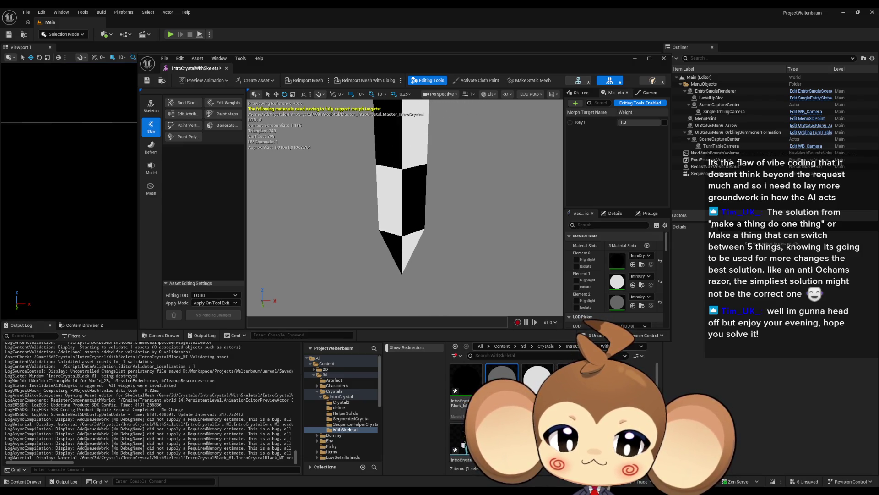
Open the SegmentedCrystal mesh from its folder and compare it against the skeletal crystal tab
click(342, 396)
click(351, 418)
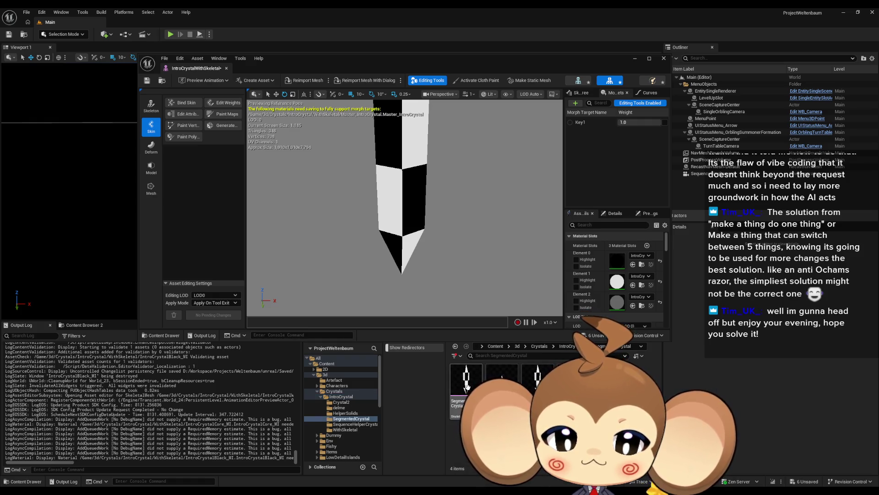
double_click(467, 385)
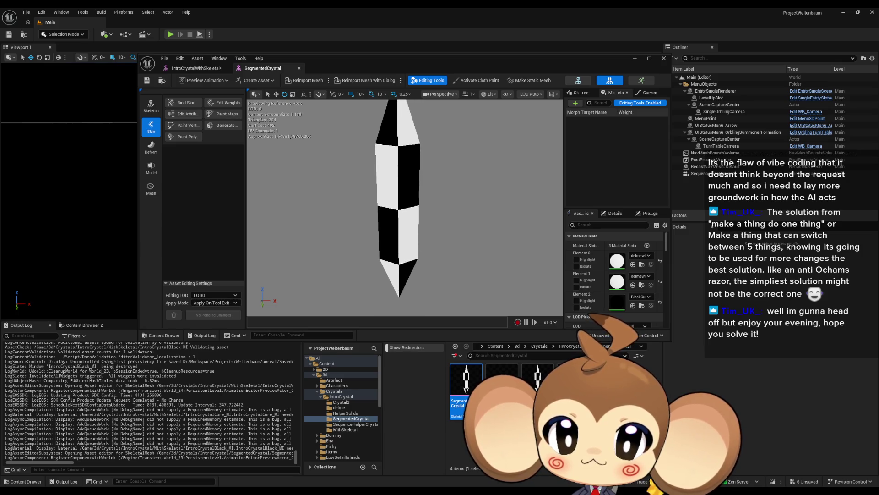
click(194, 68)
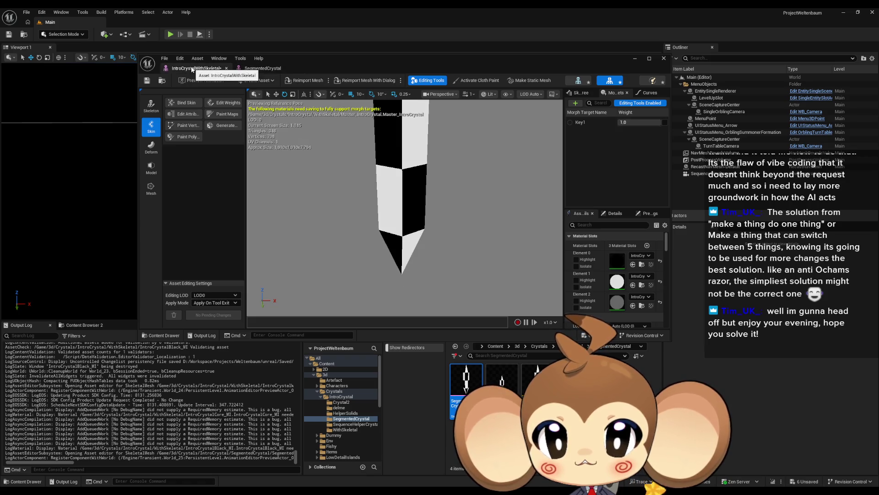
click(261, 69)
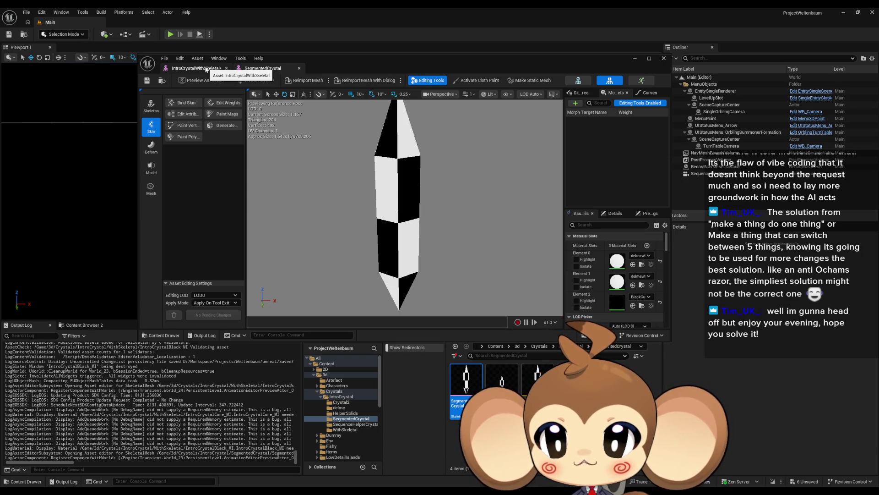
scroll(630, 284, down, 1)
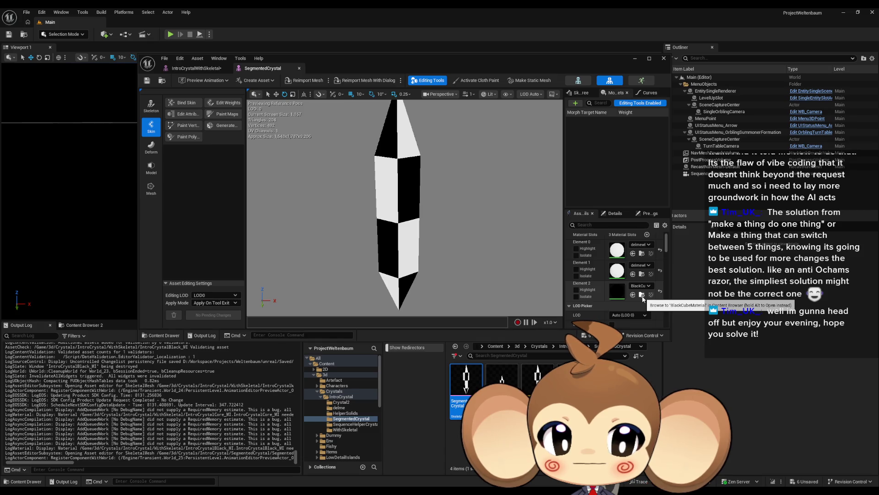
Assign BlackCu to the SegmentedCrystal's Element 1 and a white material to Element 2
click(642, 295)
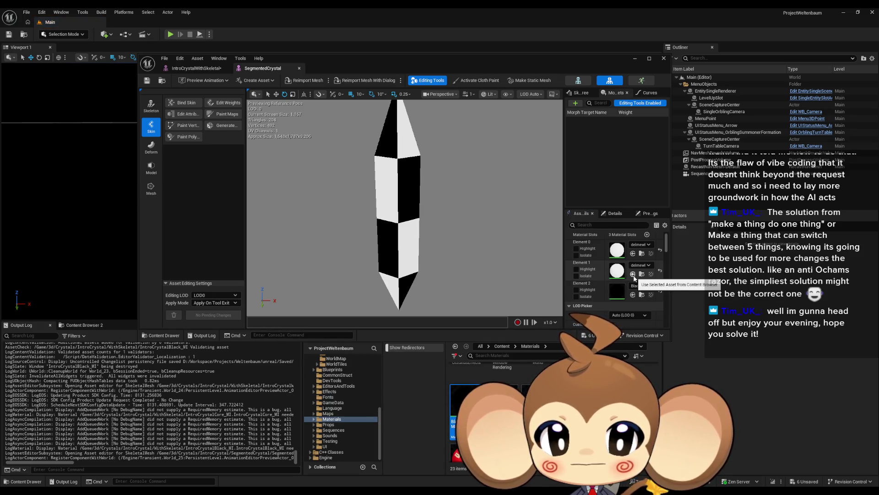
click(633, 274)
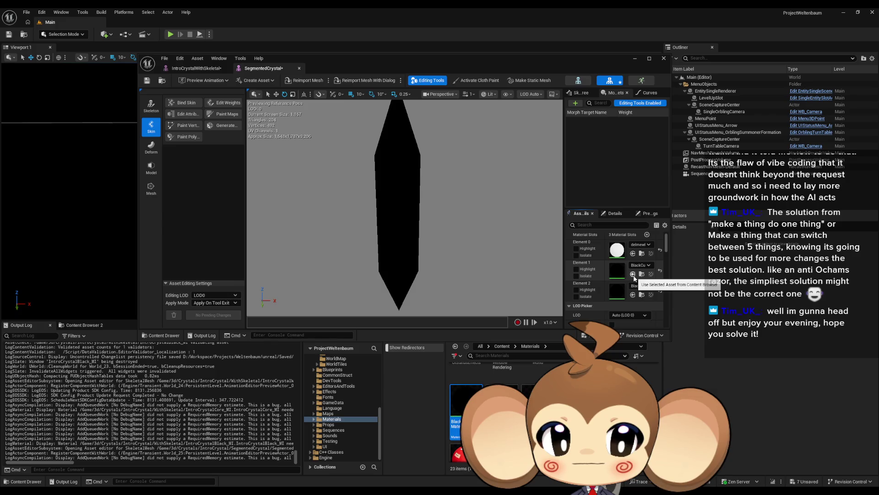
click(642, 253)
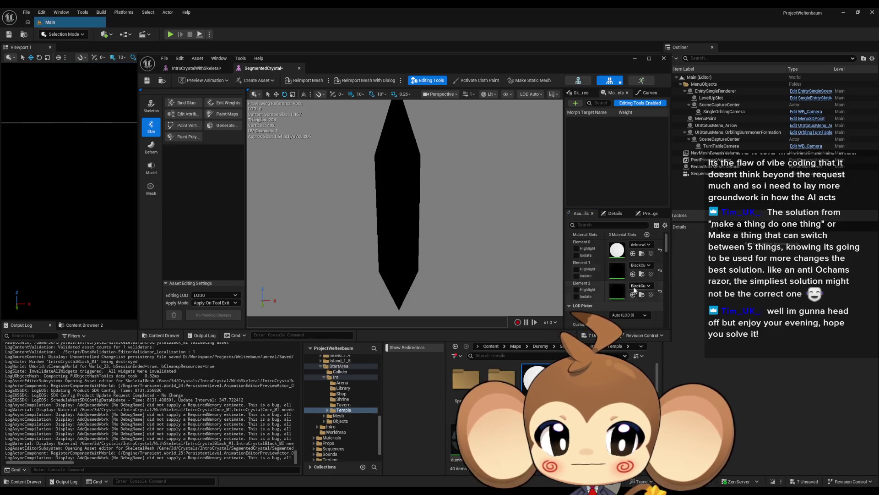
click(633, 295)
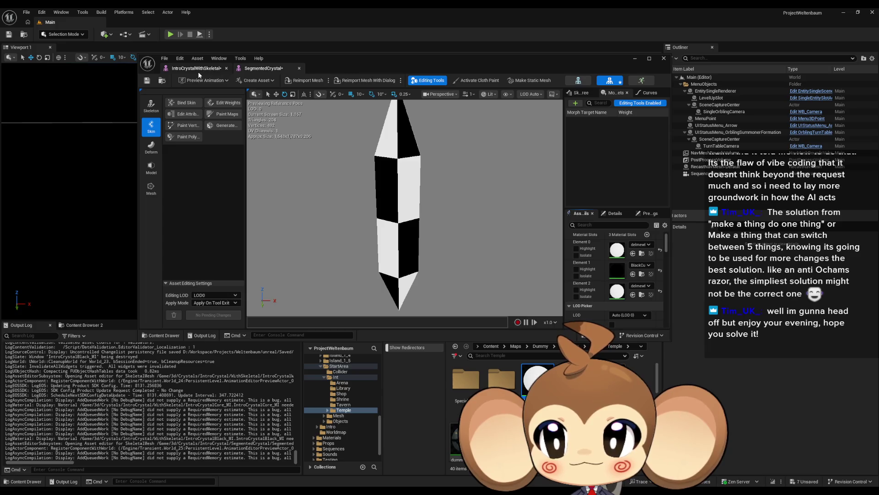
click(196, 69)
click(261, 68)
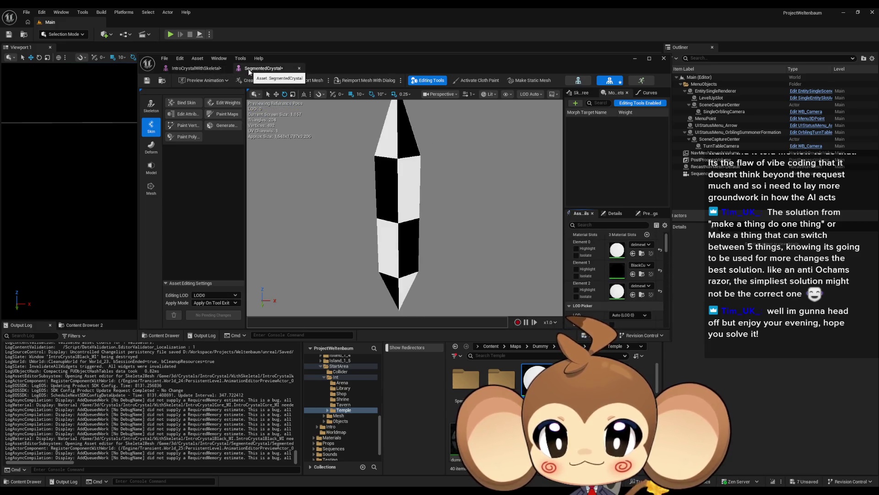
Save both crystal meshes with Save All, then browse back to Content > 3d > IntroCrystal
key(ctrl+shift+s)
click(188, 69)
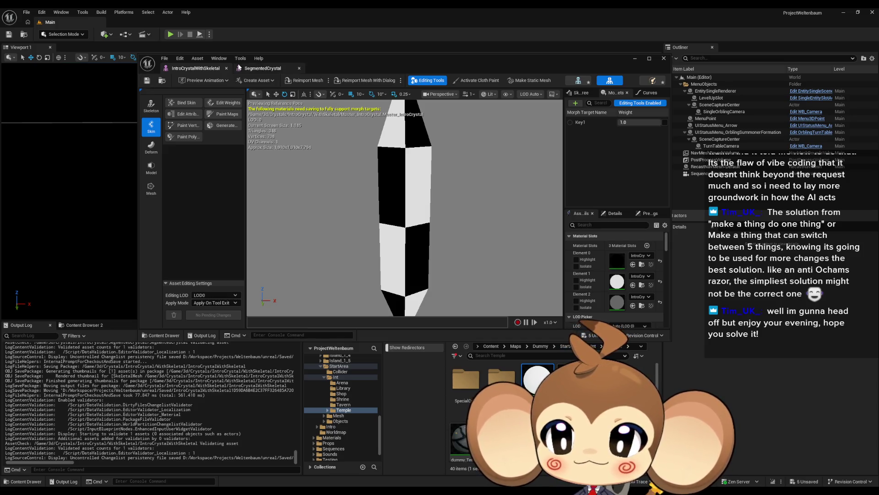
click(251, 69)
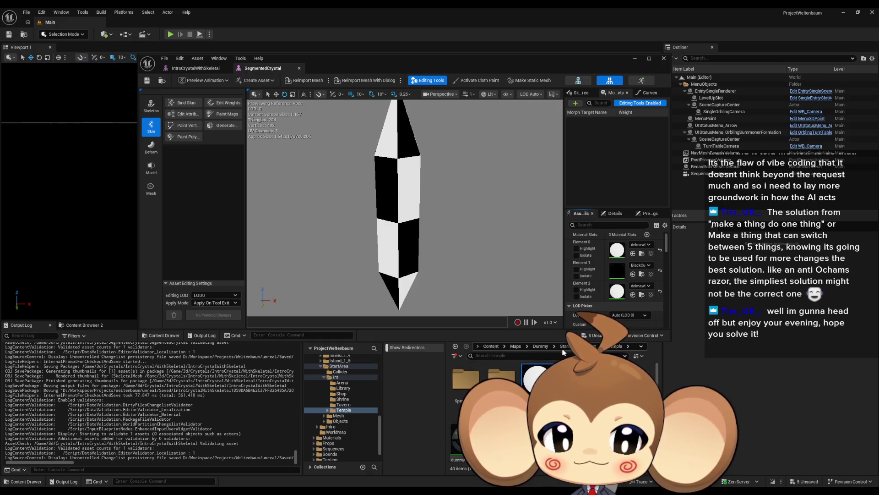
click(491, 346)
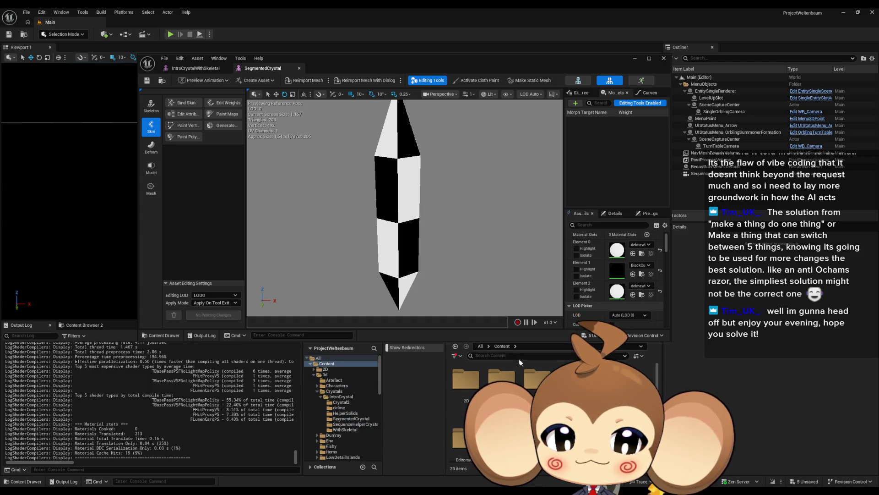
click(325, 374)
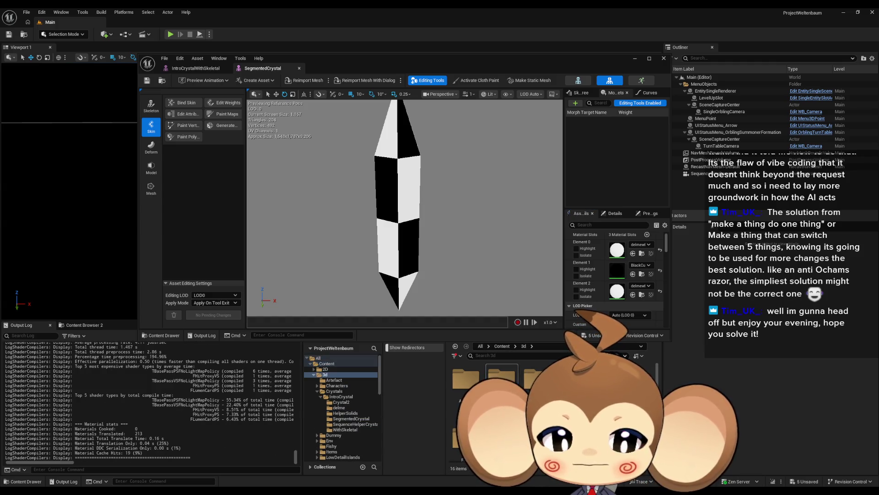
click(341, 396)
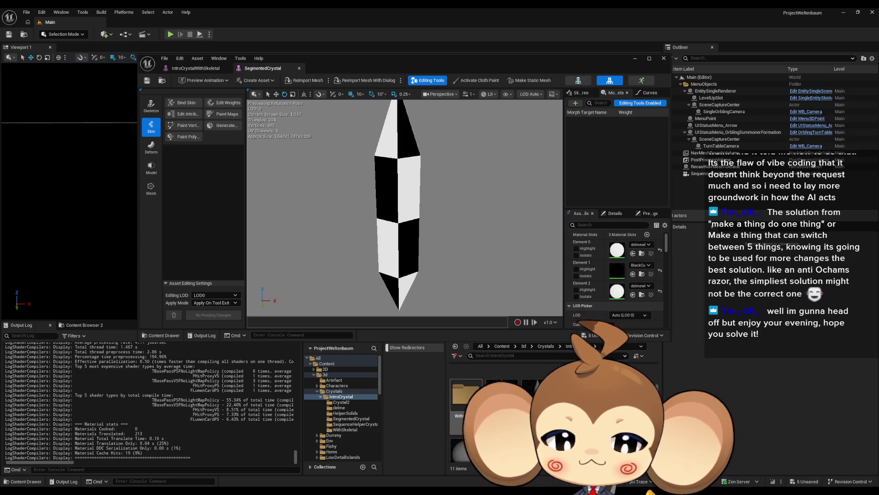
scroll(504, 403, up, 2)
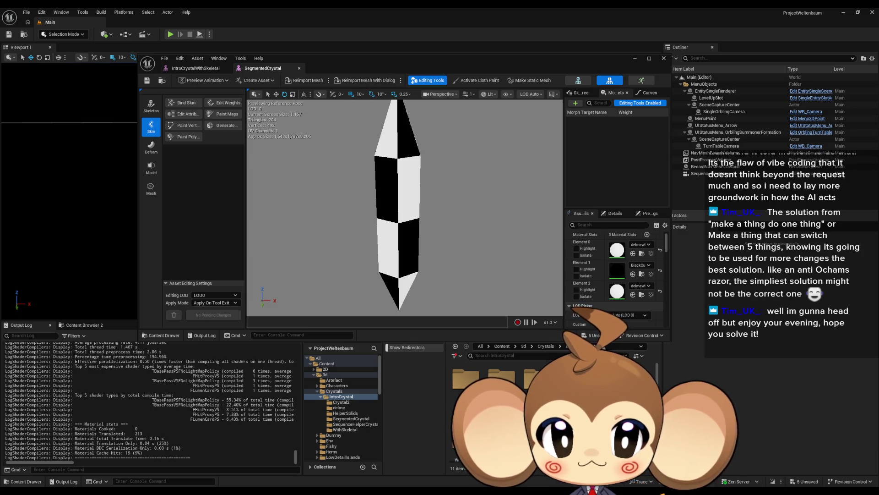
Inspect the IntroCrystal mesh's material graph, then close the introcrystalmaterial editor
double_click(502, 394)
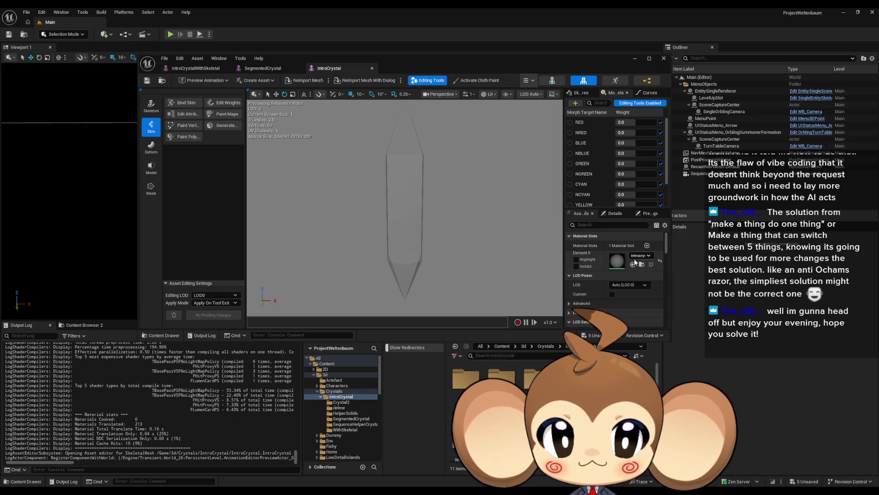
double_click(617, 260)
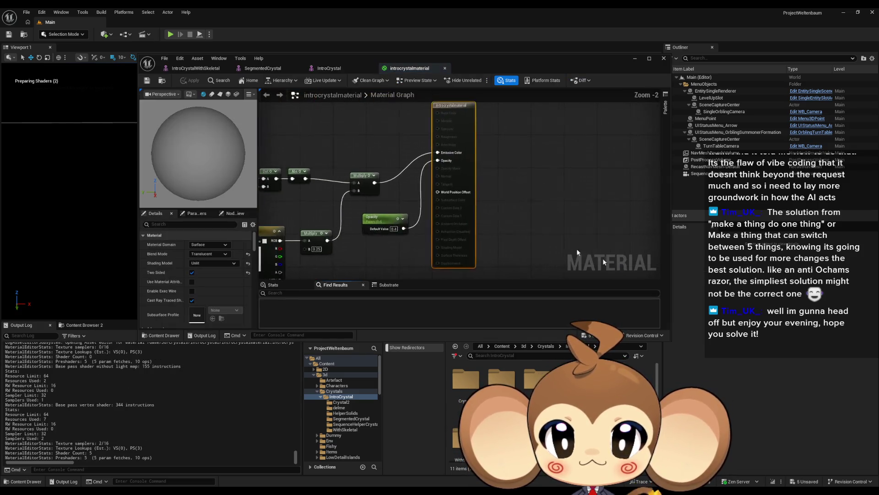
mouse_move(413, 174)
mouse_down()
mouse_move(471, 156)
mouse_move(521, 170)
mouse_move(516, 192)
mouse_up()
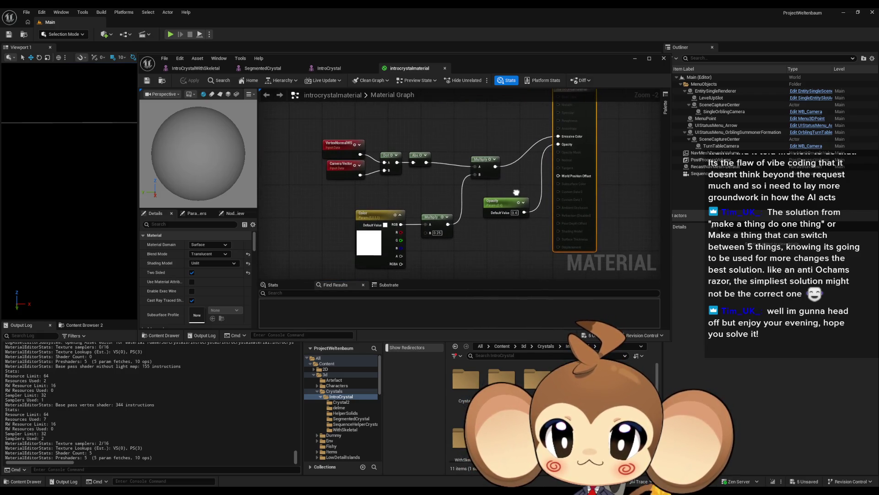
middle_click(404, 67)
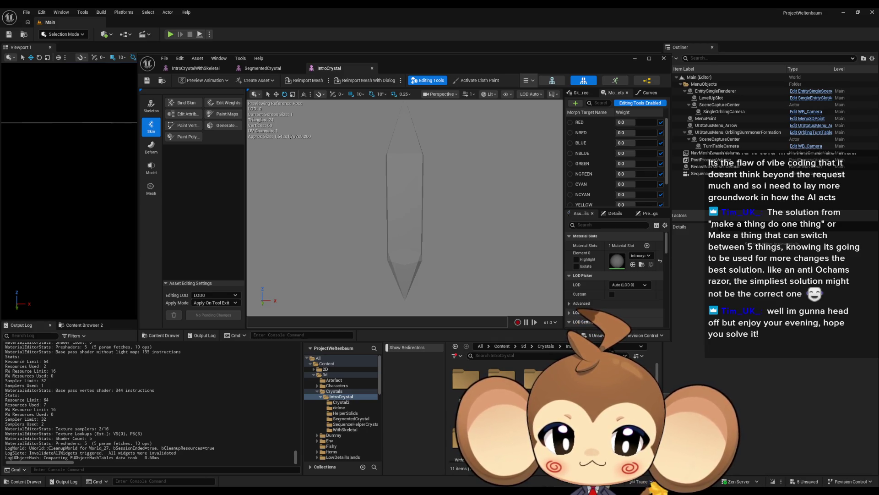
Open the IntroCrystal2 mesh from the Crystal2 folder and review its first slot's material graph
double_click(463, 390)
double_click(458, 391)
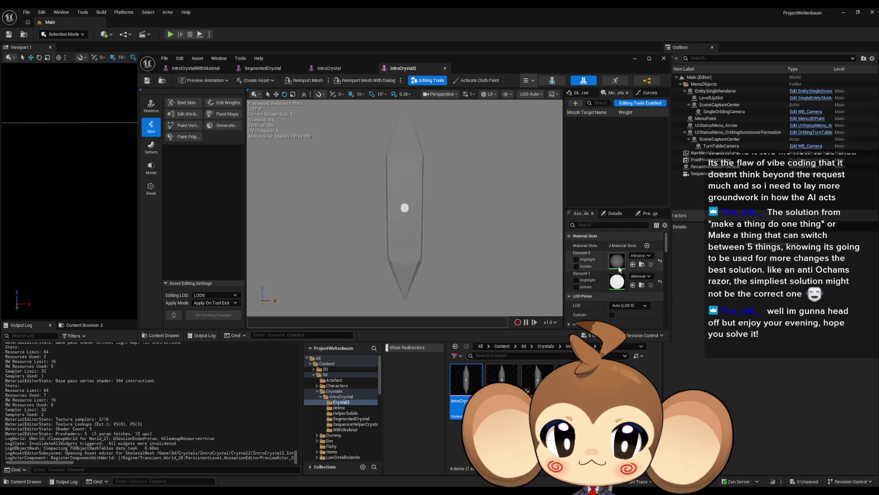
double_click(617, 260)
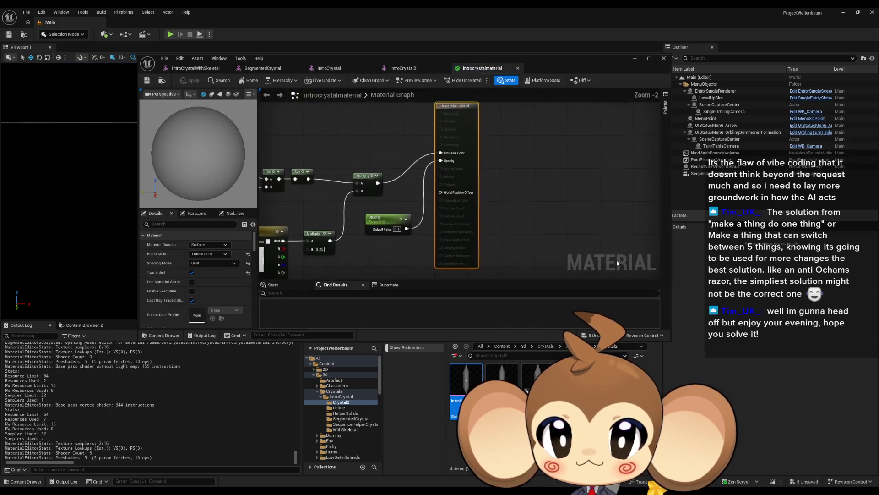
mouse_move(511, 203)
mouse_down()
mouse_move(482, 217)
mouse_move(463, 243)
mouse_up()
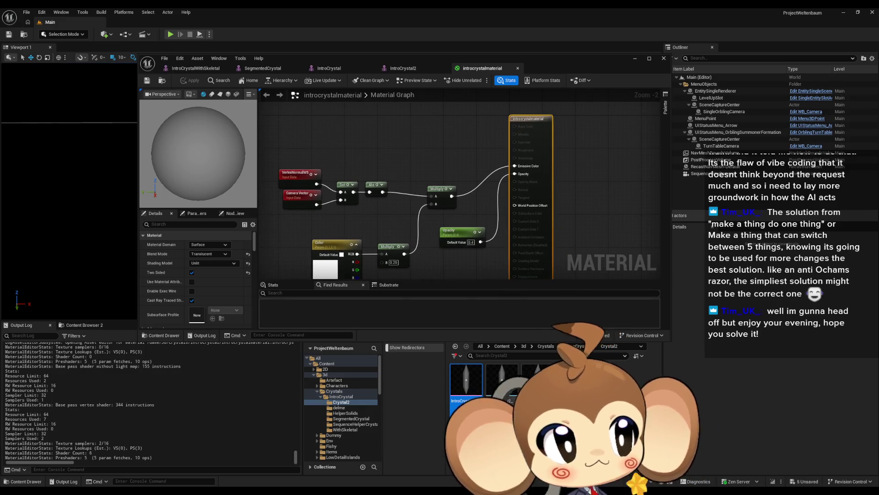
drag(409, 237, 425, 214)
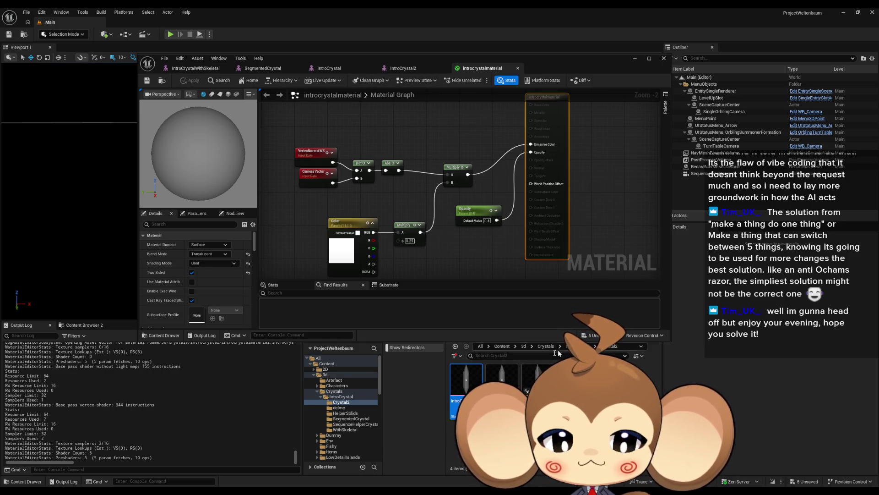
Show the four test assets in the delme folder and start deleting them
click(341, 397)
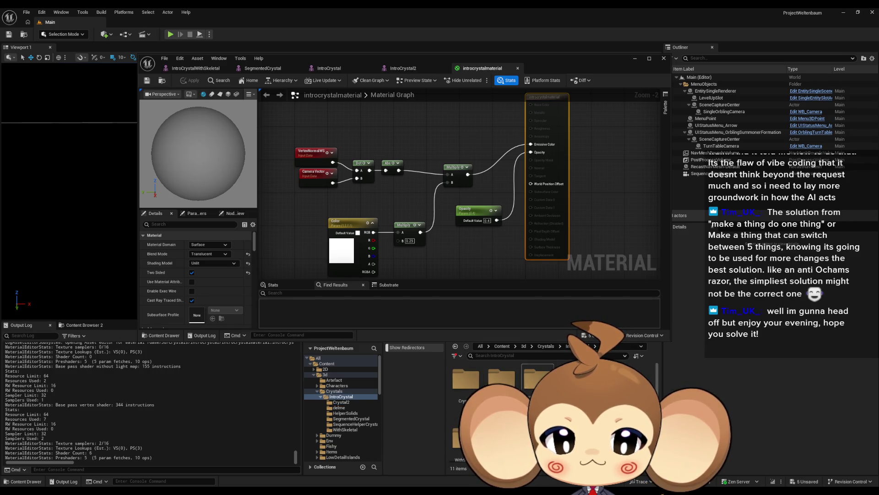
click(339, 407)
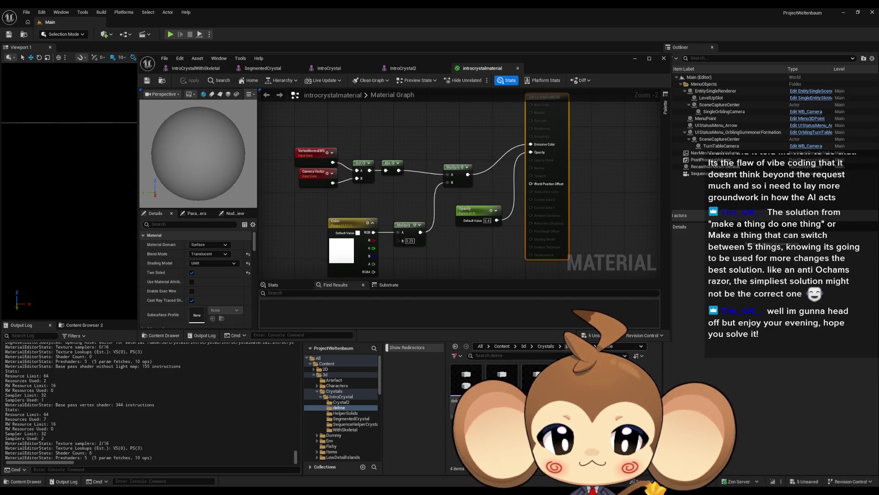
click(341, 397)
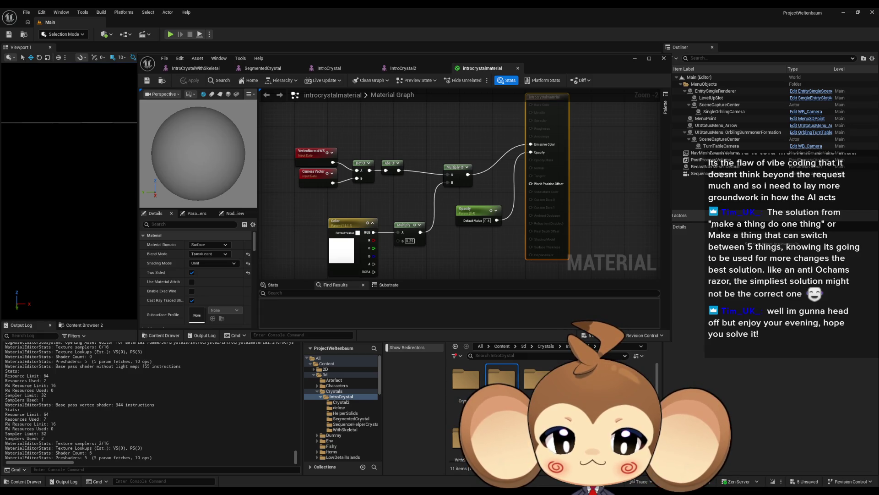
click(339, 407)
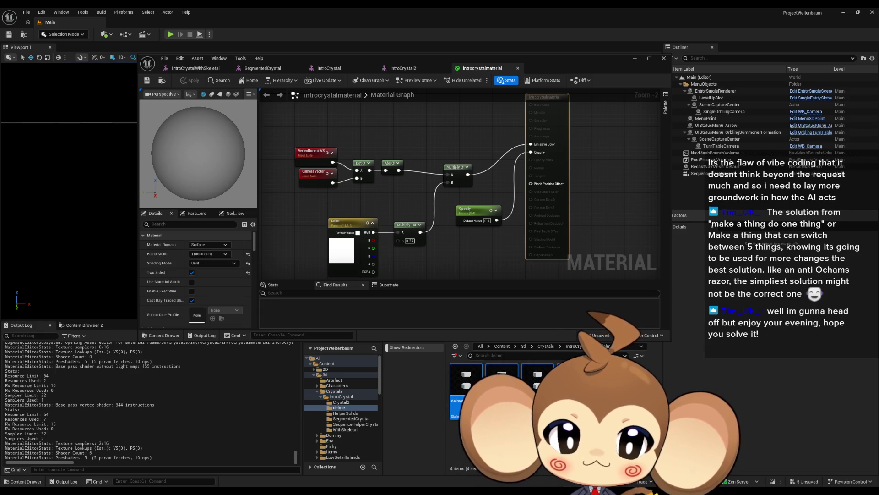
key(Delete)
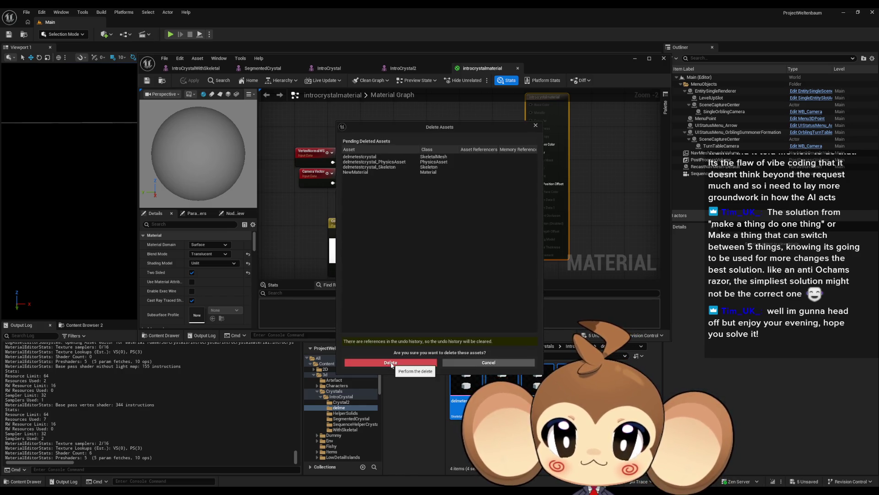
Confirm deleting delme's four assets, remove the empty delme folder, and open the SegmentedCrystal mesh
click(390, 363)
click(341, 397)
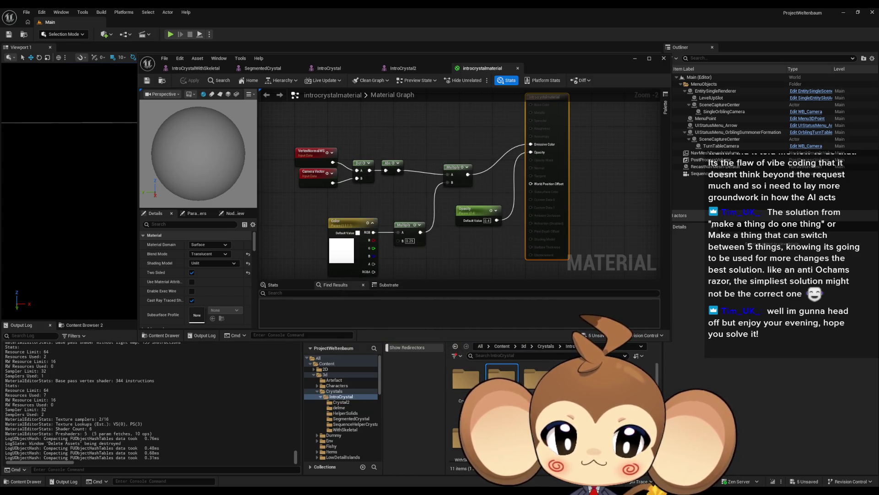
key(Delete)
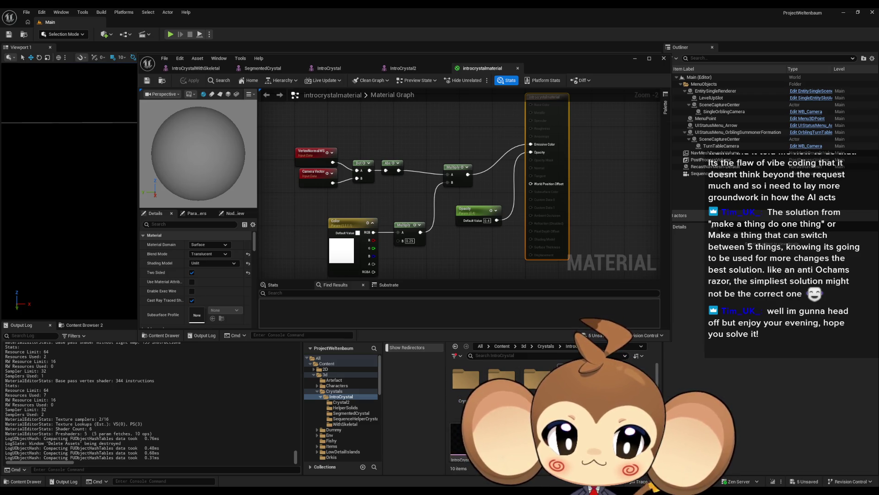
click(351, 413)
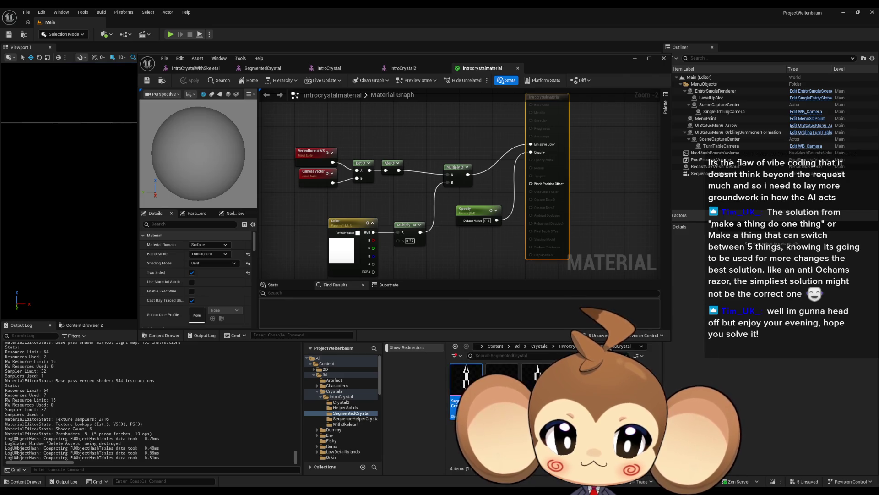
double_click(466, 380)
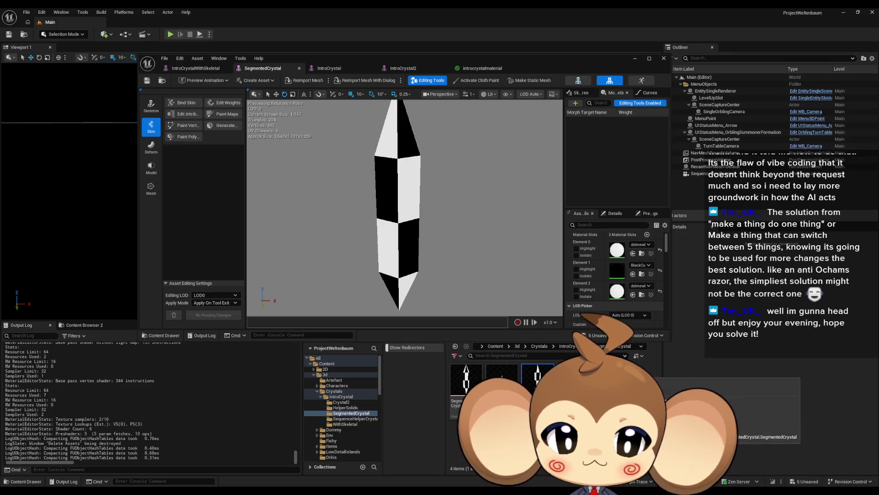
Delete SegmentedCrystal_CtrlRig, then load VoidLevel from Content > Maps > Intro, saving the pending IntroCrystal assets
key(Delete)
click(415, 362)
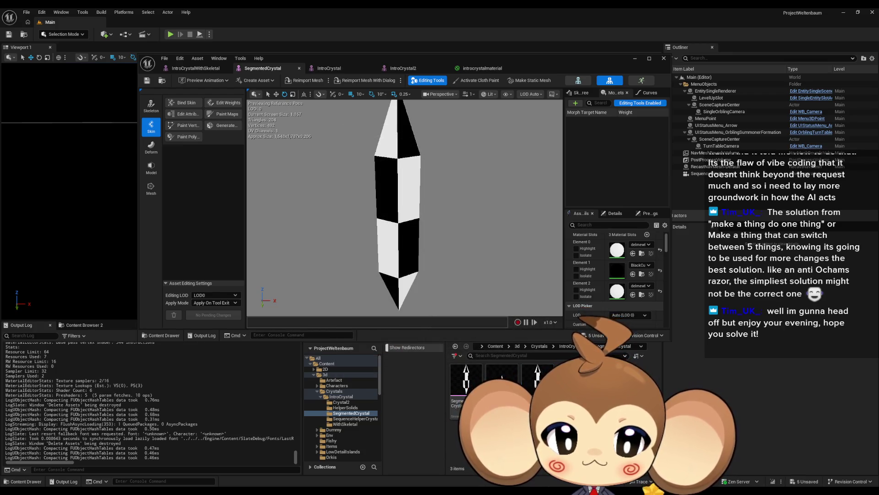
click(493, 347)
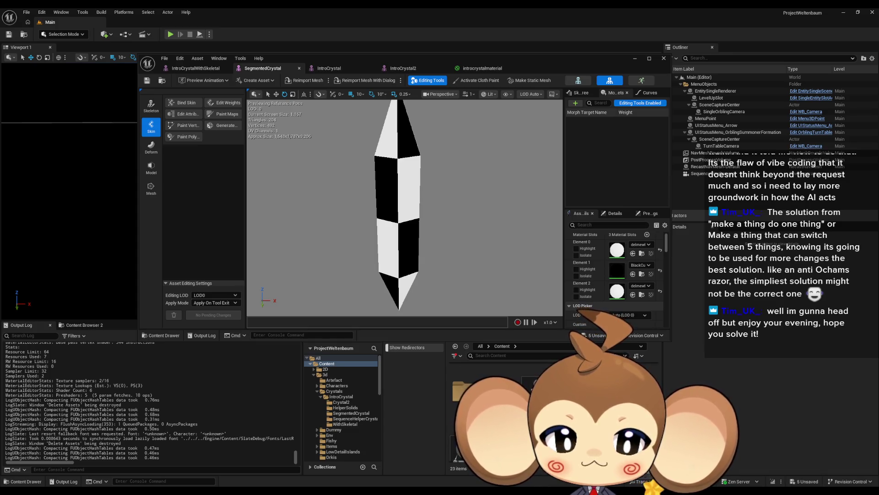
click(328, 409)
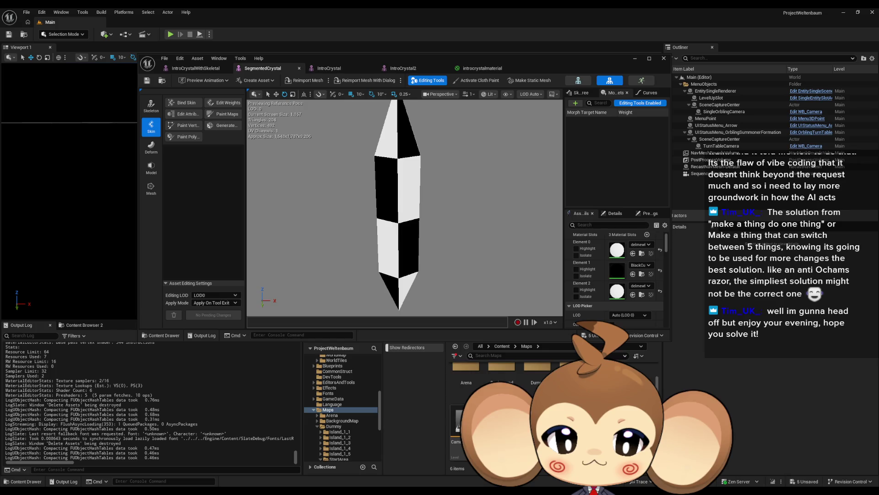
double_click(570, 378)
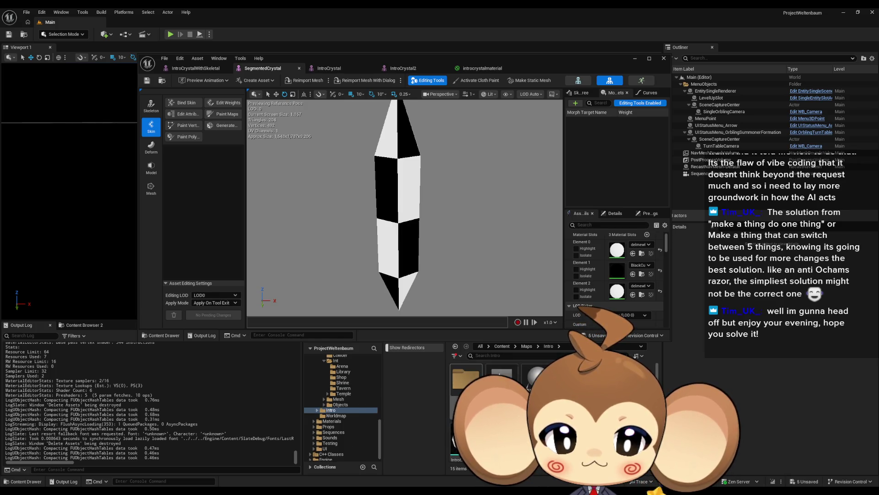
key(ctrl+shift+s)
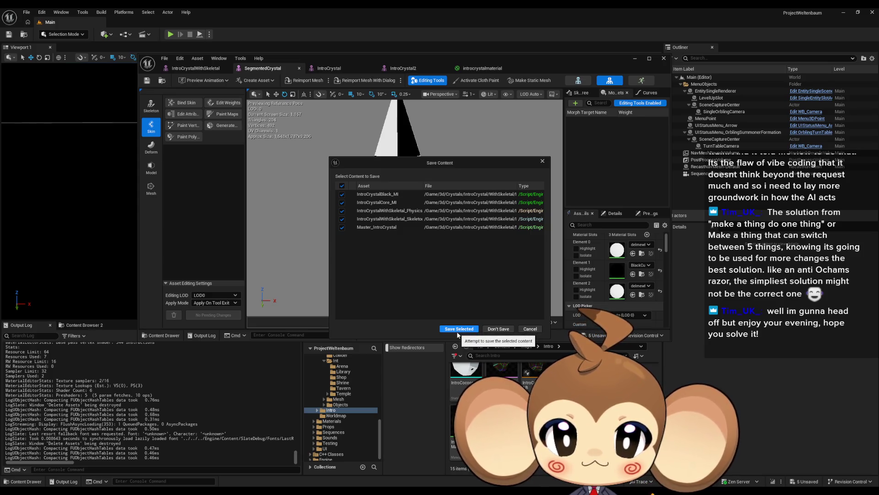
click(457, 331)
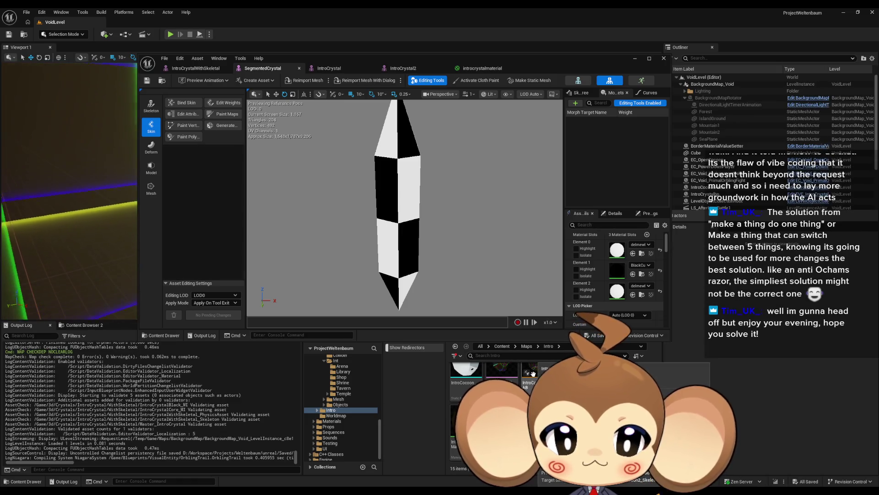
Open LS_AfterIntroBattle1 from Content > Sequences > Void and select its EC_Void_EnvironmentValue track
click(502, 346)
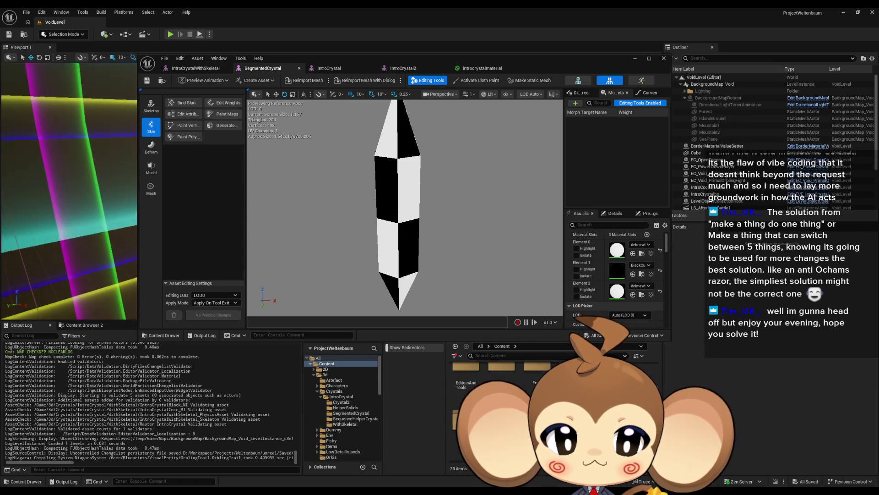
double_click(540, 379)
double_click(540, 379)
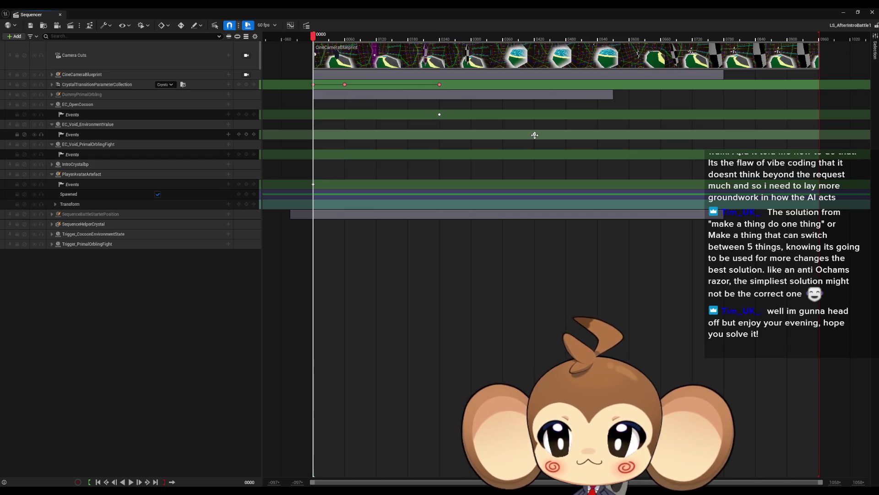
click(87, 127)
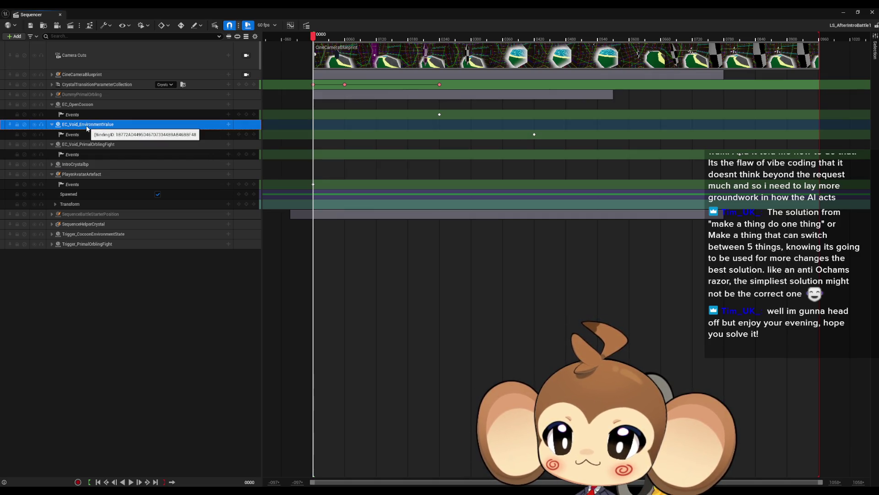
double_click(172, 11)
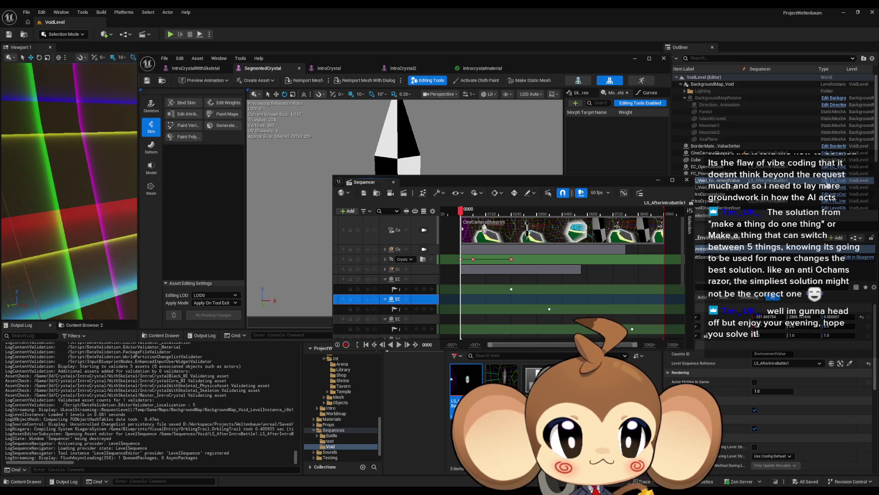
Review EC_Void_EnvironmentState's Class Defaults and PlayCassette graph, keeping the Sequencer window alongside it
click(632, 185)
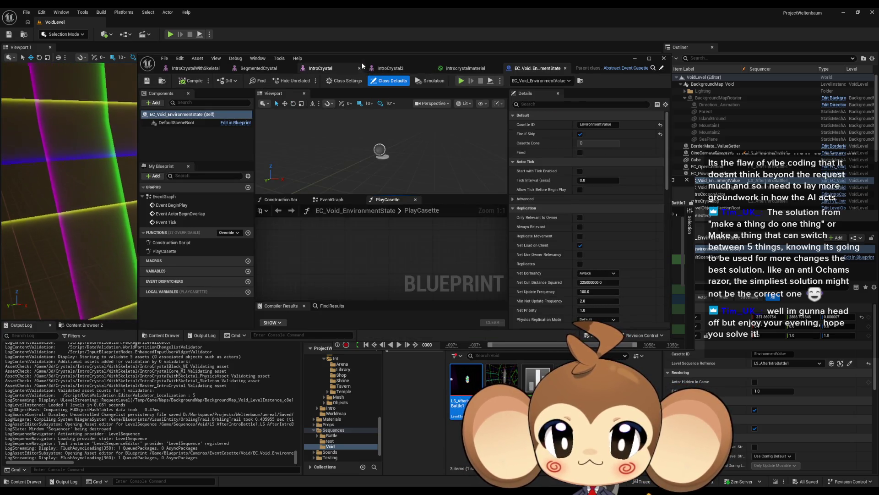
scroll(350, 310, down, 1)
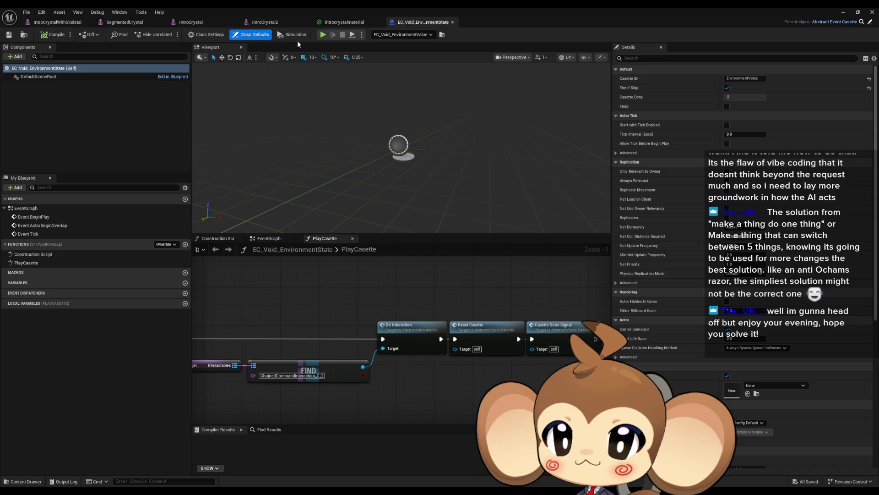
click(210, 35)
click(251, 35)
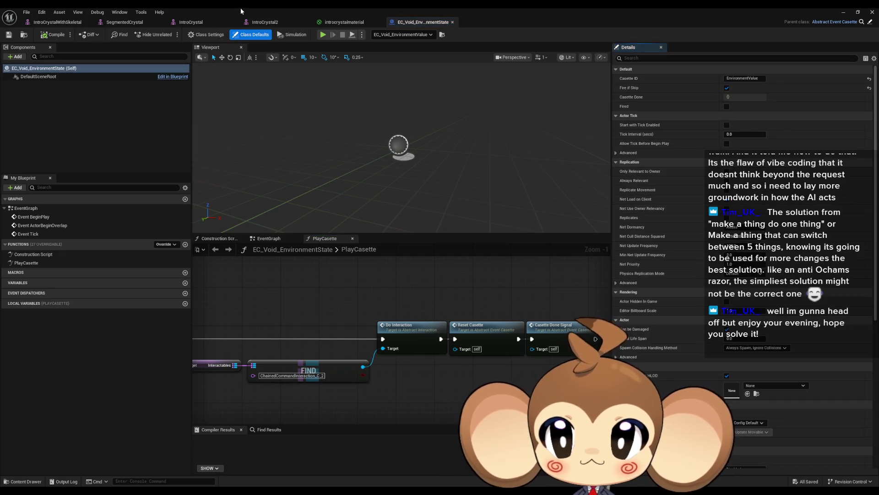
double_click(240, 7)
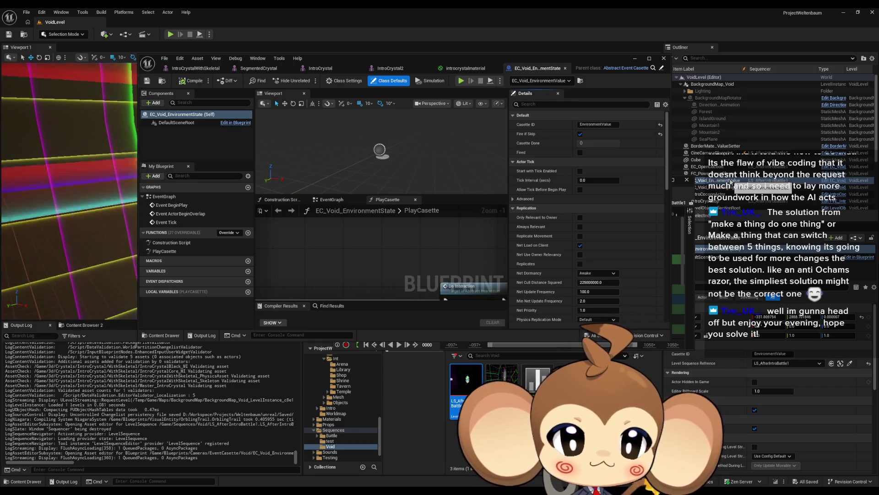
drag(445, 272, 480, 206)
scroll(778, 168, down, 5)
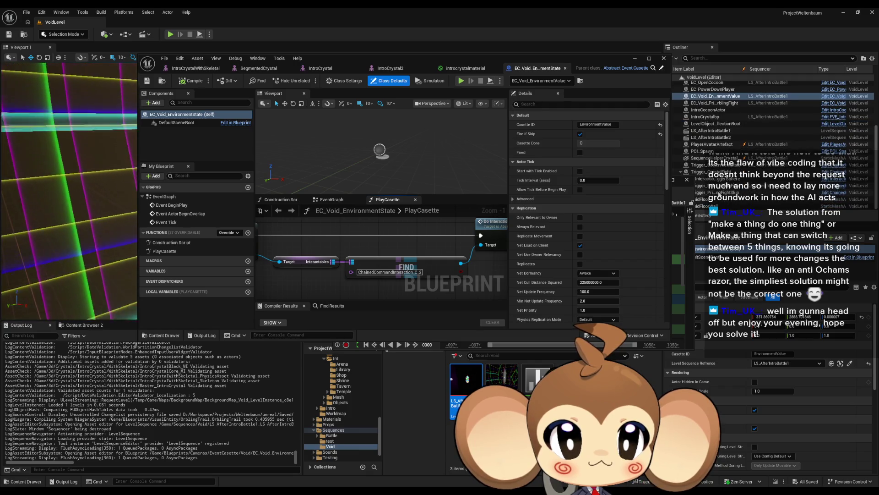
click(679, 198)
drag(642, 182, 597, 214)
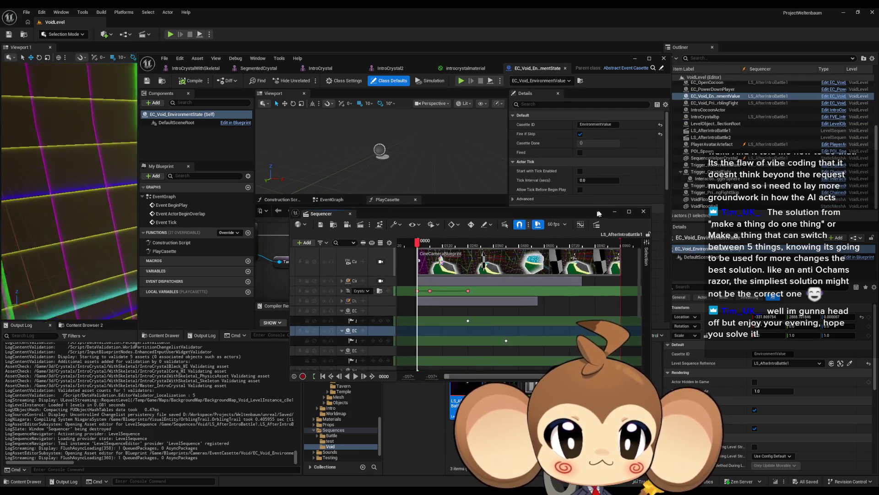
Select Trigger_Cocoon and browse to its CCP_EnvironmentStateAdder chain command preset asset
scroll(679, 169, up, 5)
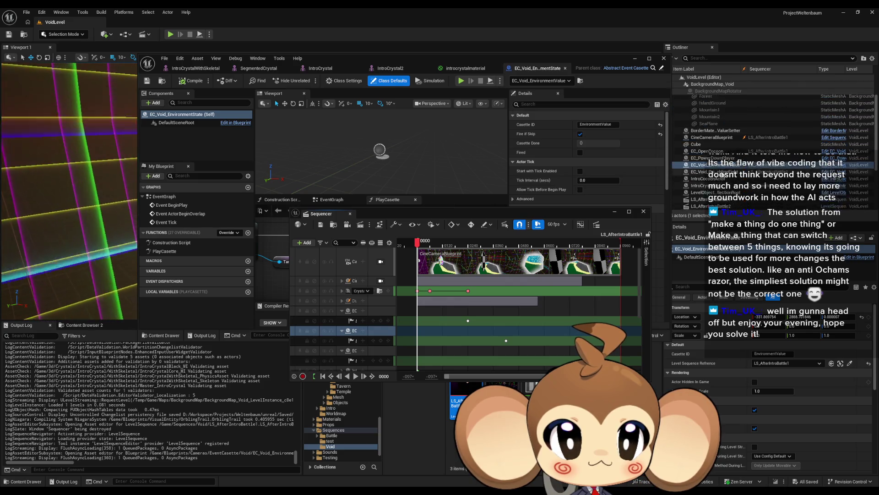
scroll(678, 160, down, 3)
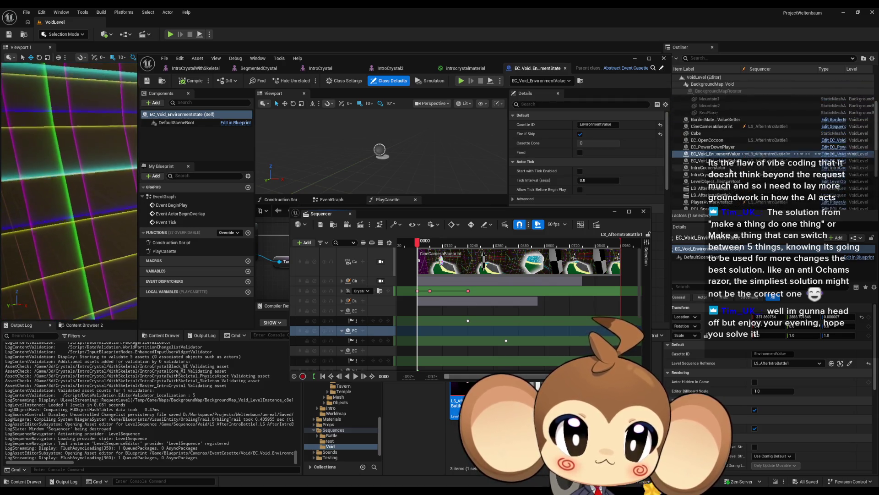
click(725, 172)
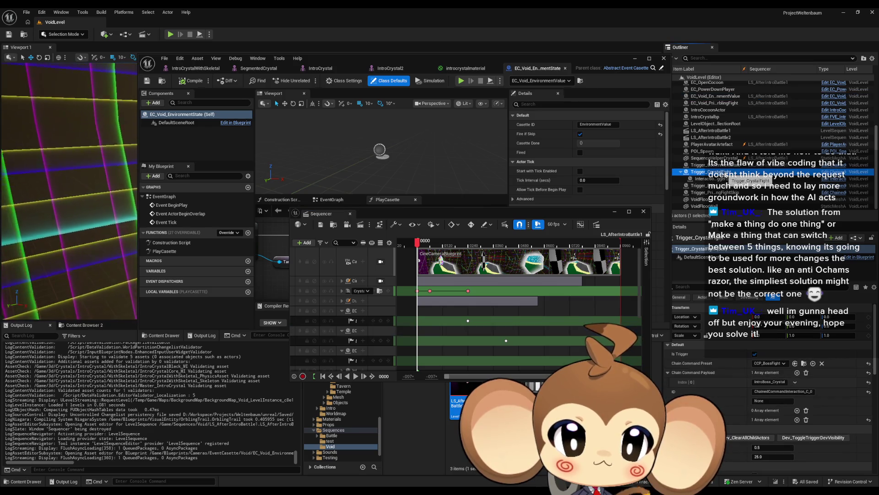
click(710, 166)
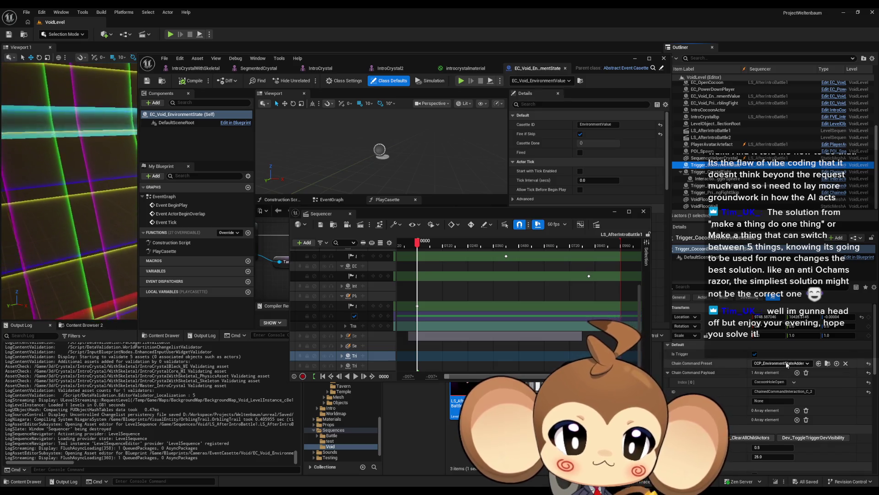
click(827, 365)
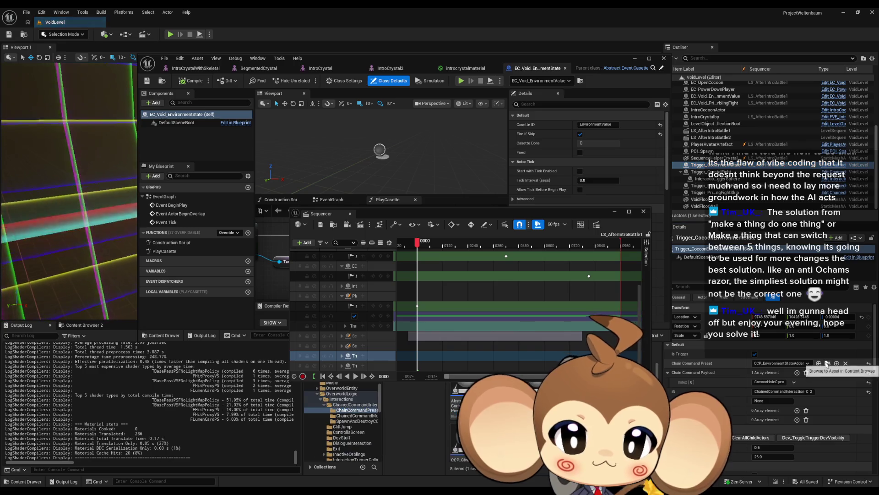
Open the CCP_EnvironmentStateAdder Blueprint, then its CCM_AddEnvironmentalState command module Blueprint
double_click(465, 398)
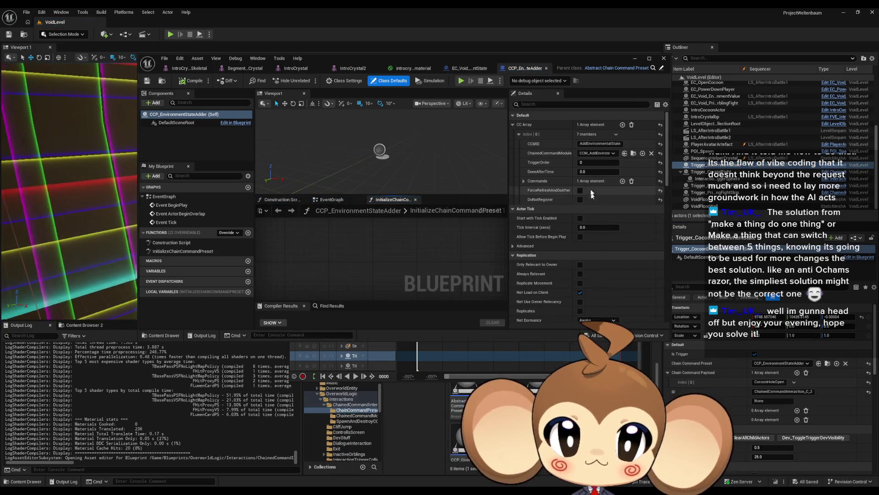
click(634, 155)
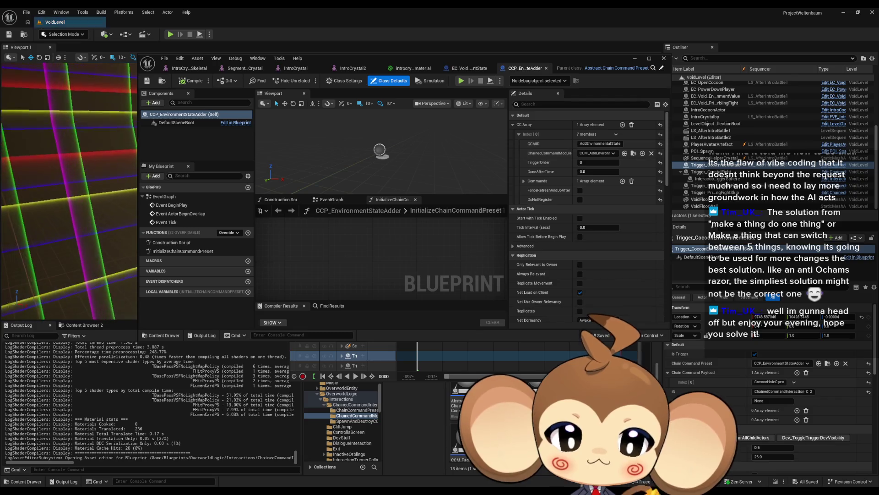
double_click(458, 398)
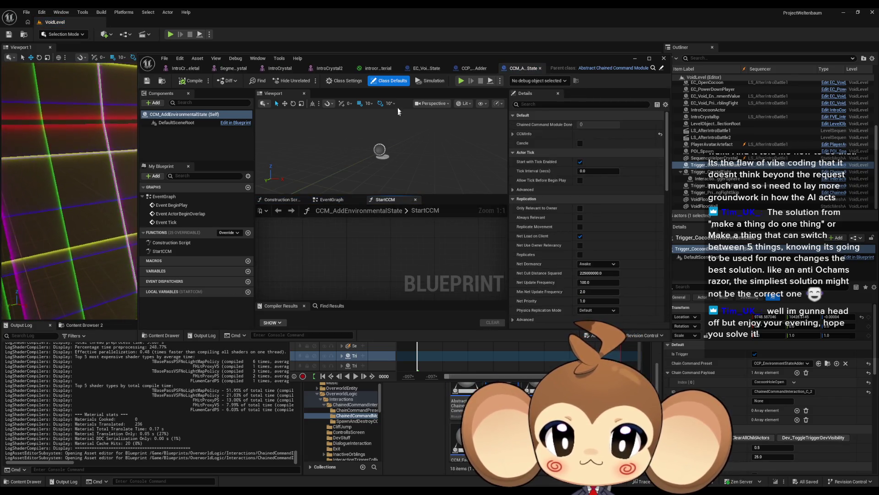
Review the StartCCM loop and Clean Up Command Chain Module nodes, then bring Sequencer forward
double_click(392, 69)
drag(449, 303, 415, 343)
click(503, 357)
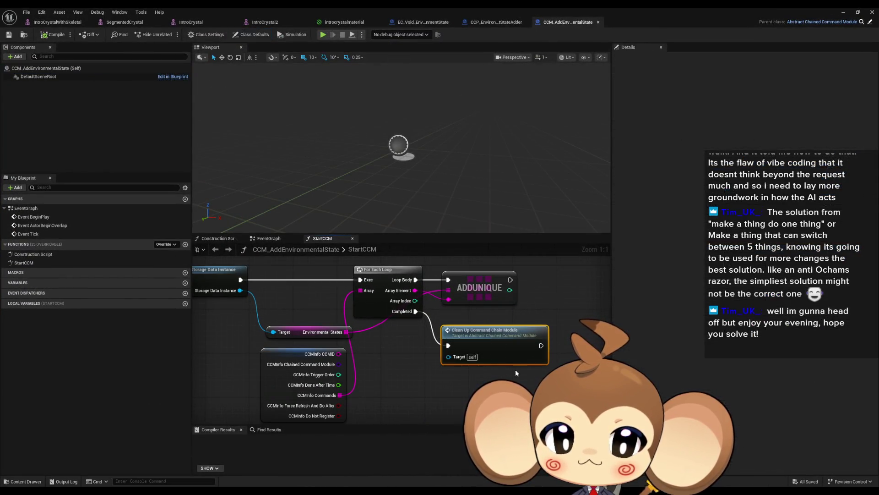
drag(515, 369, 610, 379)
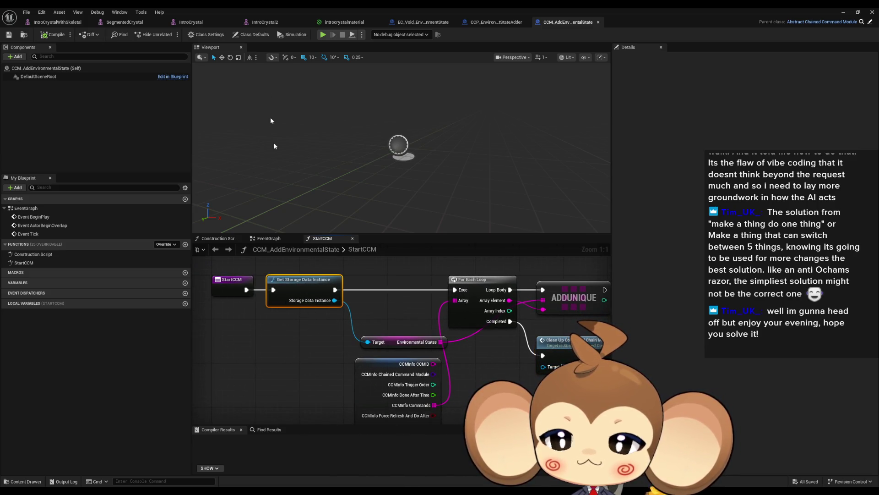
double_click(230, 7)
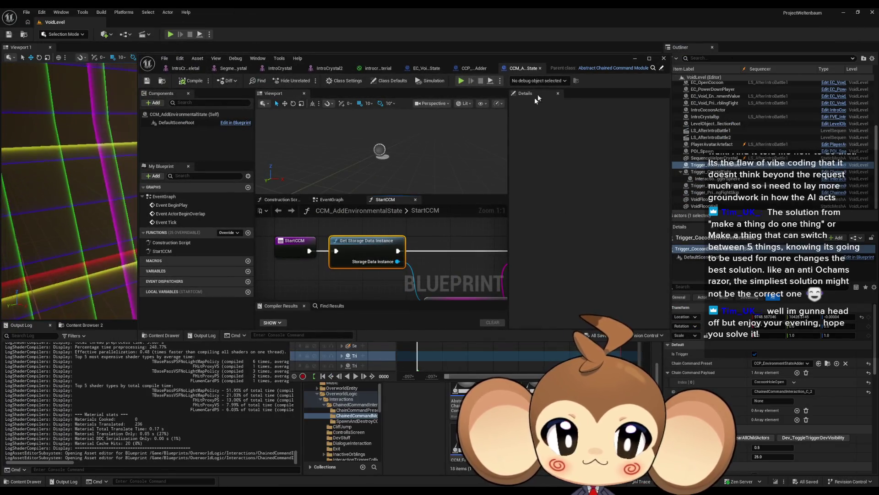
scroll(714, 153, up, 5)
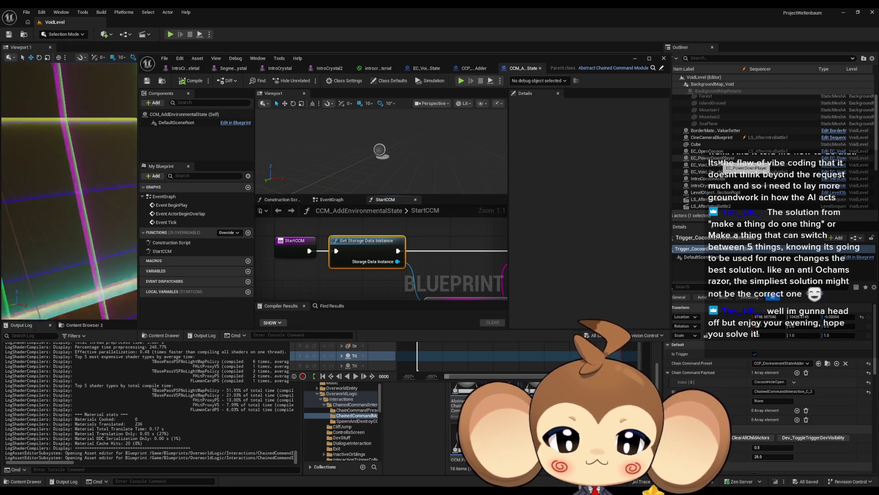
mouse_move(359, 490)
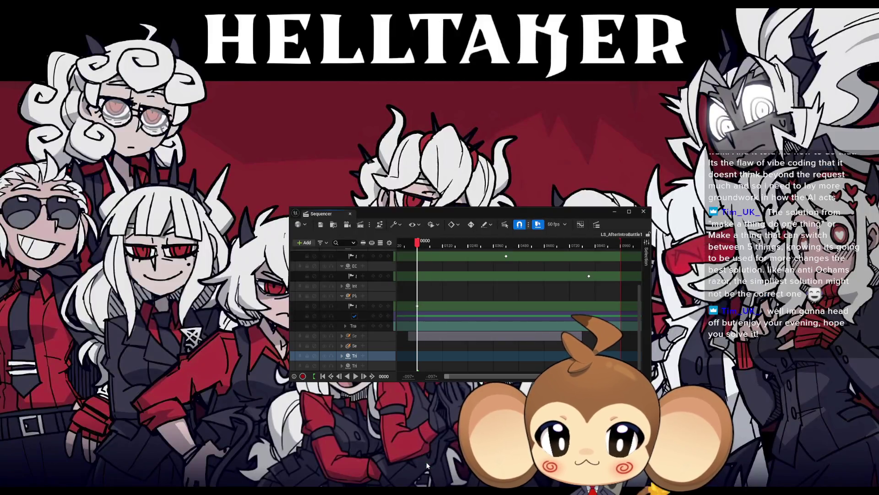
click(426, 463)
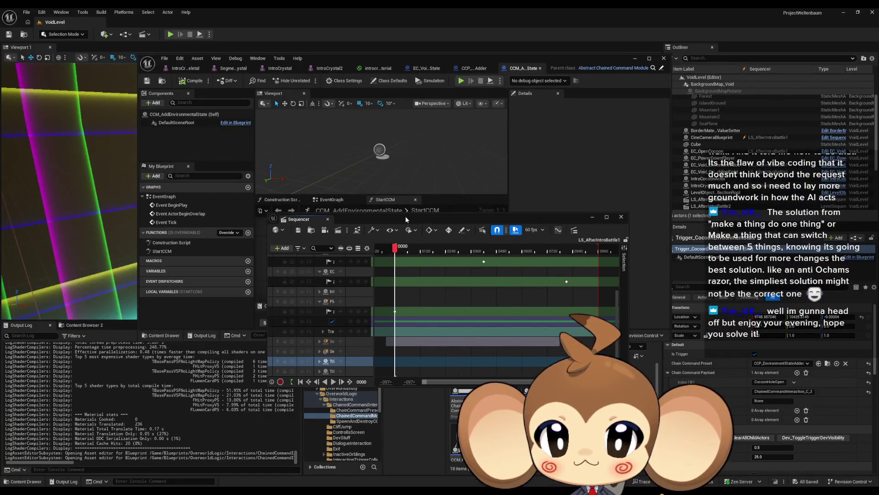
Maximise the Sequencer and expand CrystalTransitionParameterCollection's Color1 and Color2 into their RGBA channels
double_click(404, 216)
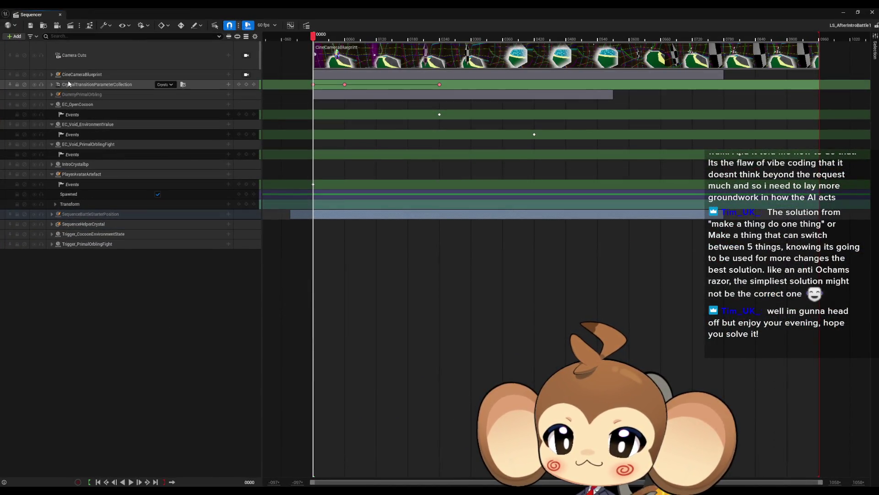
click(52, 84)
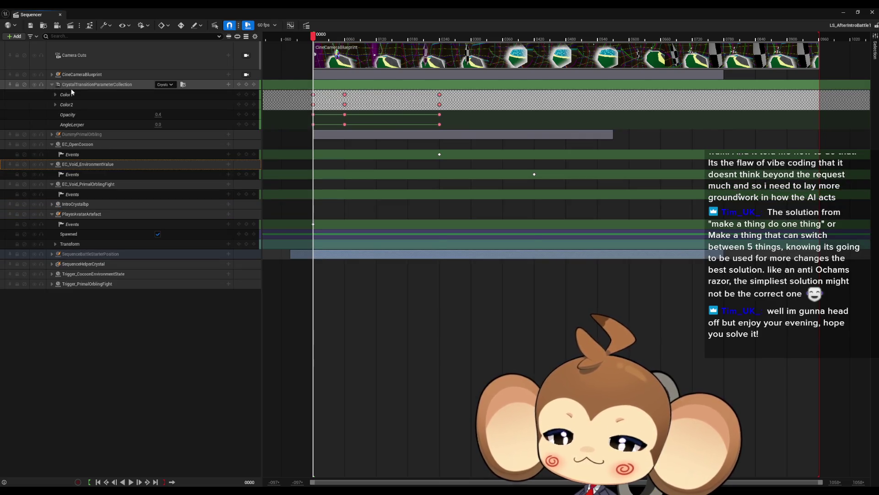
click(67, 96)
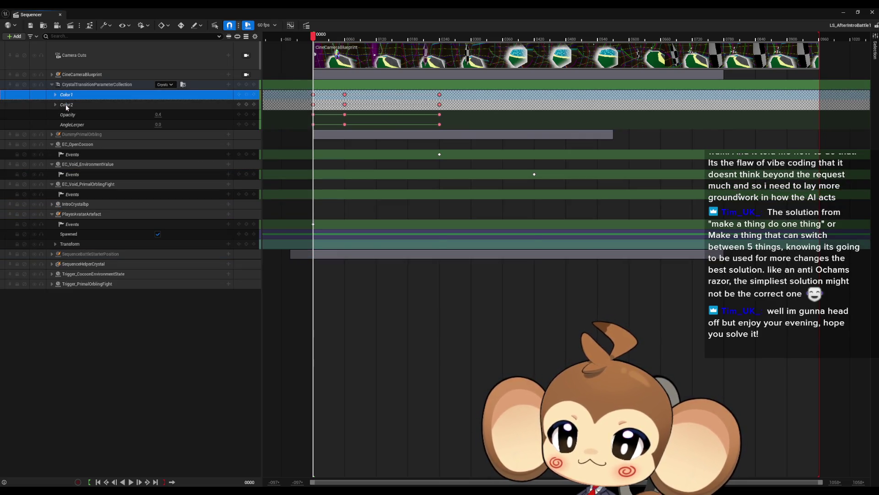
click(65, 105)
click(56, 105)
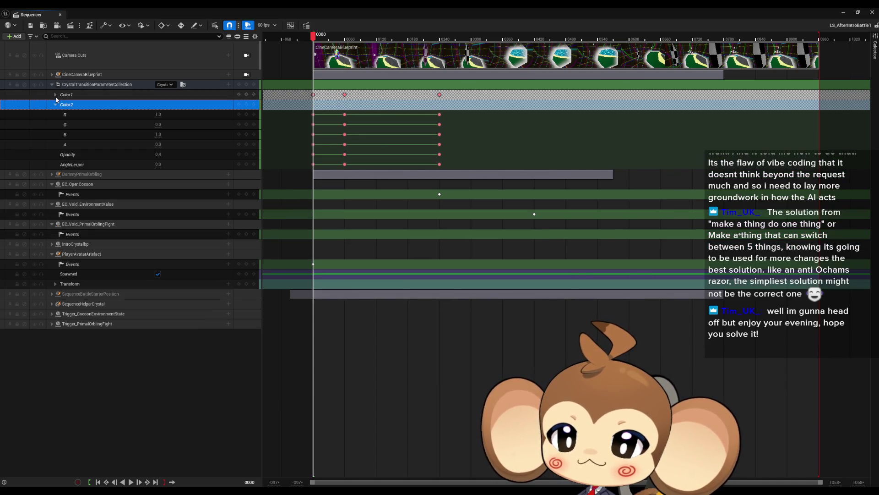
click(56, 96)
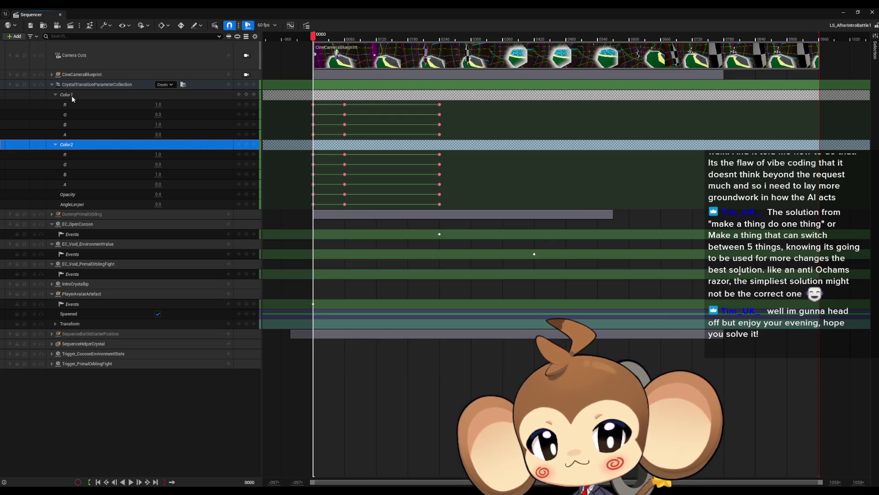
Scrub the playhead to preview the color values, then close the LS_AfterIntroBattle1 sequence editor
mouse_move(321, 43)
mouse_down()
mouse_move(449, 43)
mouse_move(307, 43)
mouse_move(459, 43)
mouse_move(431, 43)
mouse_up()
click(294, 39)
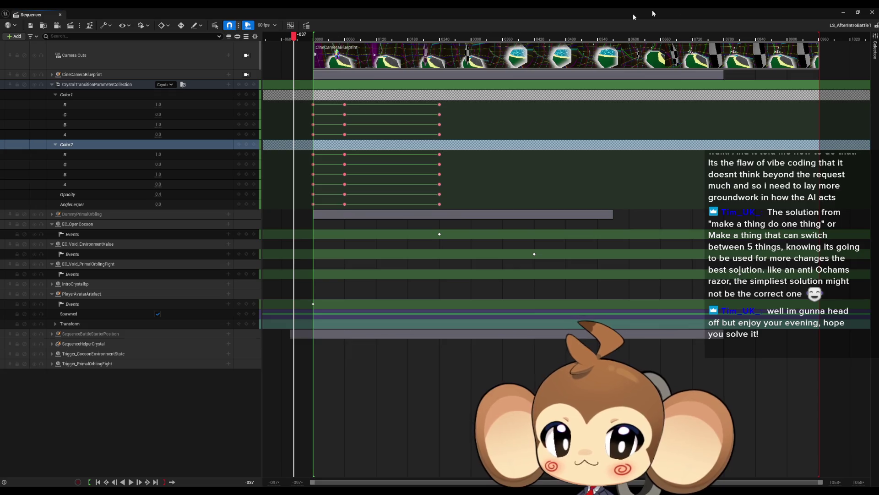
click(873, 12)
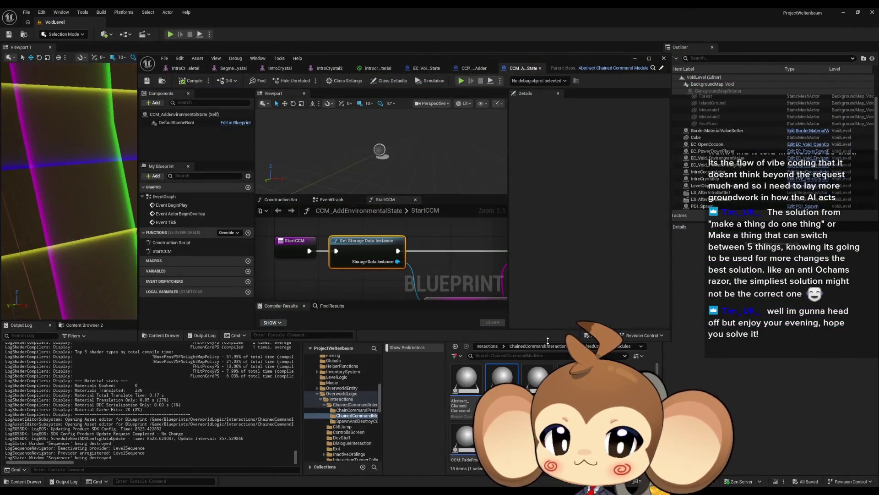
Browse to Content > Maps > Intro and open CrystalTransitionParameterCollection with Edit
click(487, 346)
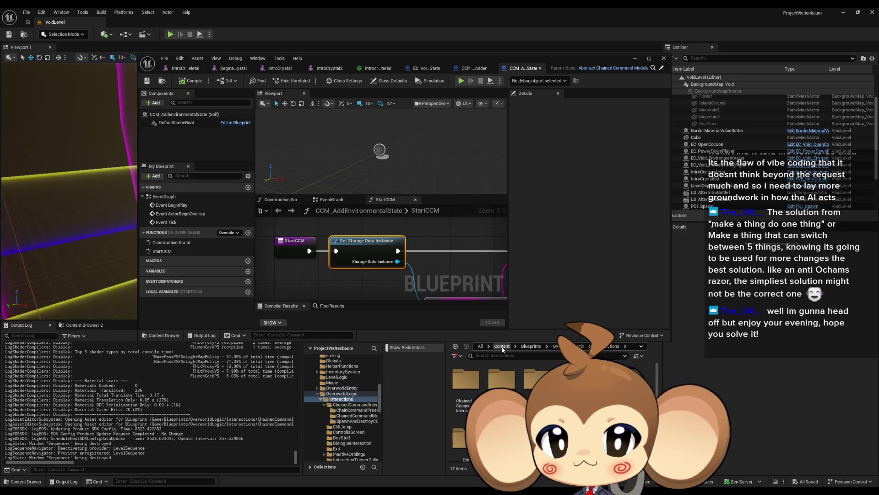
click(502, 347)
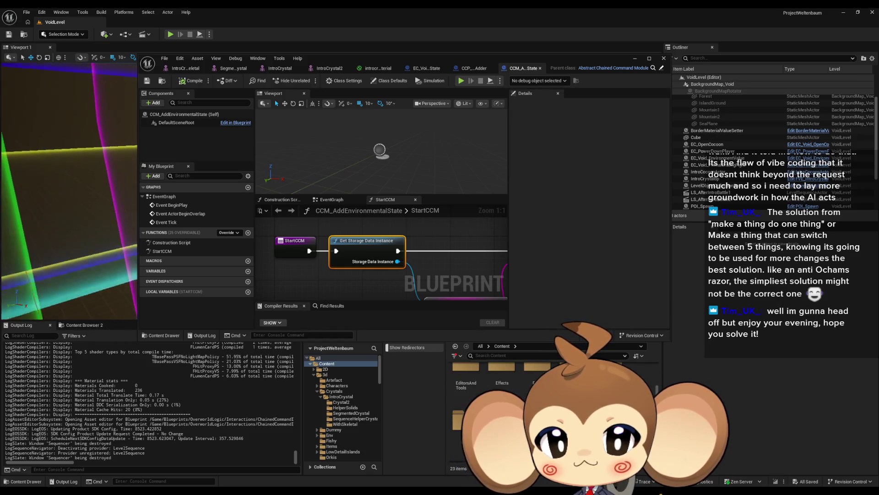
click(331, 410)
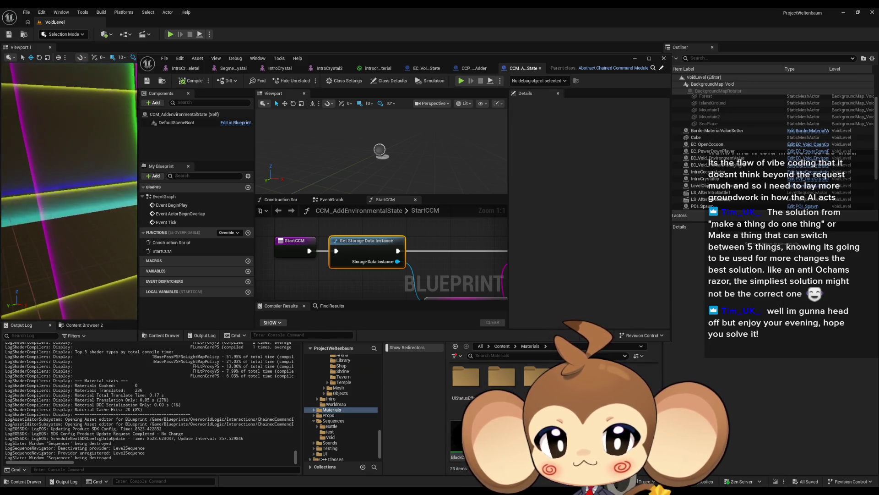
click(501, 346)
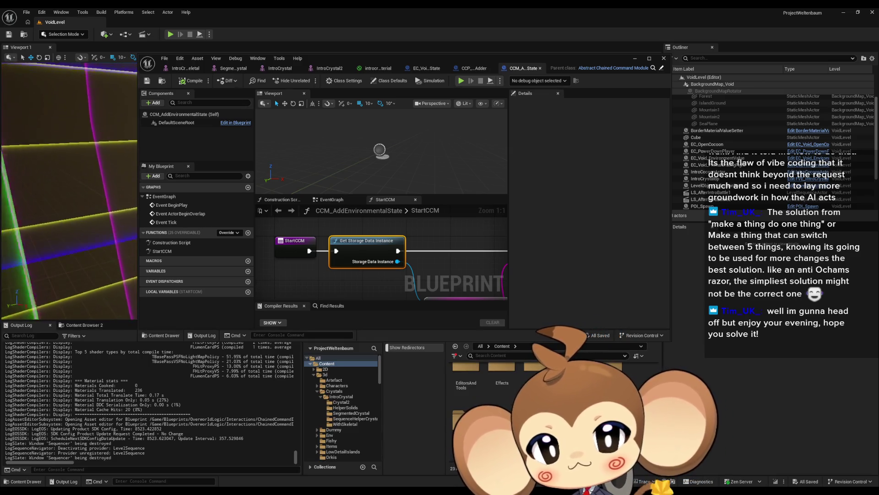
click(328, 410)
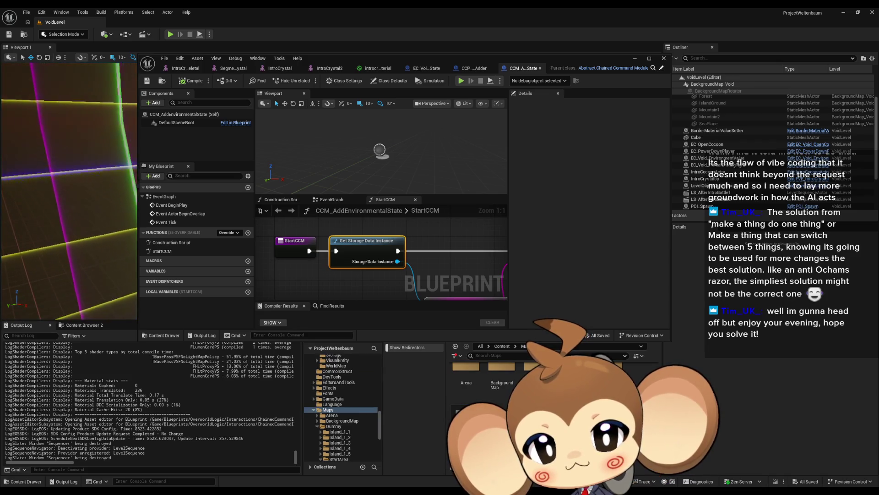
click(331, 410)
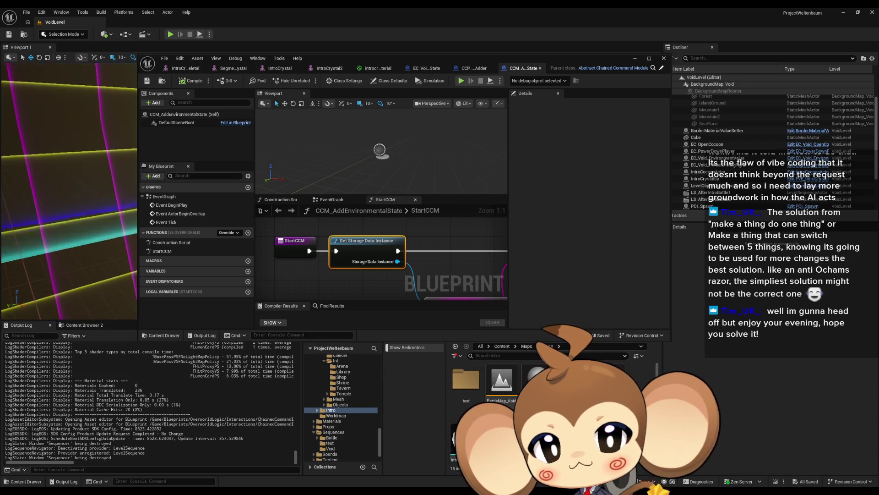
right_click(614, 380)
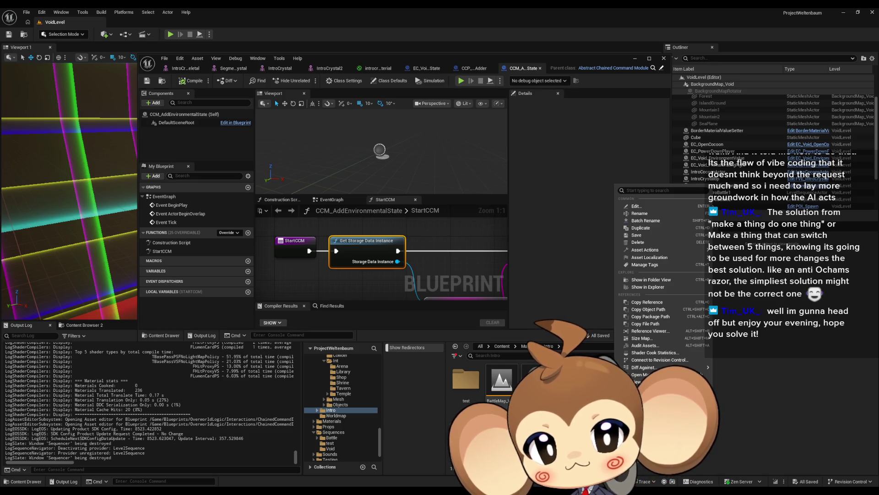
click(636, 206)
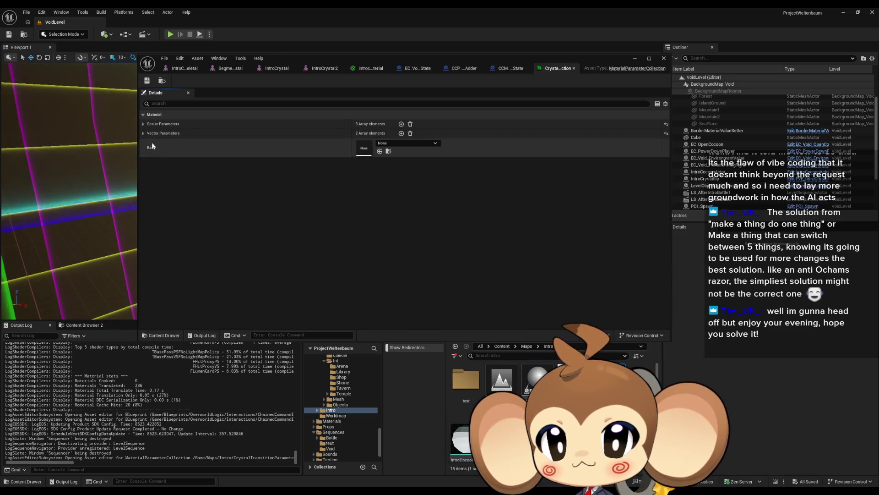
Expand the crystal collection's Vector and Scalar parameter lists and review them
click(141, 133)
click(141, 125)
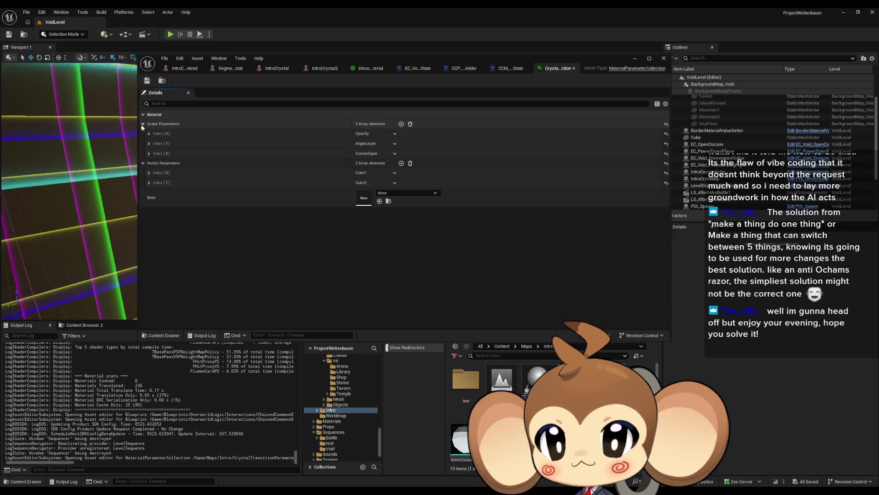
scroll(526, 390, down, 2)
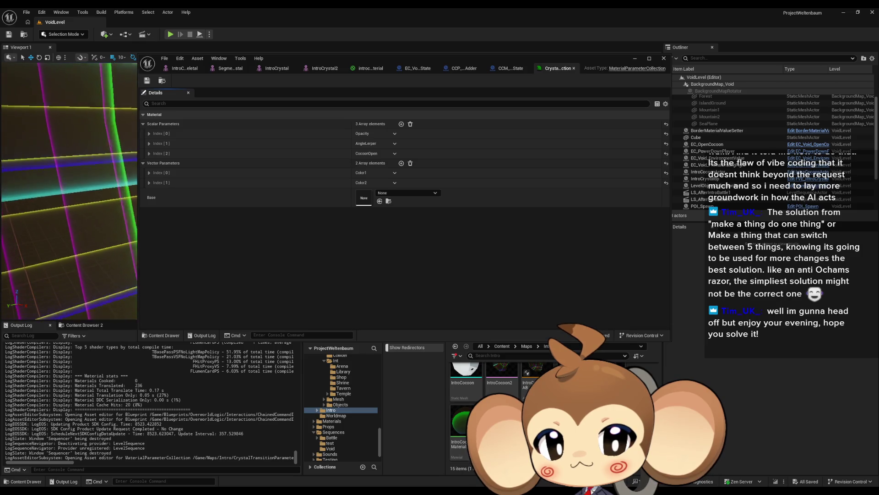
scroll(527, 372, up, 2)
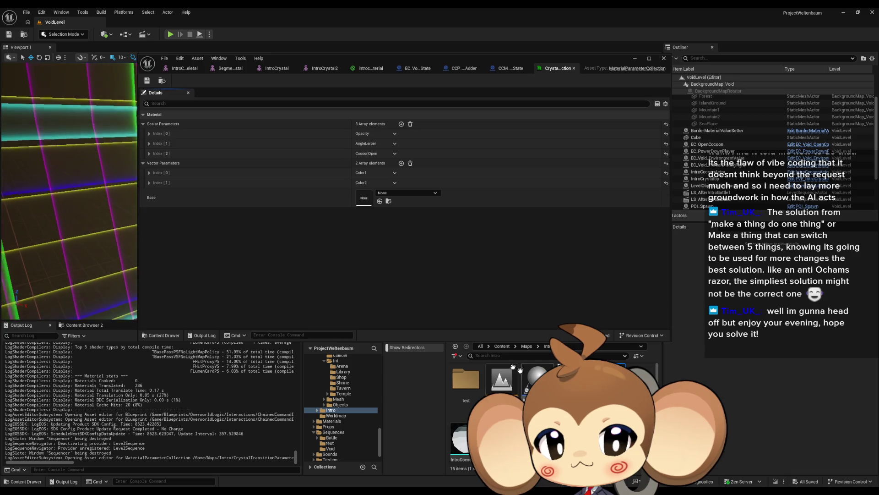
Search 'mat para' and open the Background Material Parameters collection, expanding its scalar parameters
click(501, 346)
click(510, 356)
text(mat para)
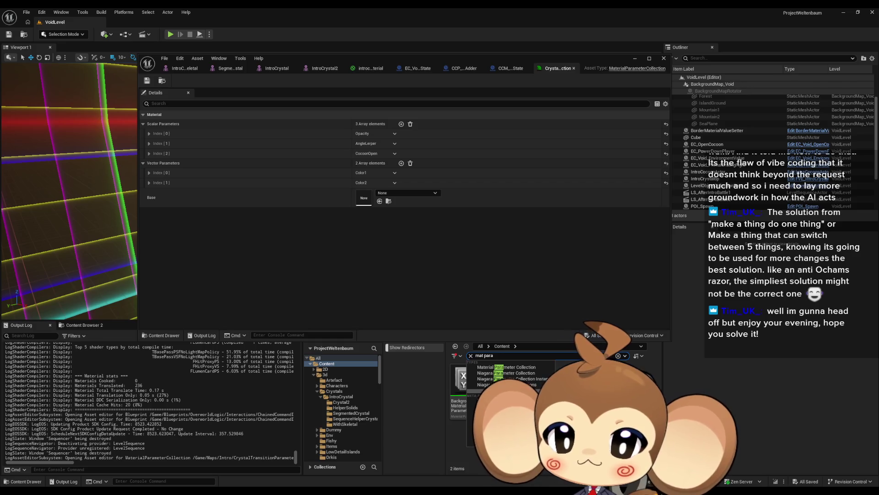
click(463, 403)
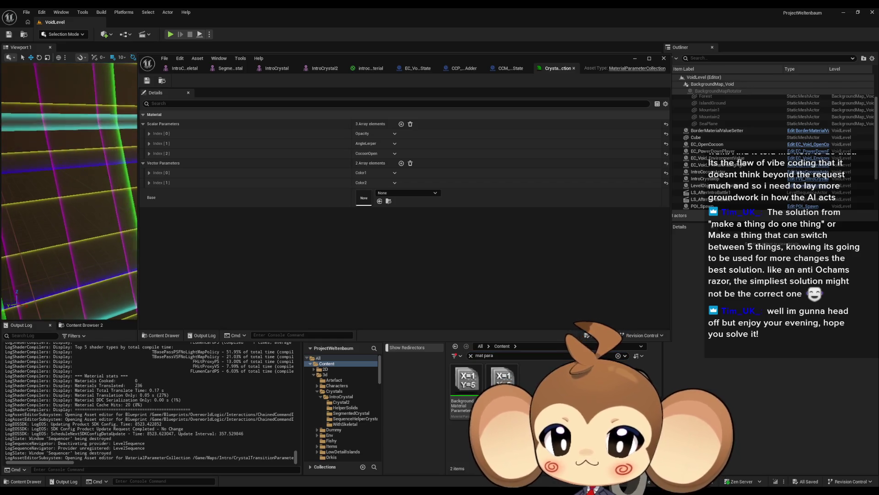
double_click(463, 403)
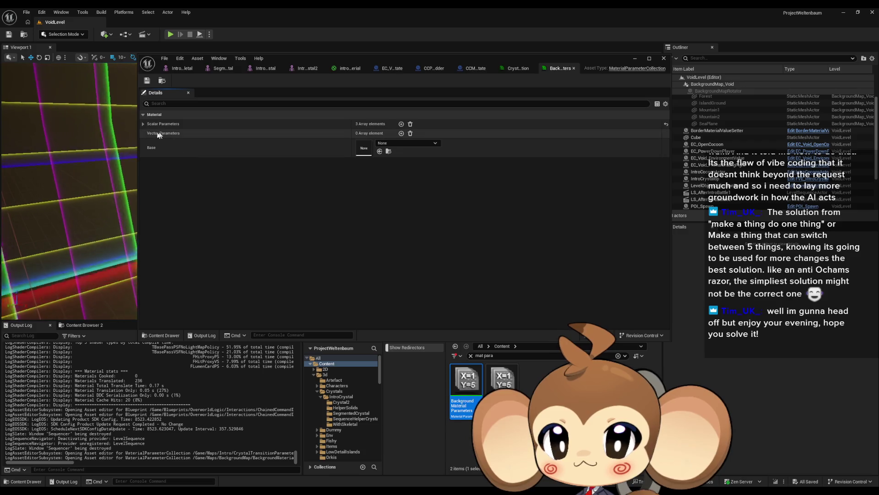
click(143, 124)
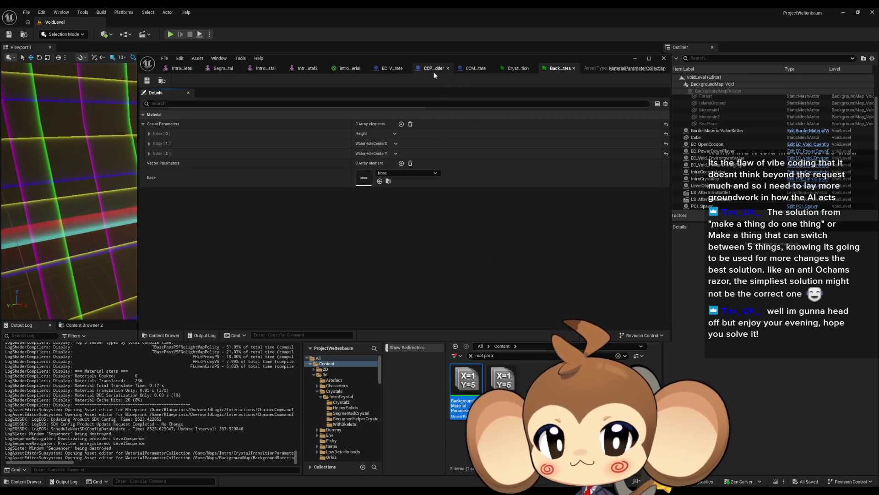
drag(434, 75, 366, 43)
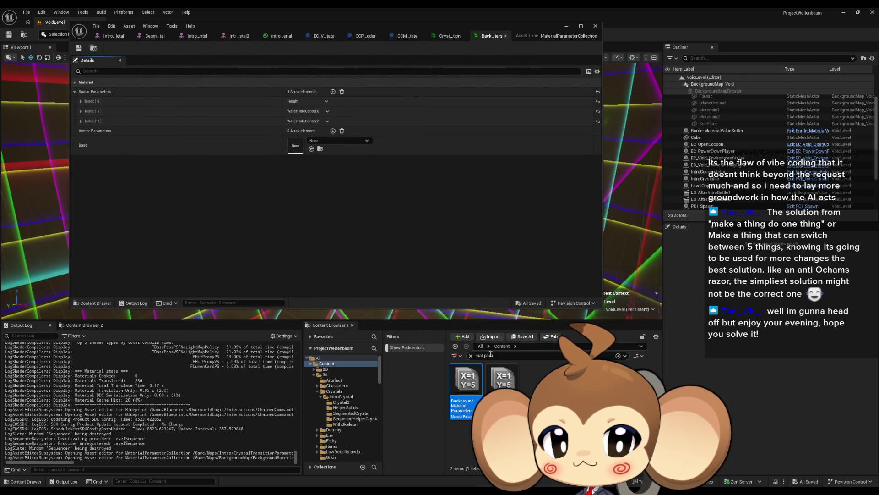
Clear the search, then open and close the LS_AfterIntroBattle1 sequence
click(470, 356)
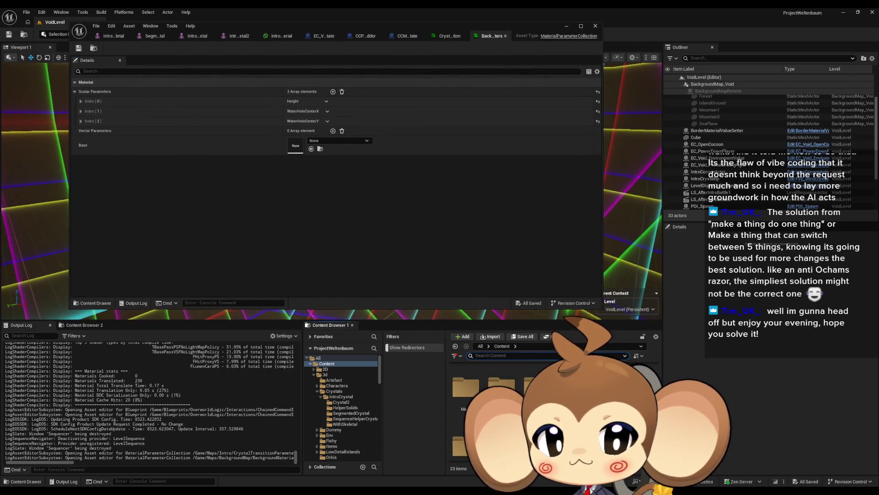
key(ctrl+b)
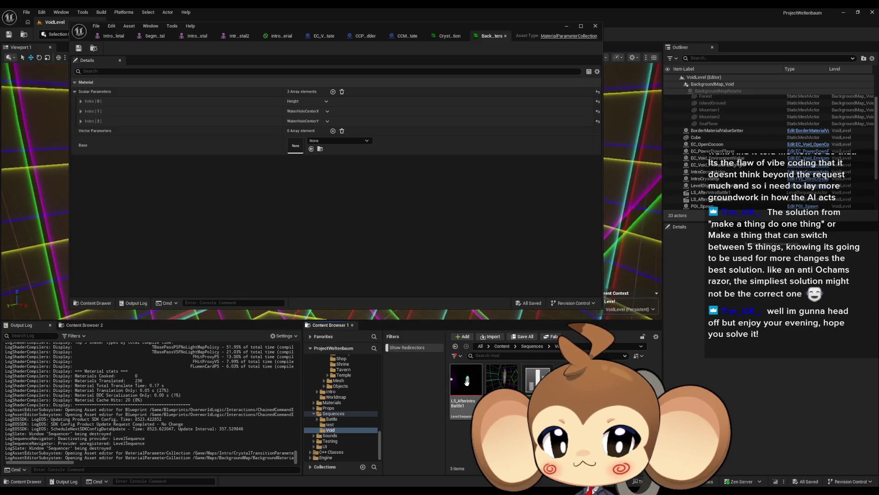
double_click(467, 382)
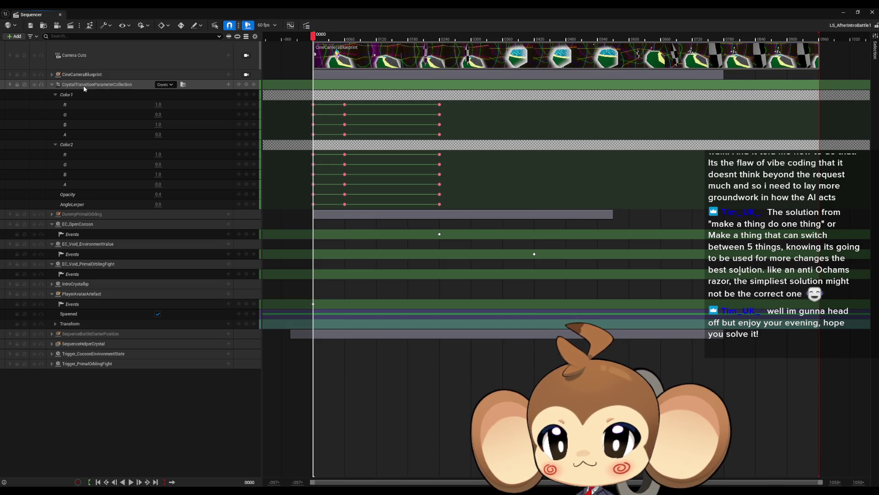
middle_click(34, 16)
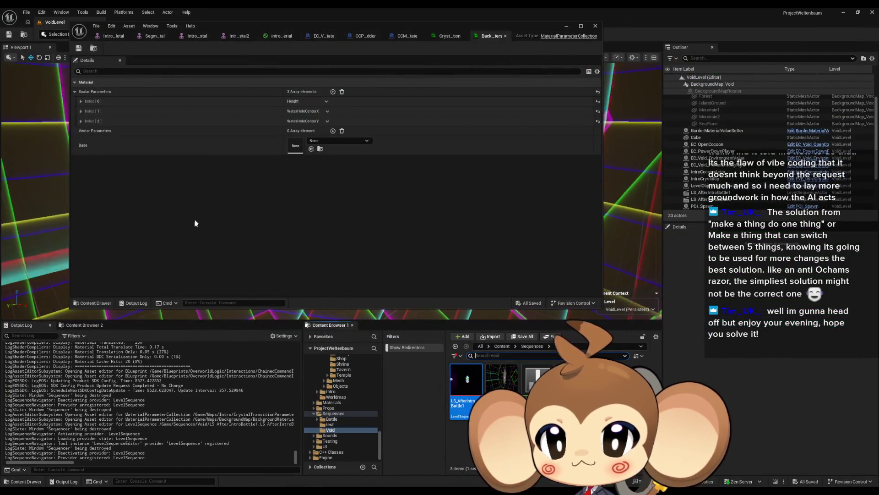
Return to the crystal transition collection and expand vector parameters Index[0] and Index[1]
click(450, 37)
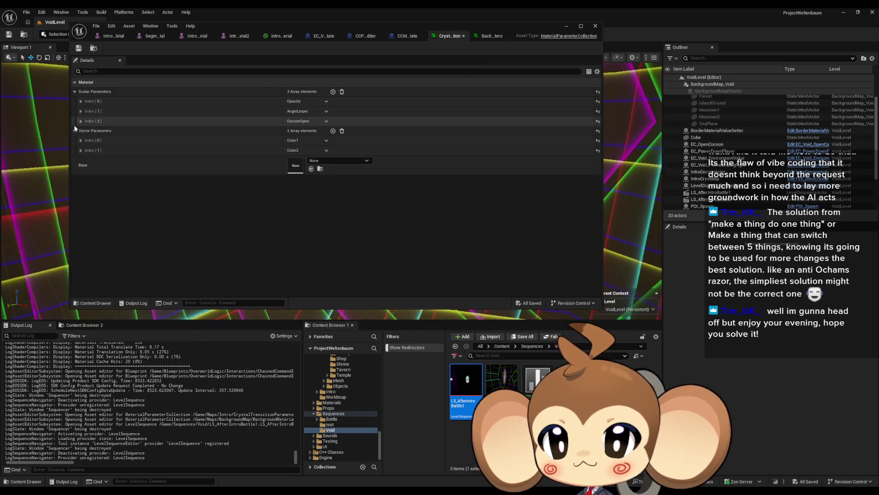
click(80, 150)
click(80, 140)
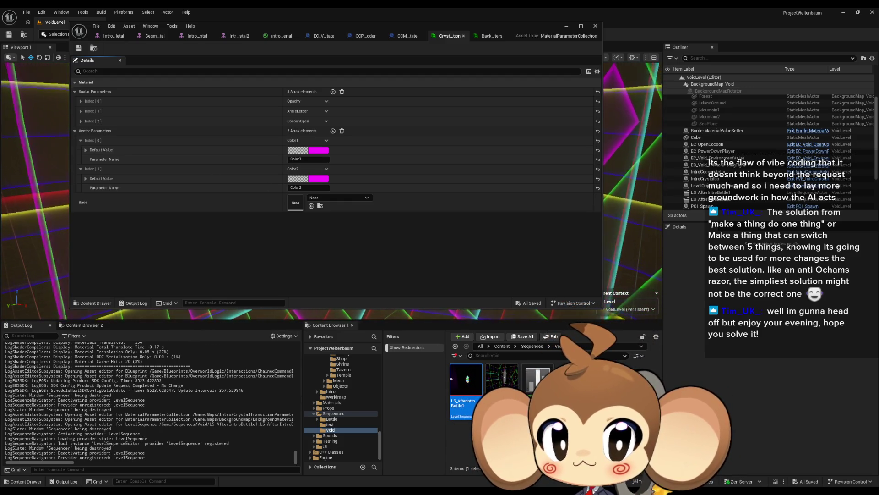
Navigate to Content > Maps > Intro and bring up the parameter collection's context menu
click(501, 346)
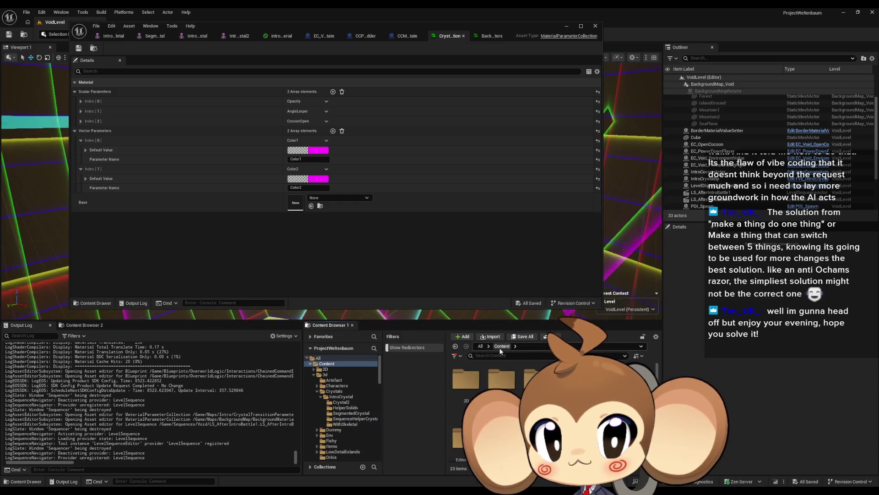
double_click(460, 425)
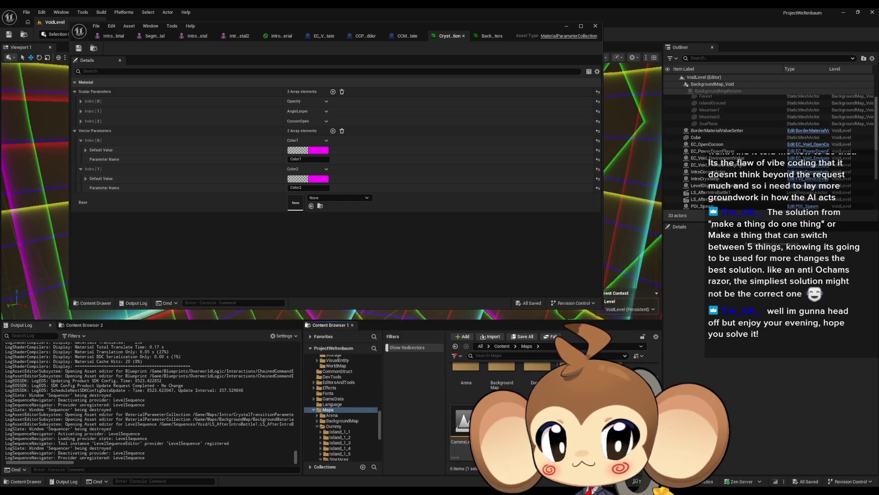
double_click(466, 371)
right_click(609, 373)
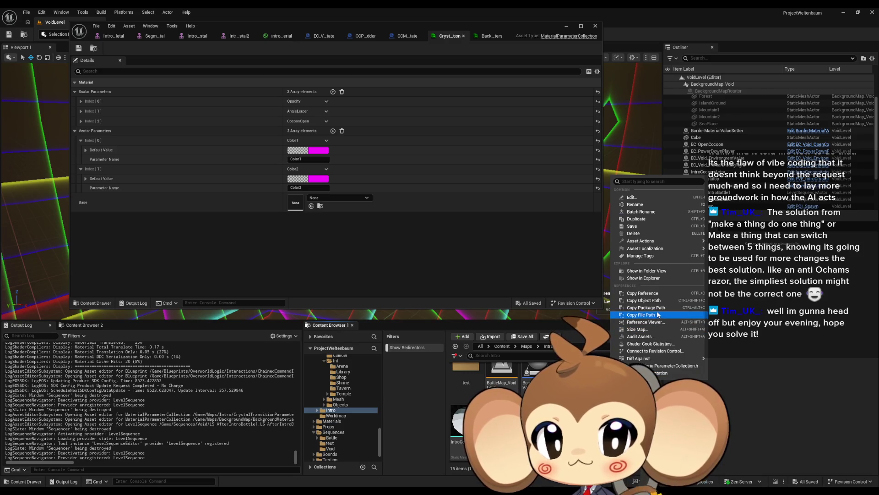
Trace the collection's referencers in the Reference Viewer and browse to the white transition material asset
click(643, 322)
scroll(306, 212, up, 3)
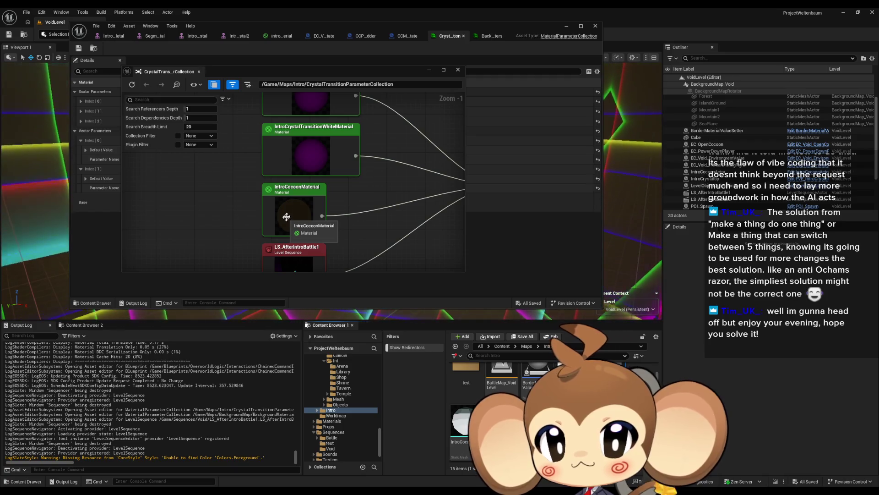
key(Up)
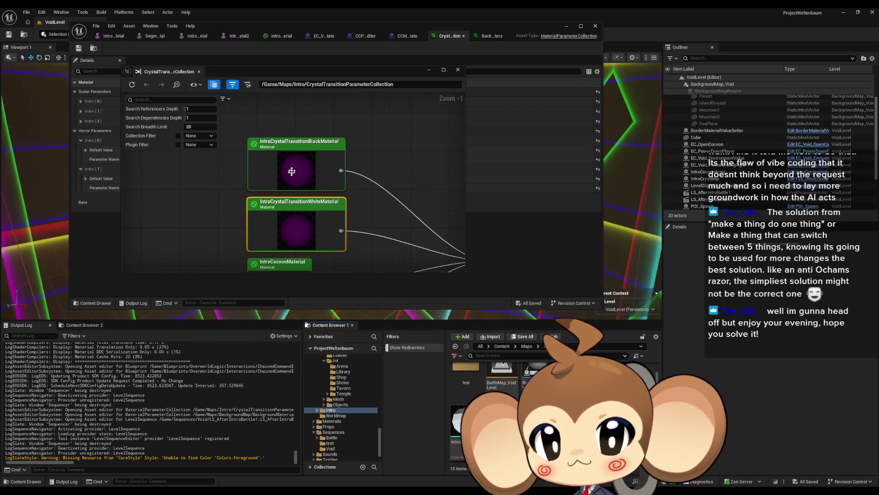
right_click(295, 235)
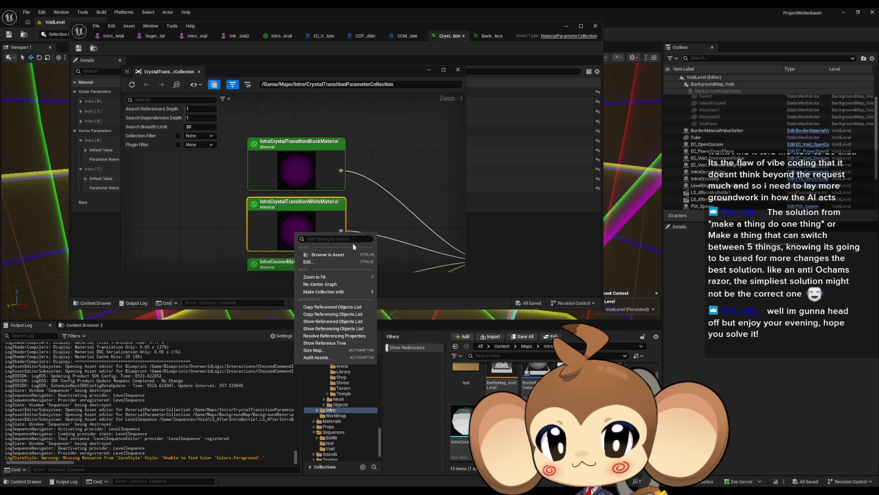
click(331, 255)
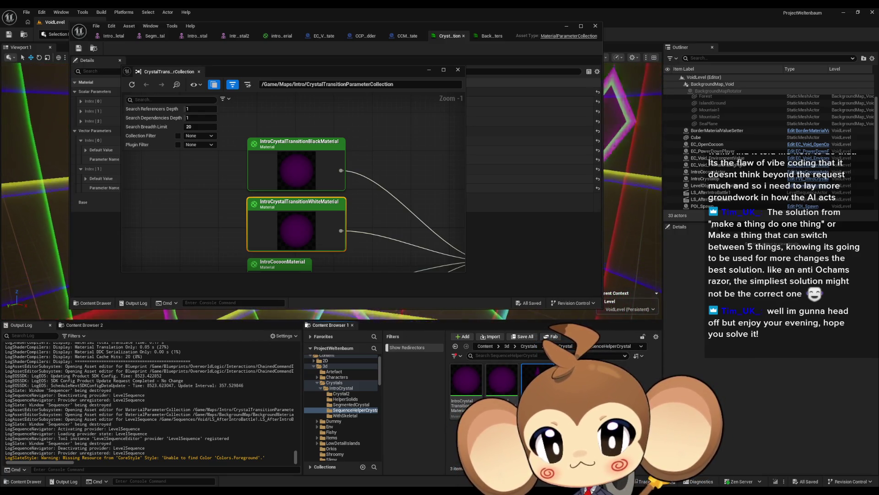
mouse_move(538, 380)
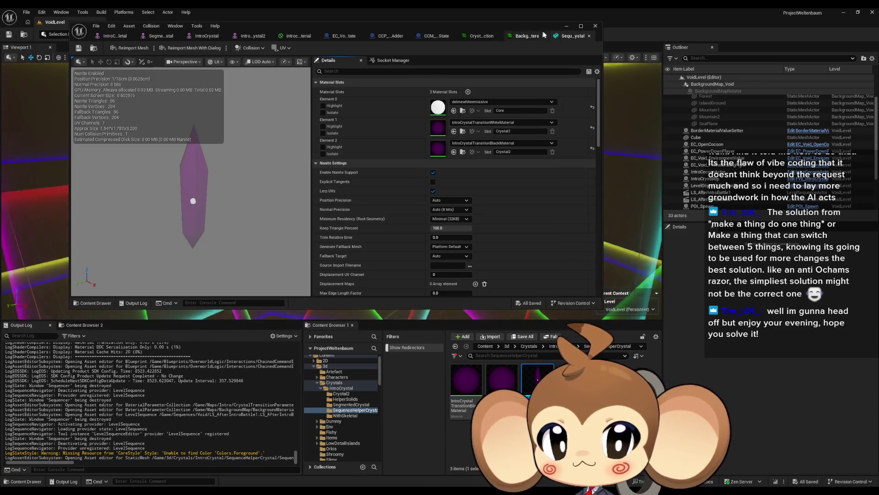
Reorder the editor tabs and close the IntroCrystal2 and IntroCrystal mesh editors
drag(567, 39, 289, 40)
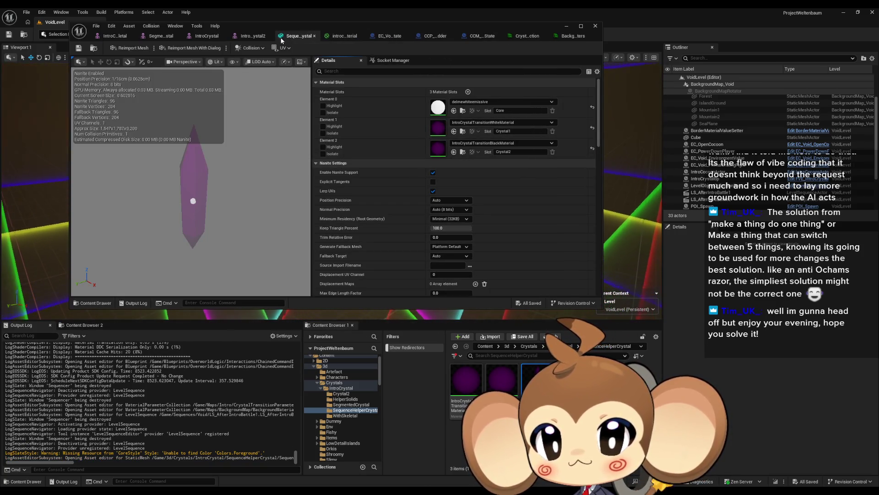
click(248, 40)
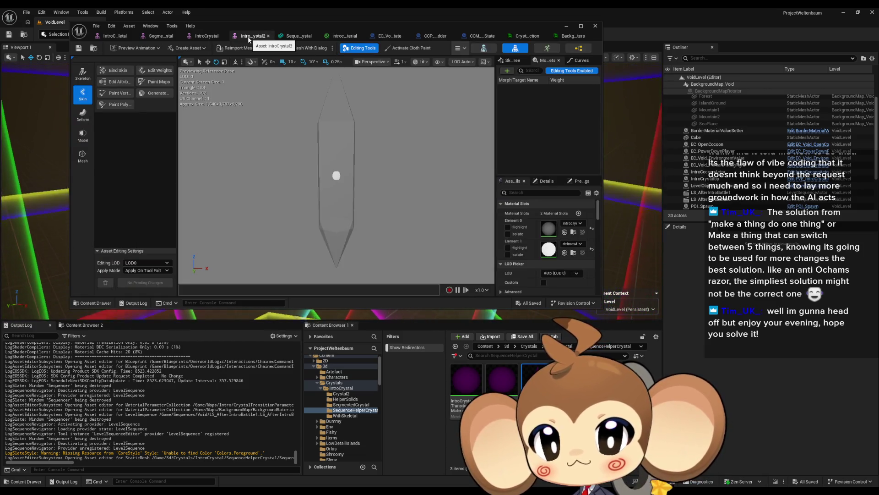
middle_click(229, 41)
click(208, 40)
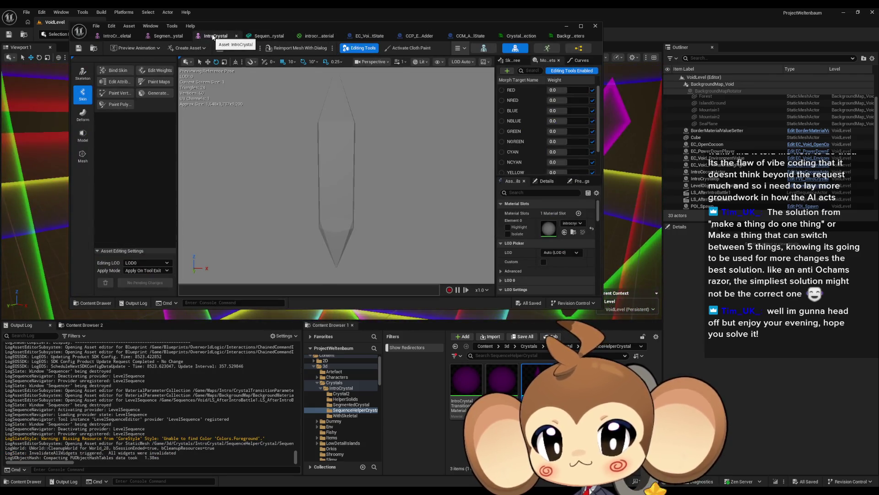
middle_click(213, 36)
Inspect the SequenceHelperCrystal mesh and isolate its second material section
click(227, 37)
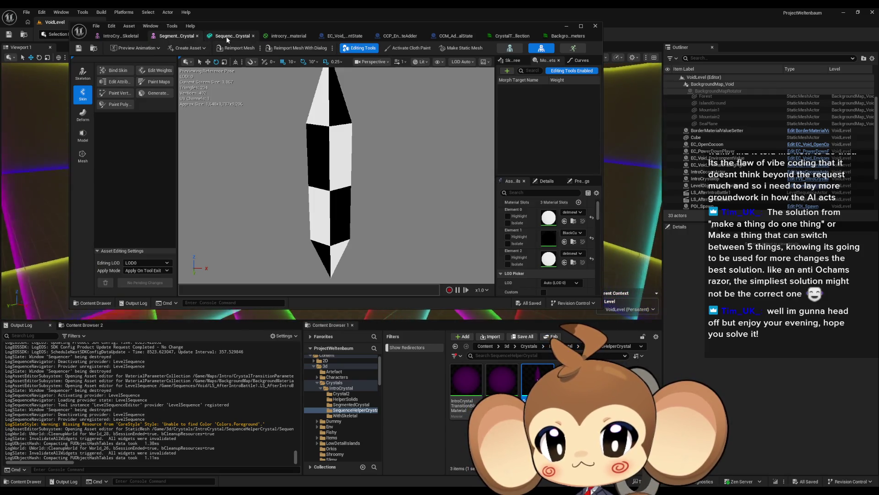
click(228, 38)
drag(219, 204, 183, 207)
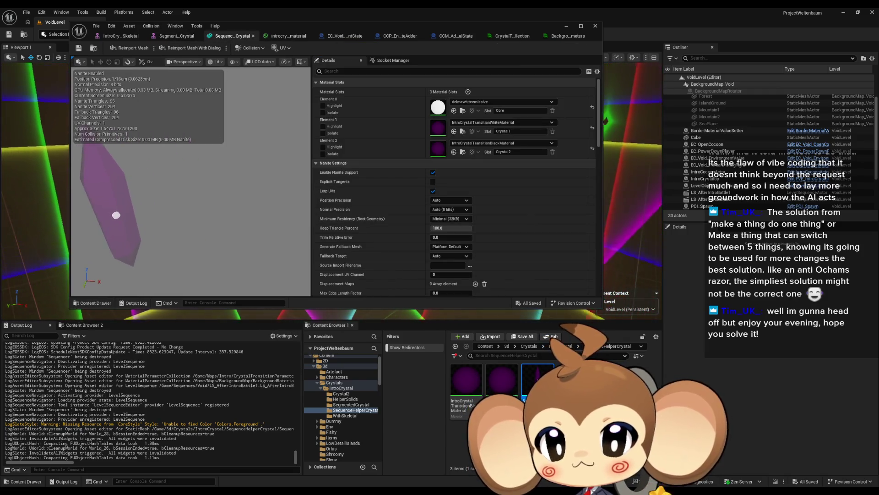
mouse_move(132, 215)
mouse_down()
mouse_move(174, 215)
mouse_move(208, 196)
mouse_move(261, 214)
mouse_up()
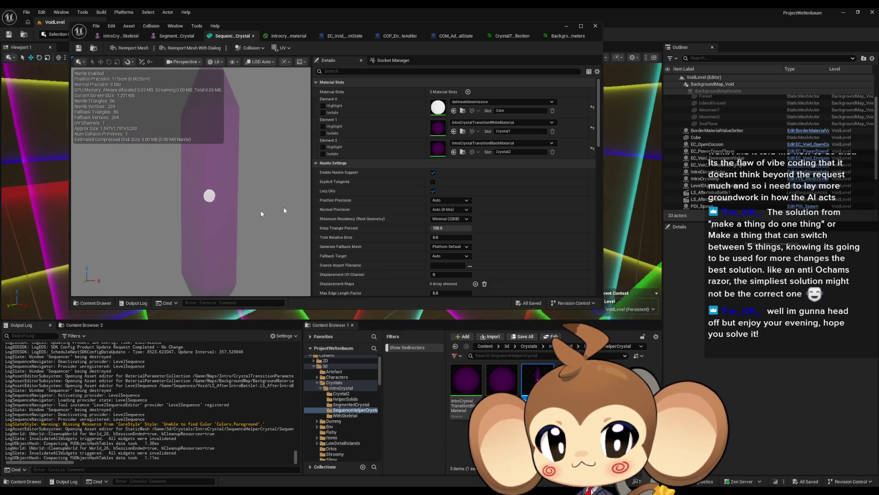
click(323, 134)
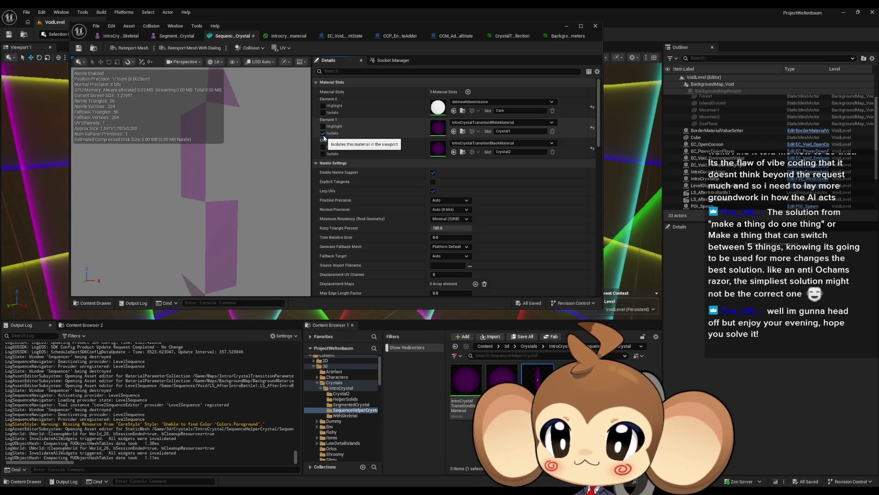
On SegmentedCrystal, make the third material slot Black and the second slot white
click(181, 37)
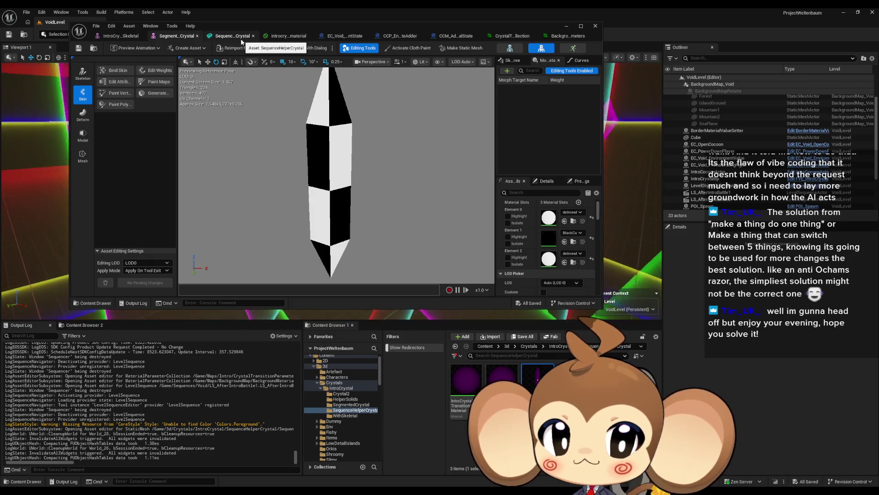
click(574, 242)
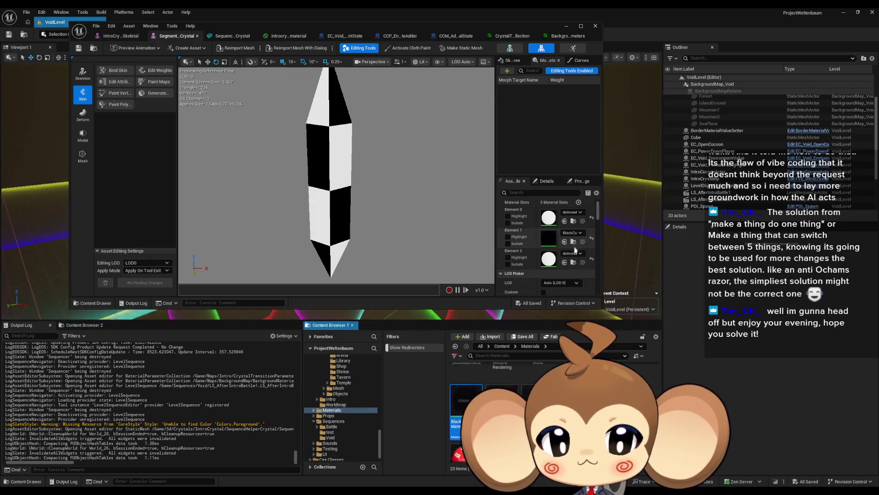
click(564, 263)
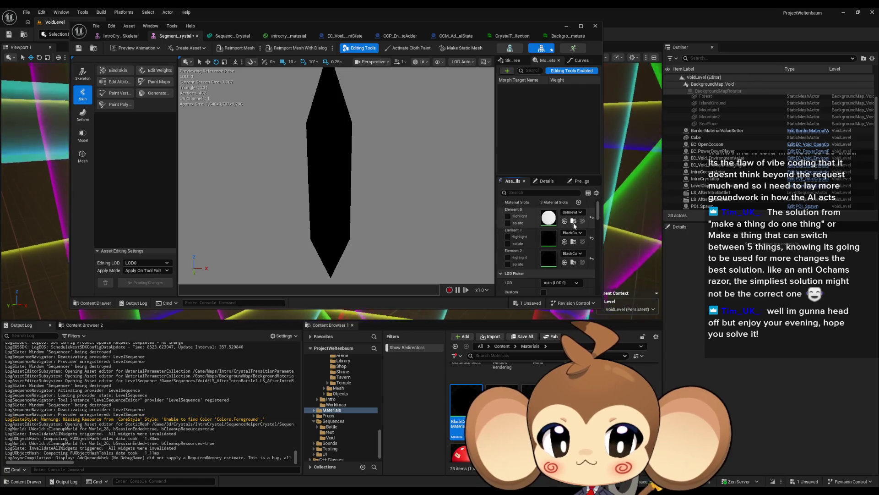
click(565, 243)
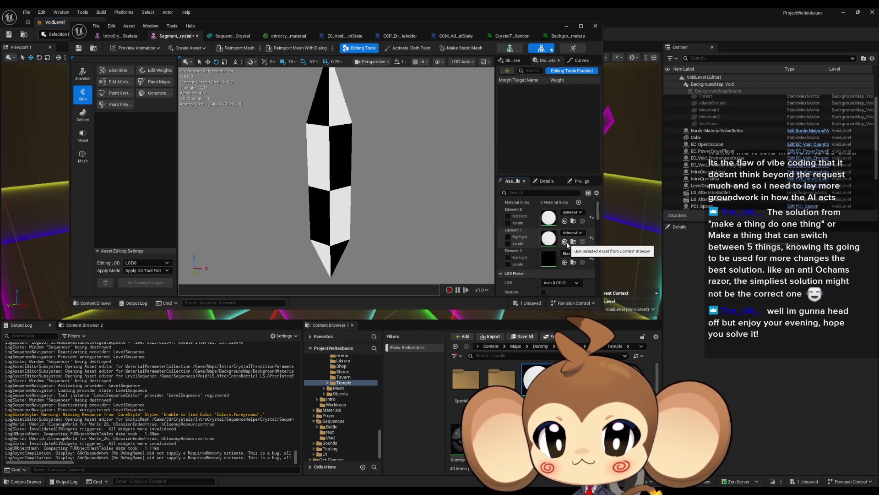
On the IntroCrystal skeletal mesh, make the first slot white and the second slot black
click(118, 36)
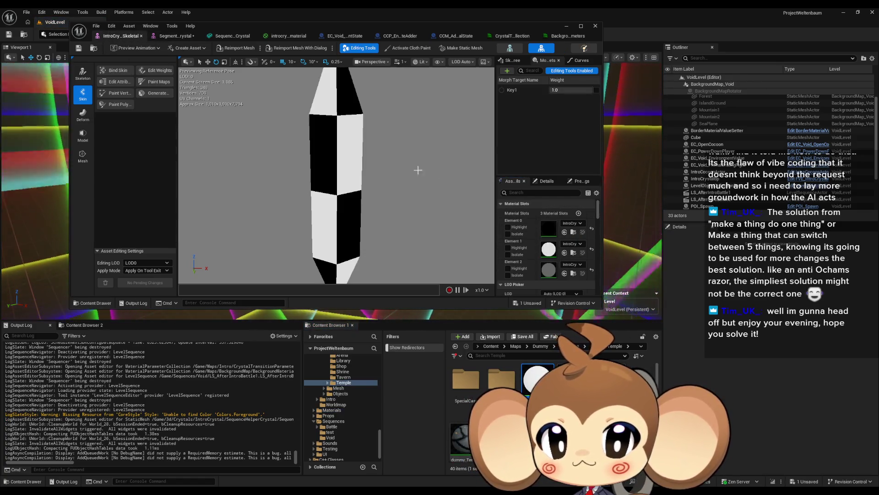
click(574, 255)
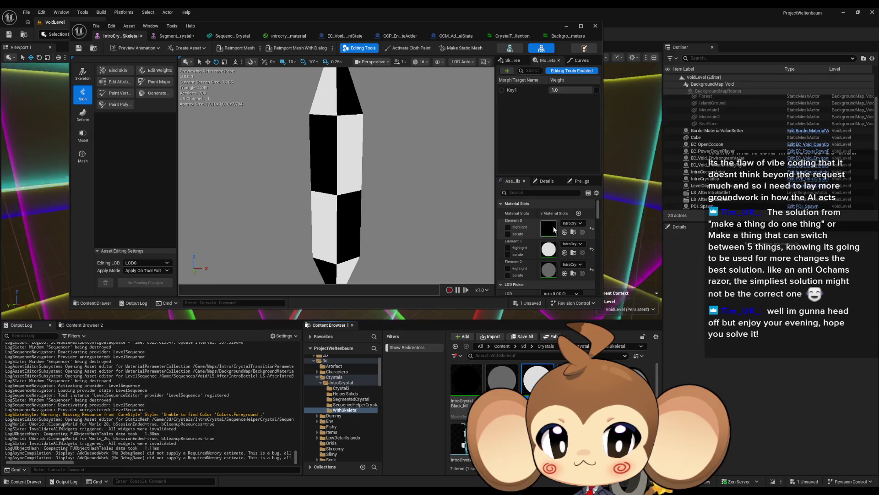
click(565, 232)
click(466, 379)
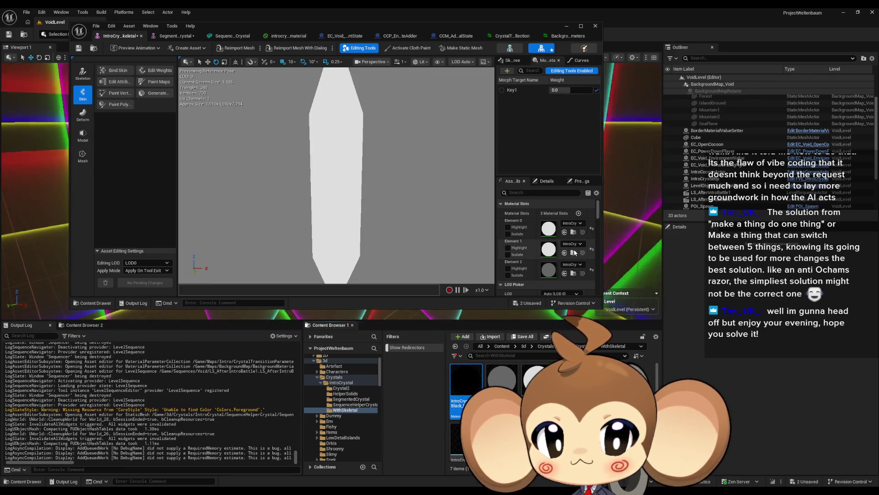
click(565, 252)
Show the whole SequenceHelperCrystal mesh again and return to the SegmentedCrystal editor
click(232, 36)
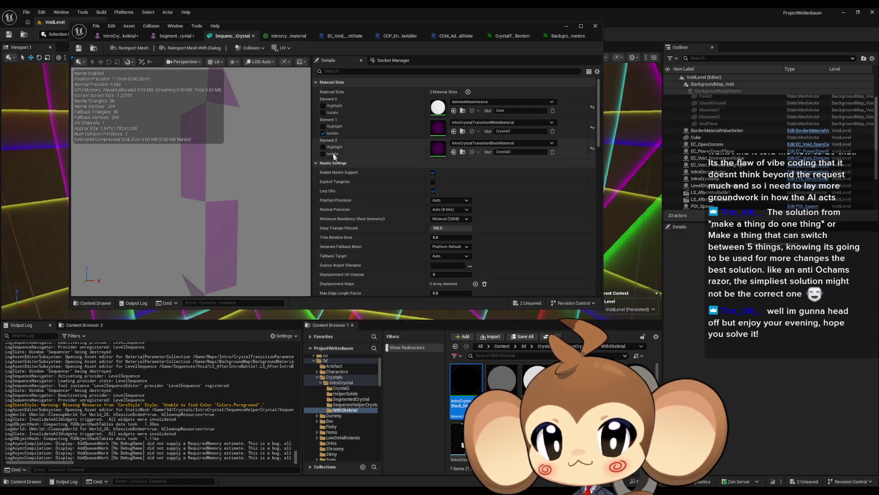
click(323, 133)
click(167, 37)
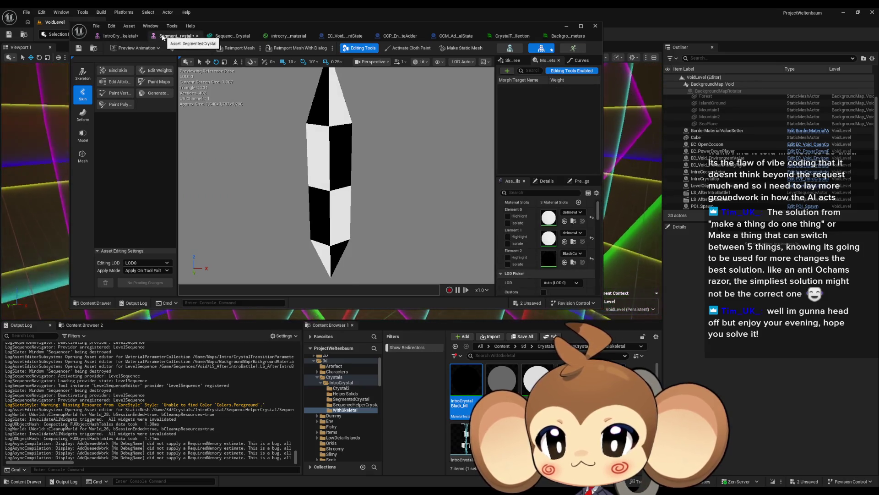
click(42, 12)
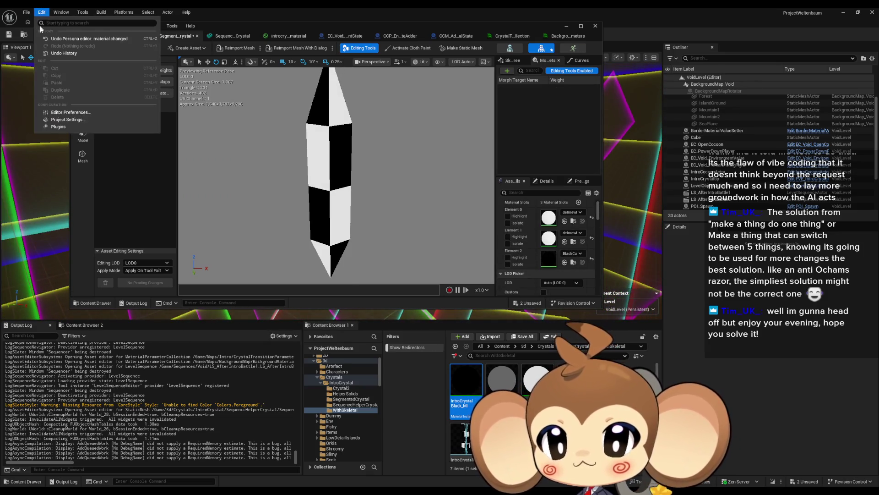
Run File > Save All, then move the floating mesh editor window aside
click(26, 13)
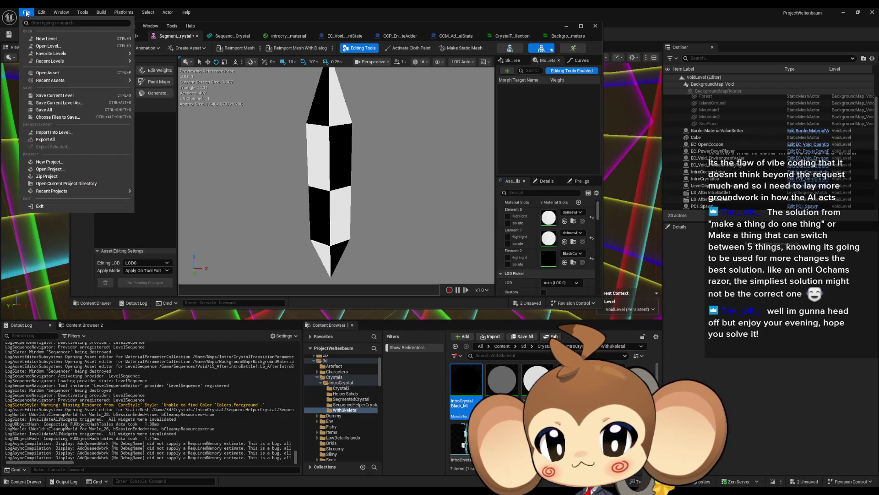
click(66, 111)
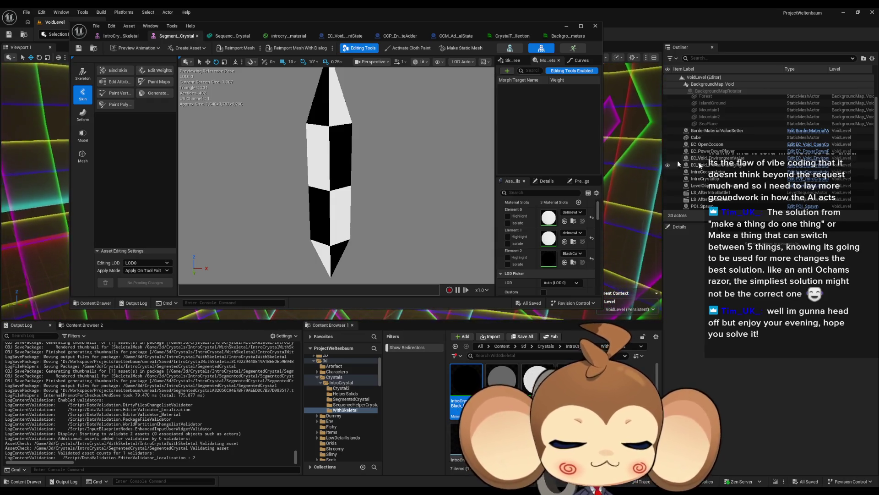
mouse_move(270, 33)
mouse_down()
mouse_move(360, 40)
mouse_move(348, 60)
mouse_up()
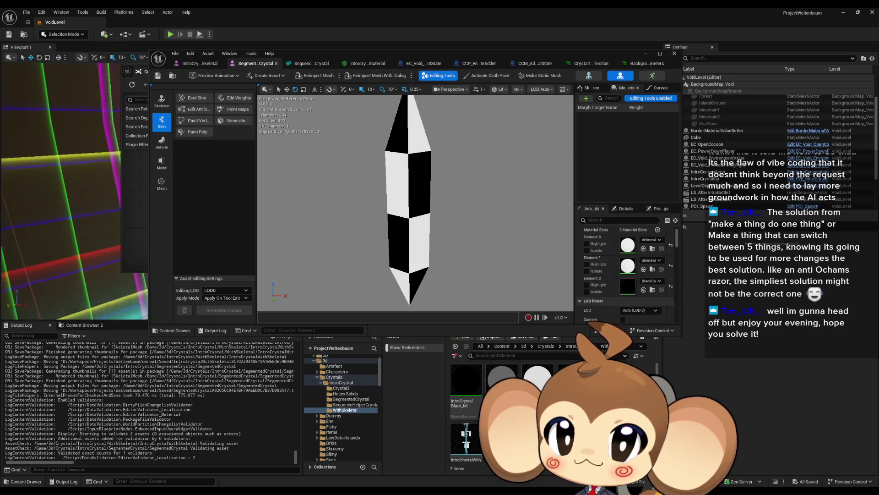
Switch to the skeletal crystal mesh editor and browse to 3d > Crystals > IntroCrystal > WithSkeletal
click(502, 347)
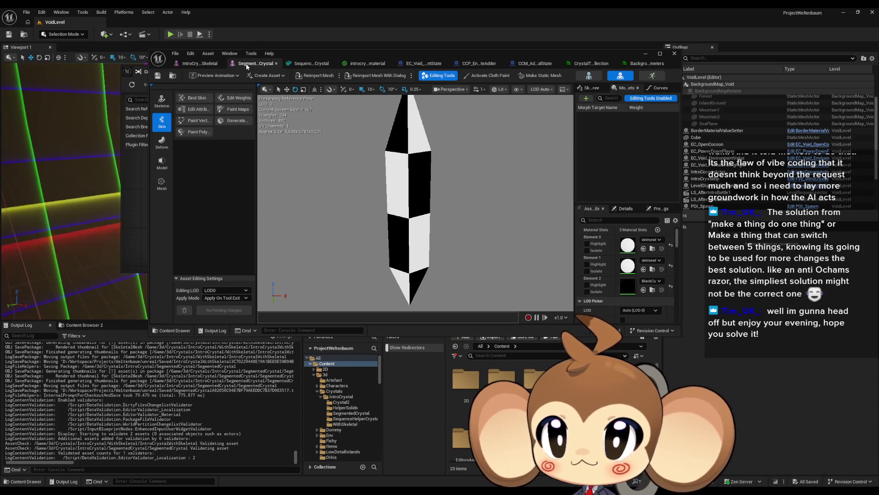
click(188, 65)
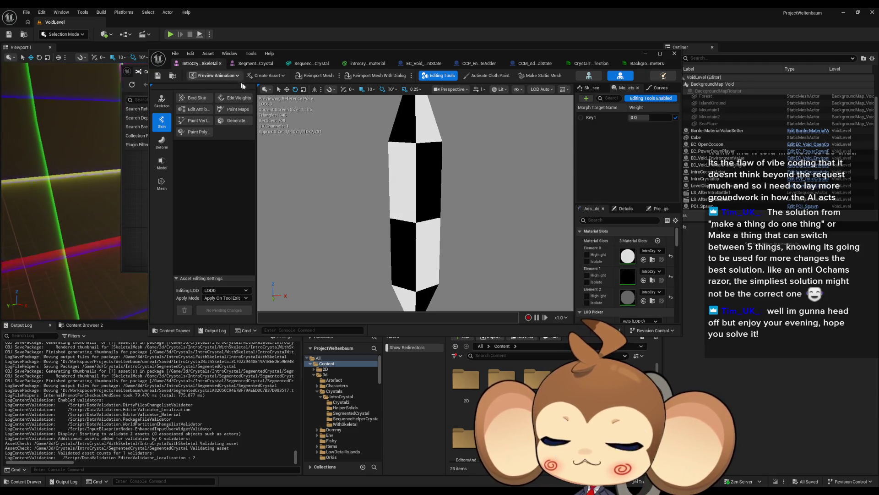
double_click(495, 382)
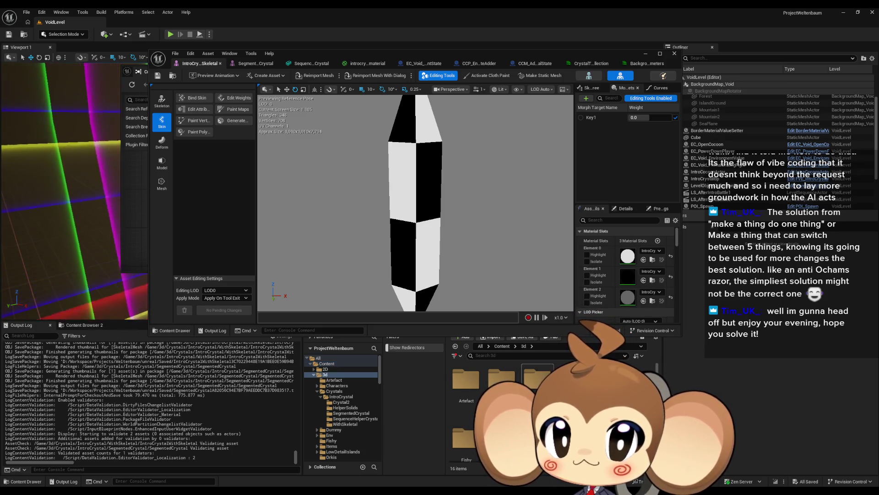
double_click(537, 377)
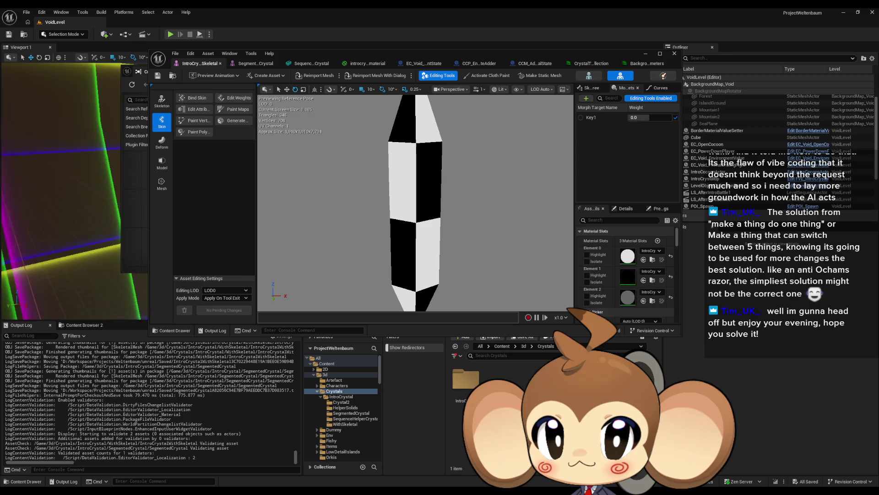
double_click(475, 388)
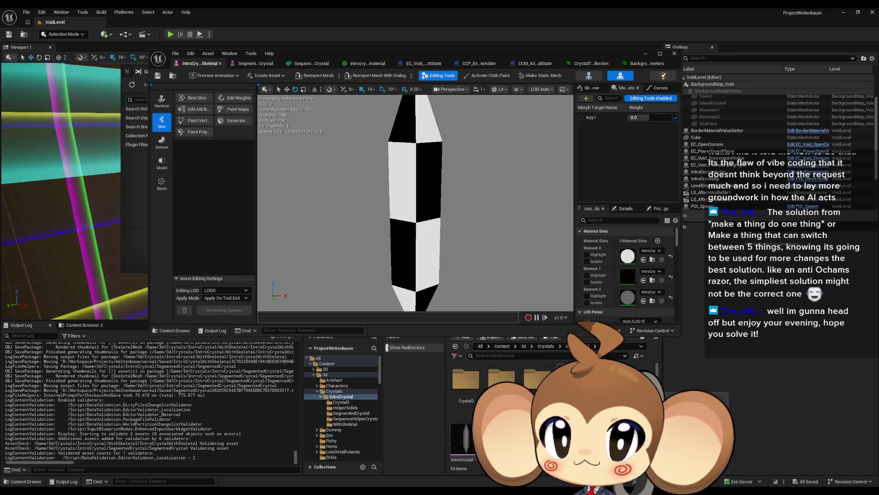
double_click(608, 380)
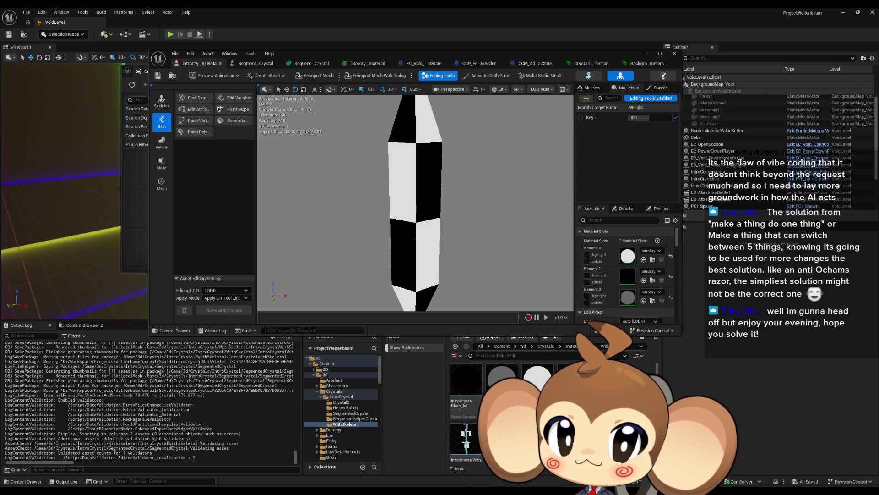
Create a Control Rig for the skeletal crystal and raise its Key1 morph weight to 1.0
right_click(578, 385)
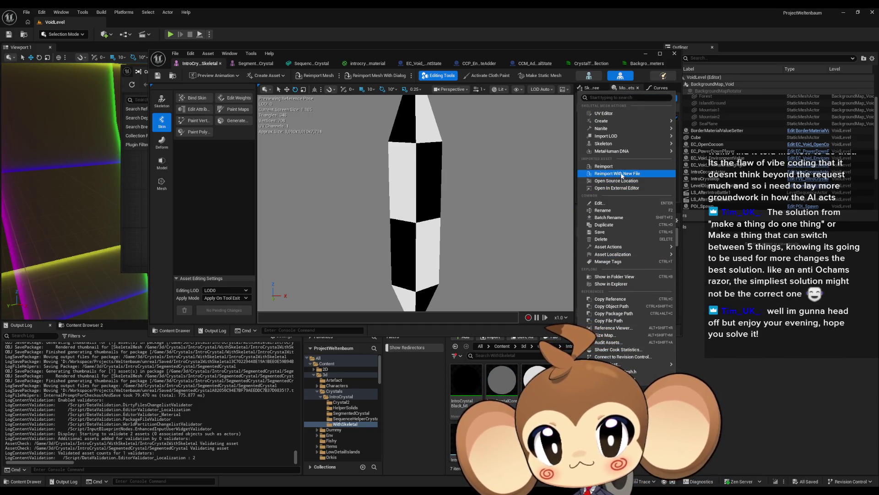
mouse_move(622, 146)
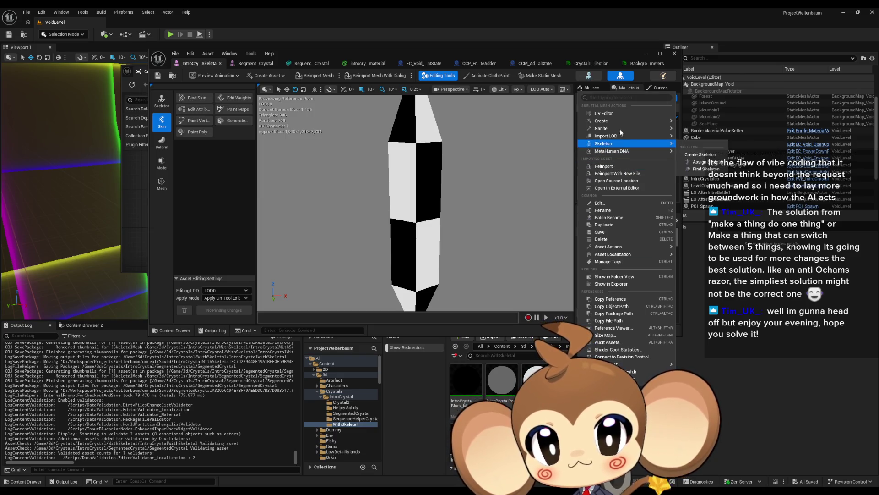
mouse_move(623, 123)
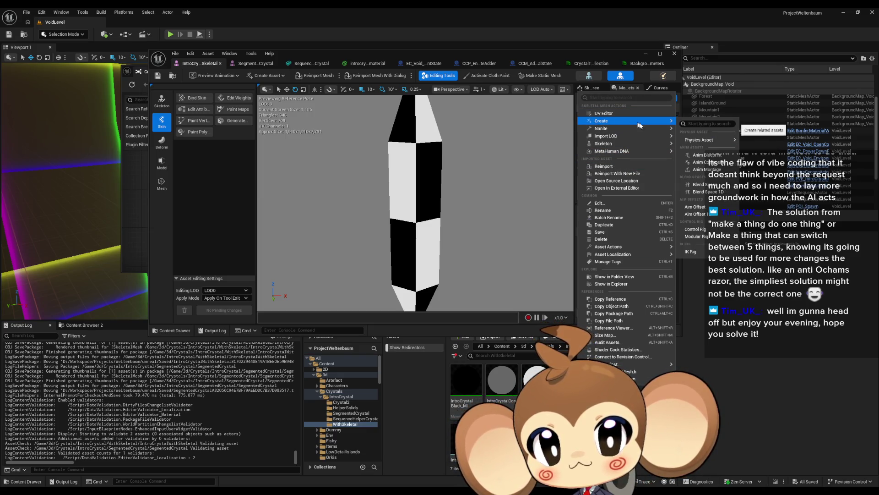
click(705, 230)
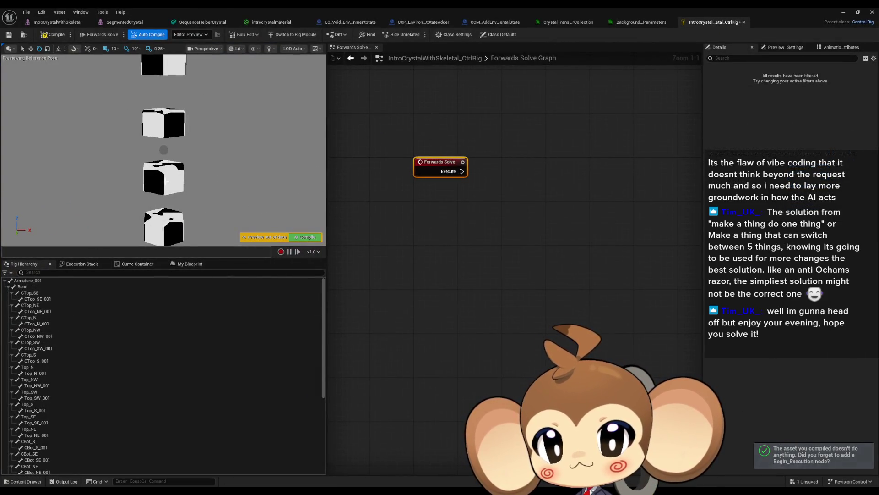
click(65, 23)
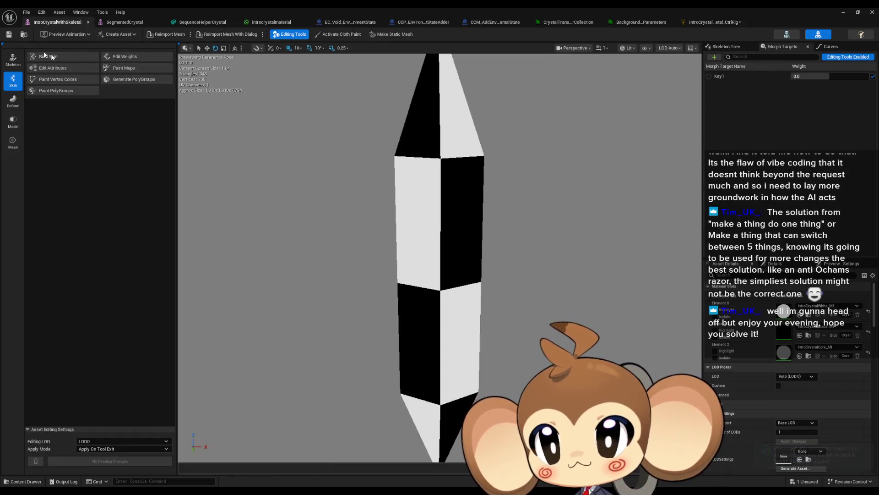
drag(818, 79, 869, 79)
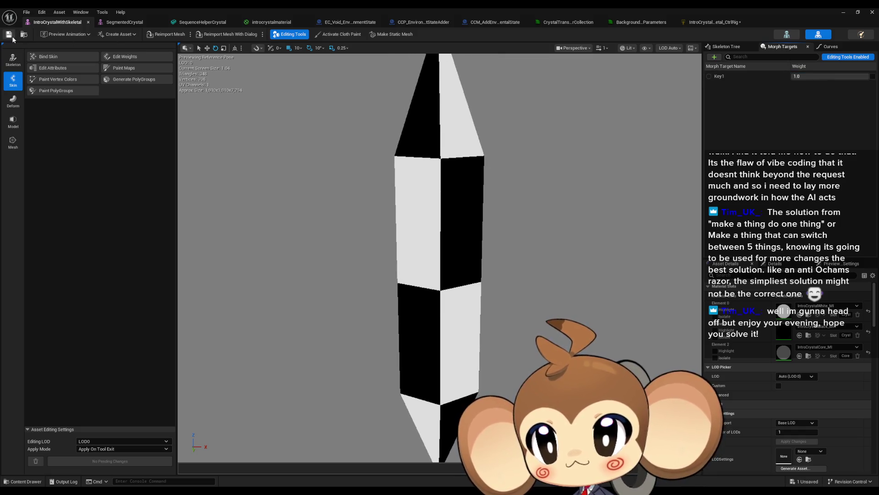
Close the SegmentedCrystal, SequenceHelperCrystal, introcrystalmaterial and other unrelated asset editors
click(161, 22)
click(160, 22)
click(161, 22)
middle_click(144, 22)
middle_click(144, 22)
middle_click(144, 22)
middle_click(144, 22)
middle_click(143, 23)
Compile the IntroCrystalWithSkeletal_CtrlRig, preview the Key1 morph, and show the execution stack
click(125, 22)
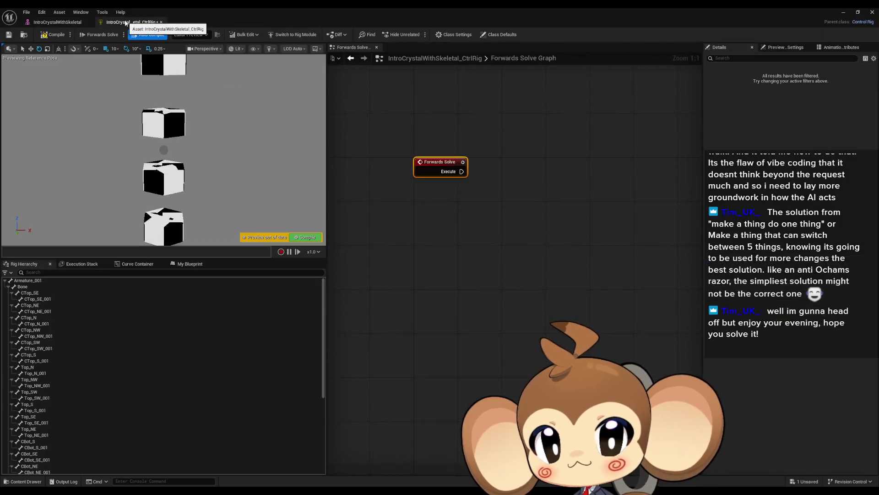
click(53, 34)
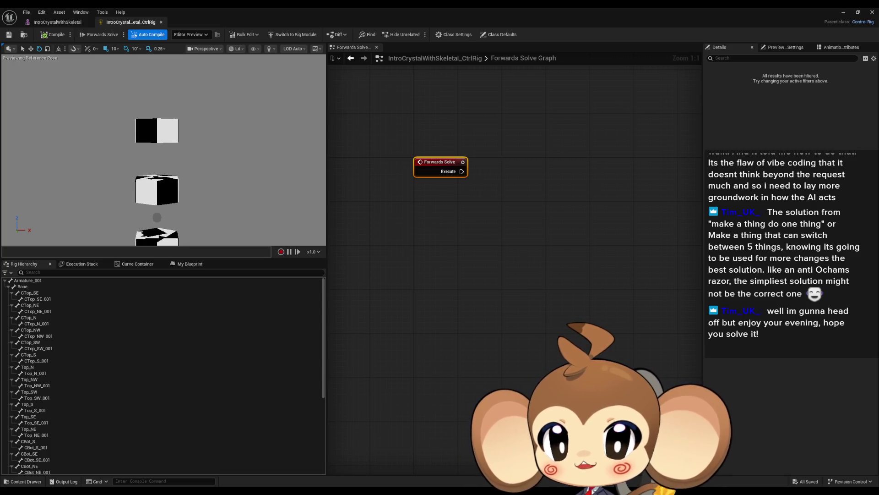
click(51, 22)
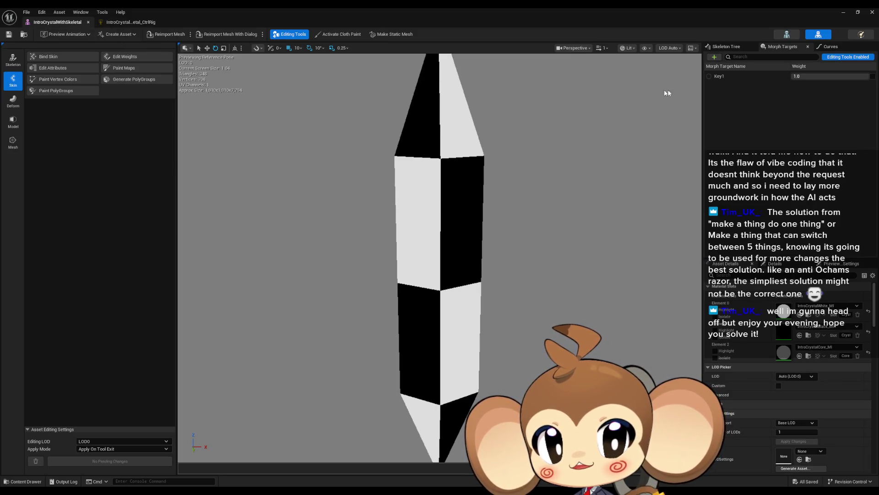
mouse_move(836, 77)
mouse_down()
mouse_move(801, 77)
mouse_move(837, 77)
mouse_up()
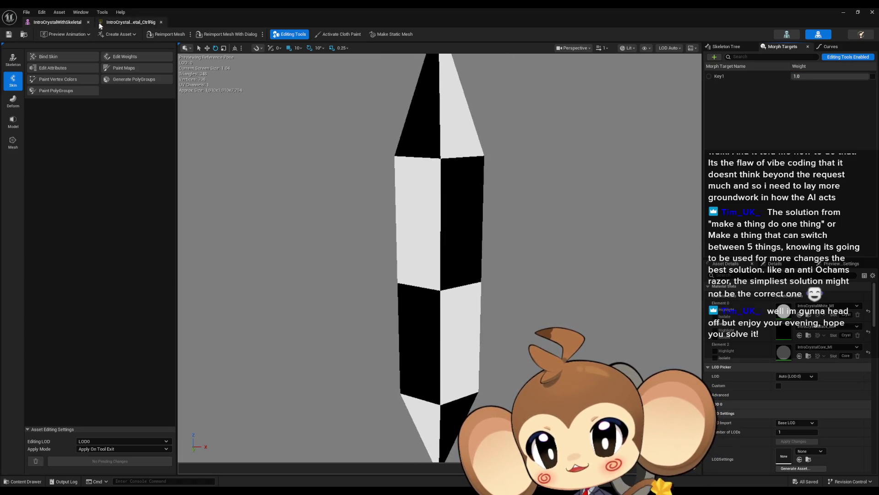
click(117, 22)
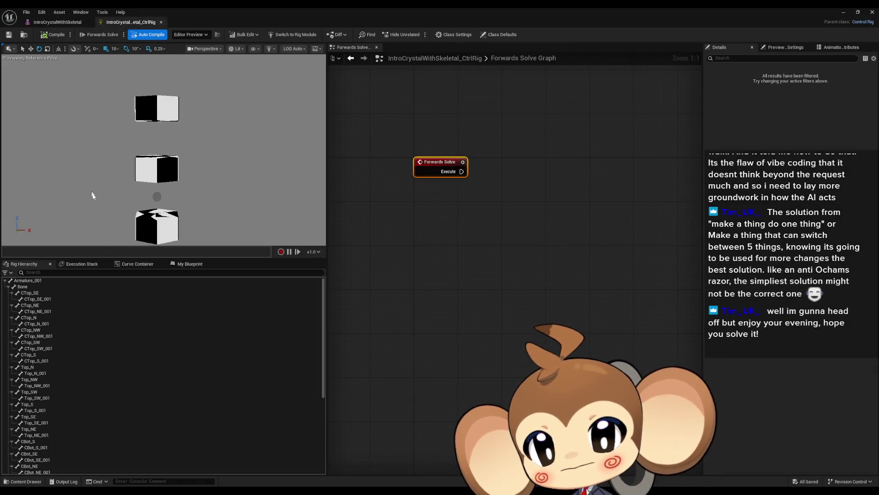
click(79, 264)
click(137, 264)
click(187, 264)
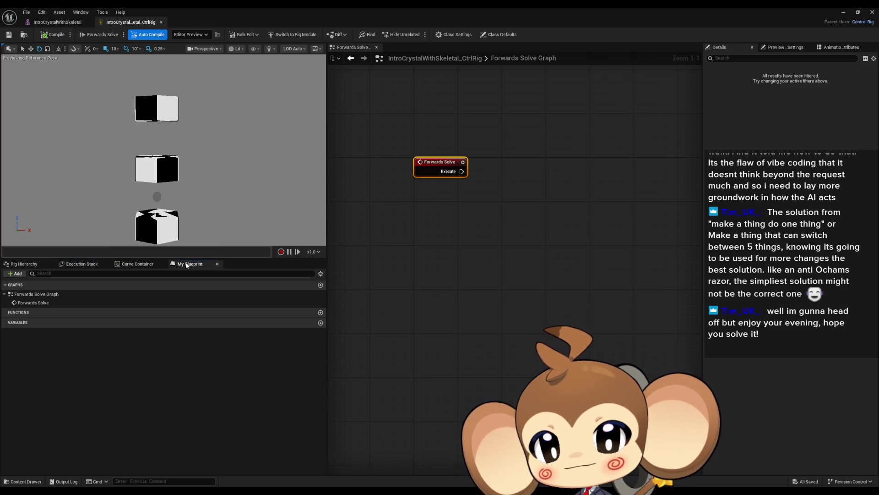
click(131, 265)
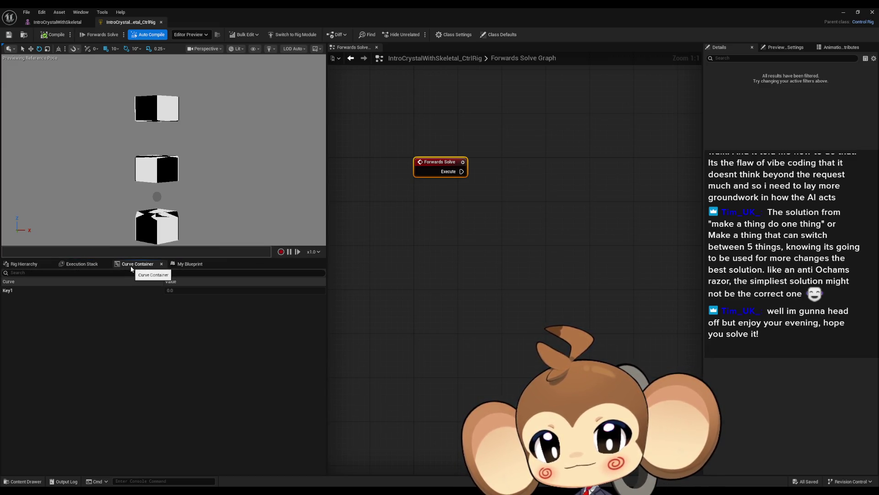
click(198, 293)
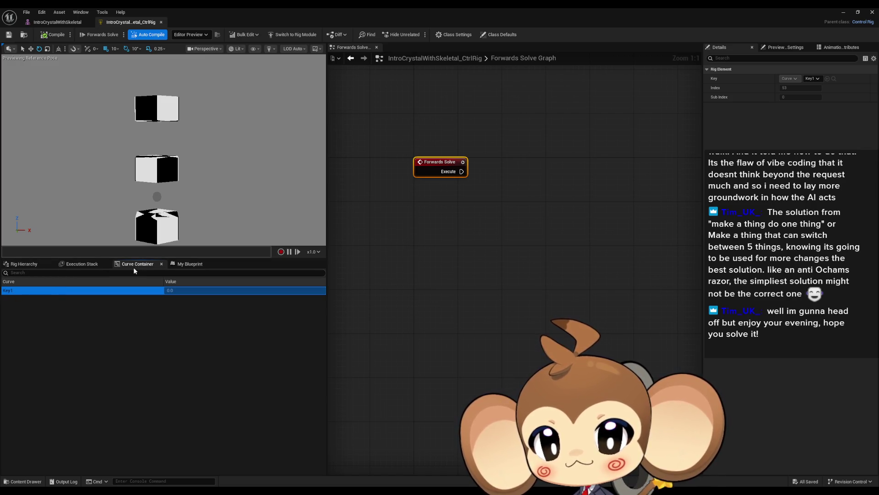
click(169, 292)
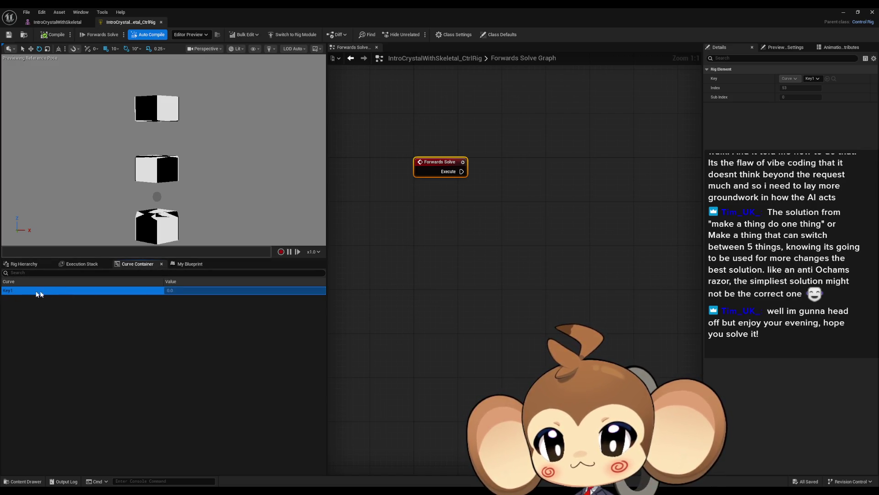
click(24, 264)
scroll(77, 306, down, 10)
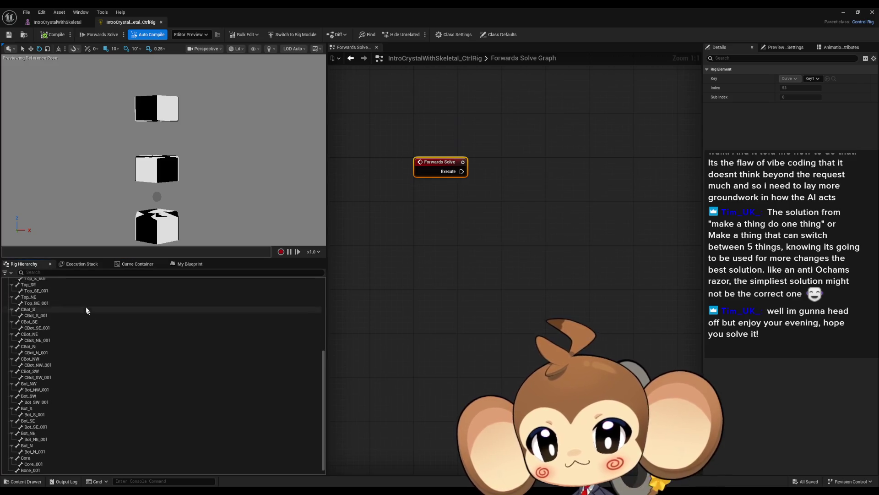
scroll(88, 313, up, 6)
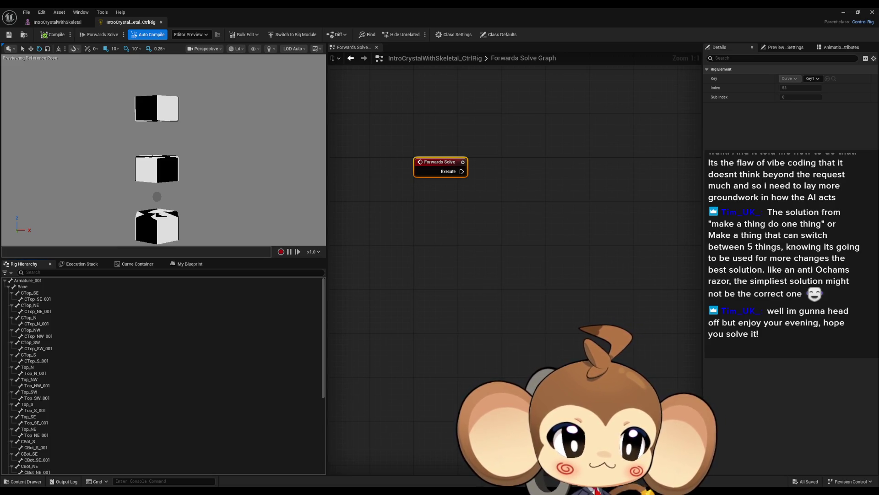
Play the Control Rig tutorial video and seek past the slides to the Unreal demo near 2:05
key(alt+Tab)
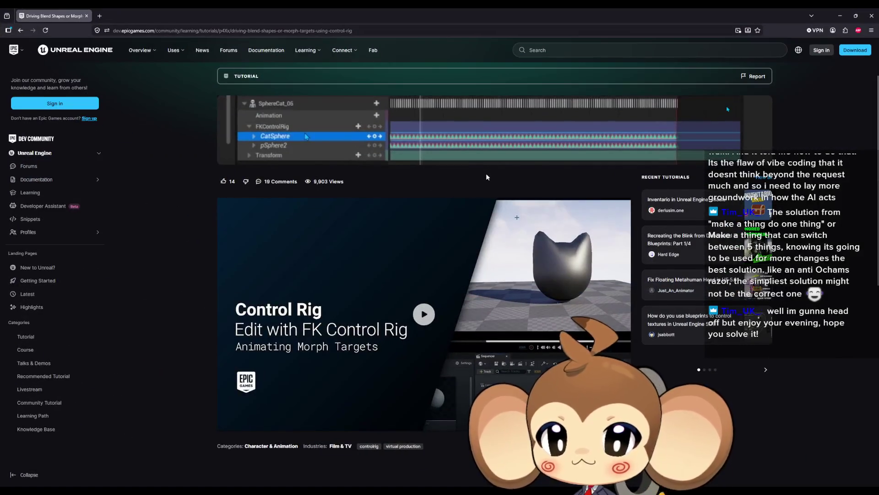
click(423, 313)
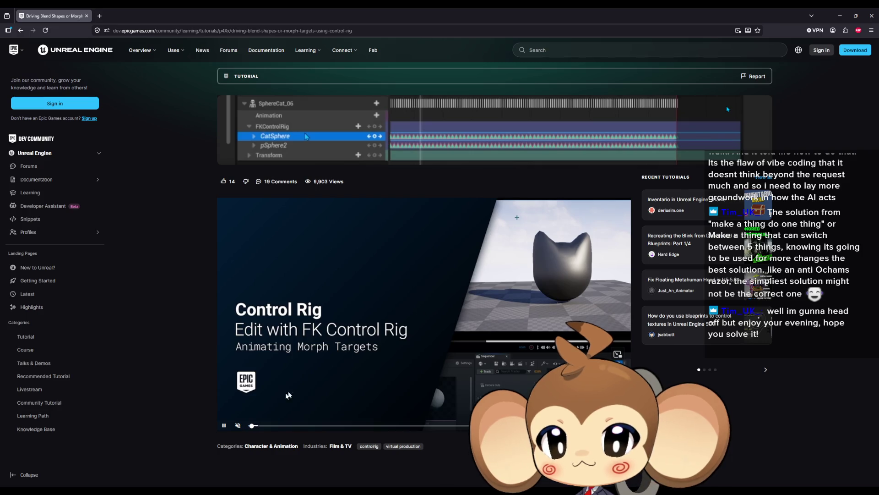
click(294, 426)
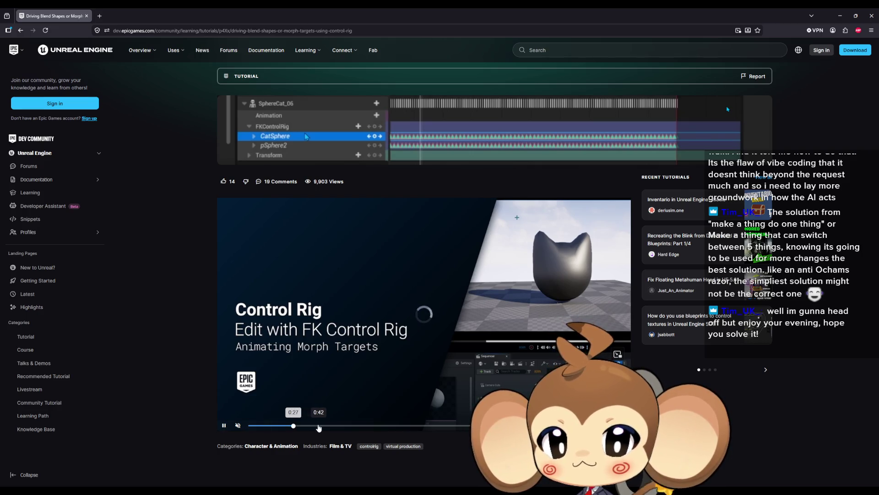
click(325, 427)
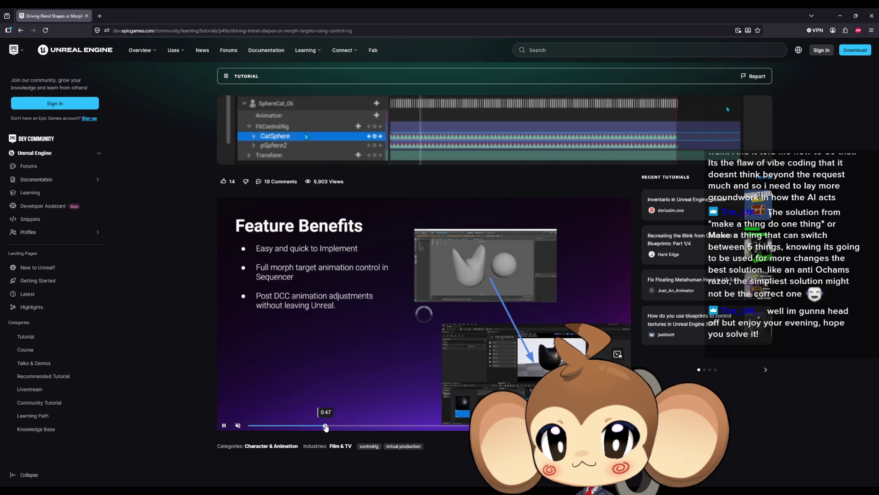
click(350, 426)
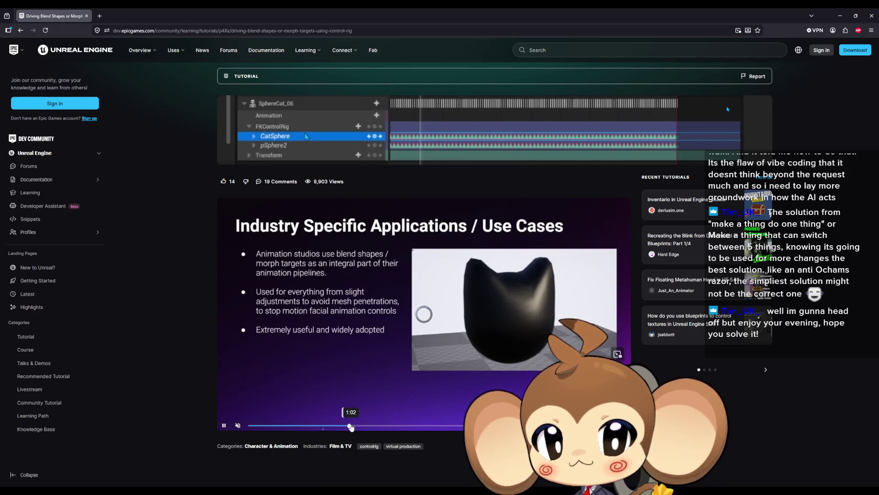
click(402, 427)
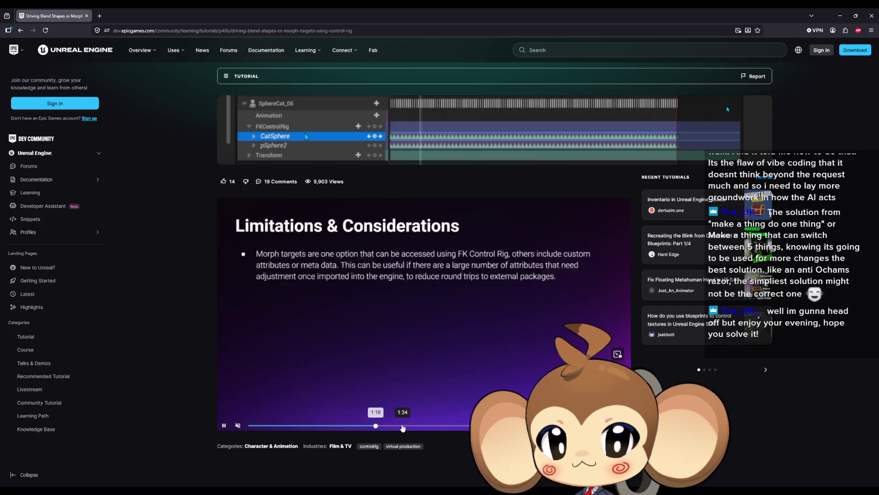
click(431, 426)
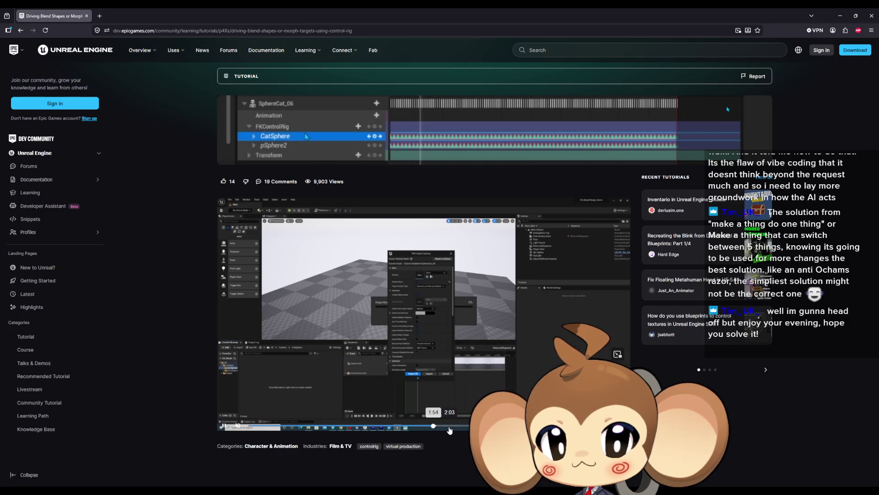
click(453, 431)
click(453, 430)
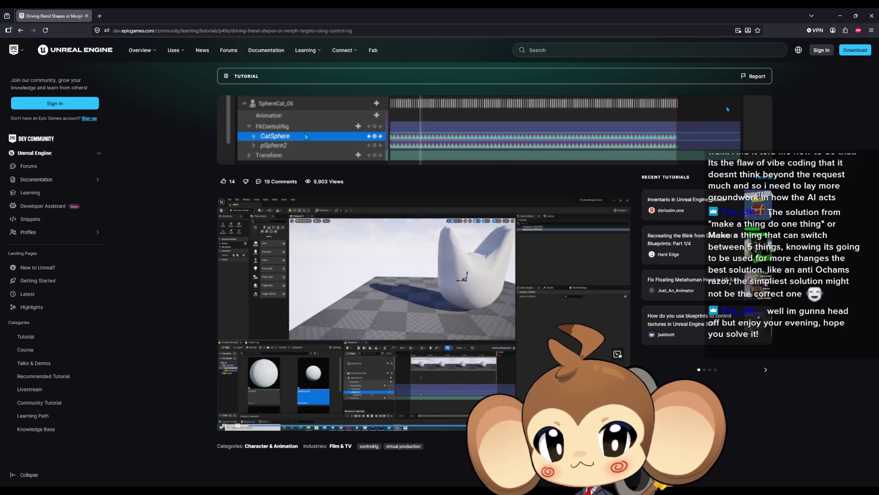
Review the video section between 1:30 and 2:01, then minimise the browser
click(445, 428)
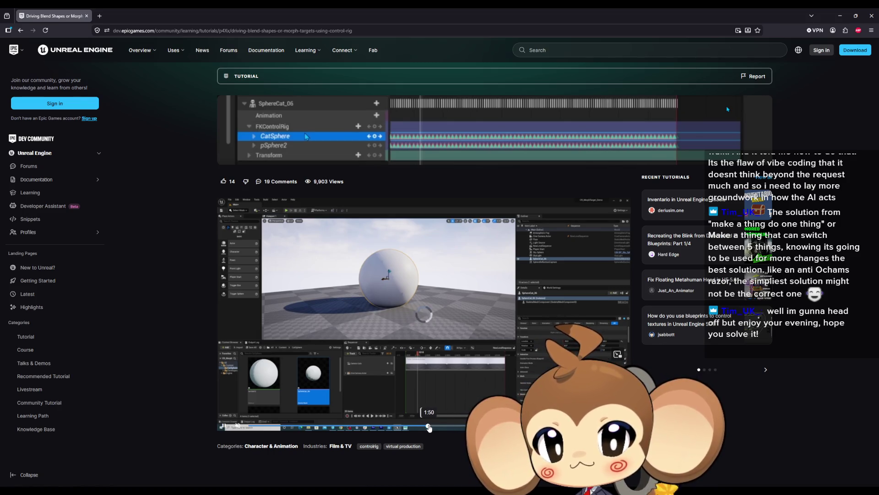
click(396, 429)
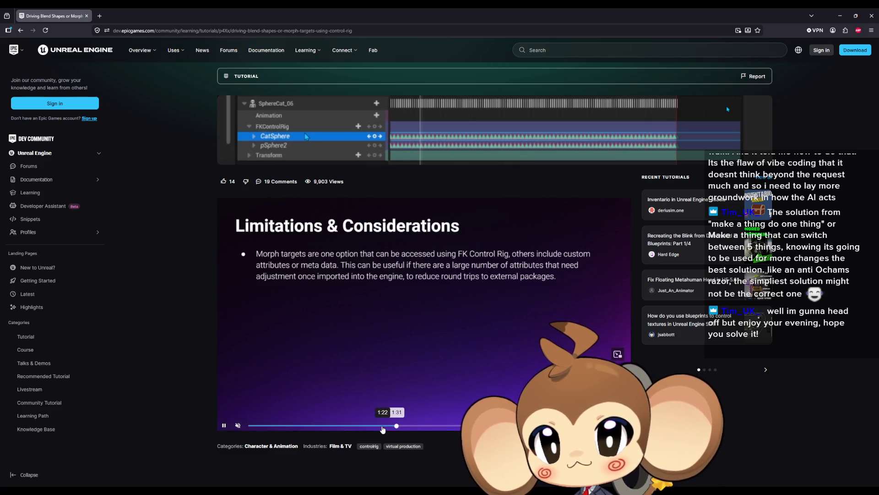
click(404, 426)
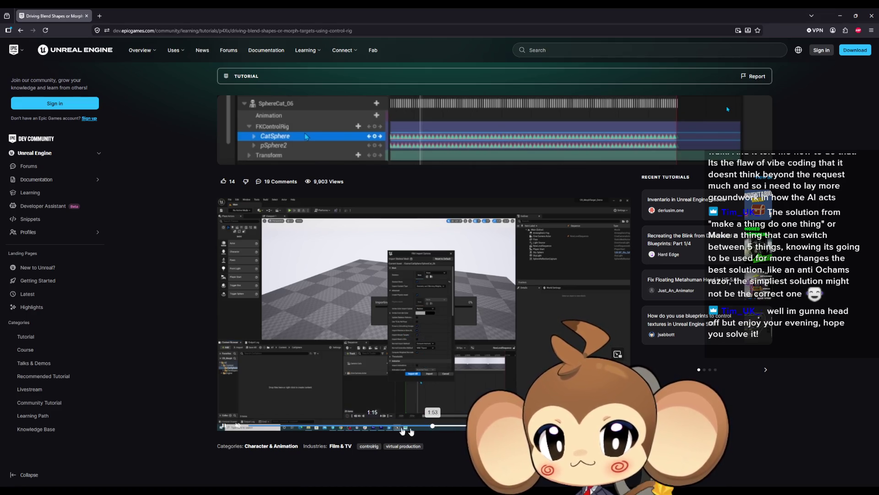
click(441, 427)
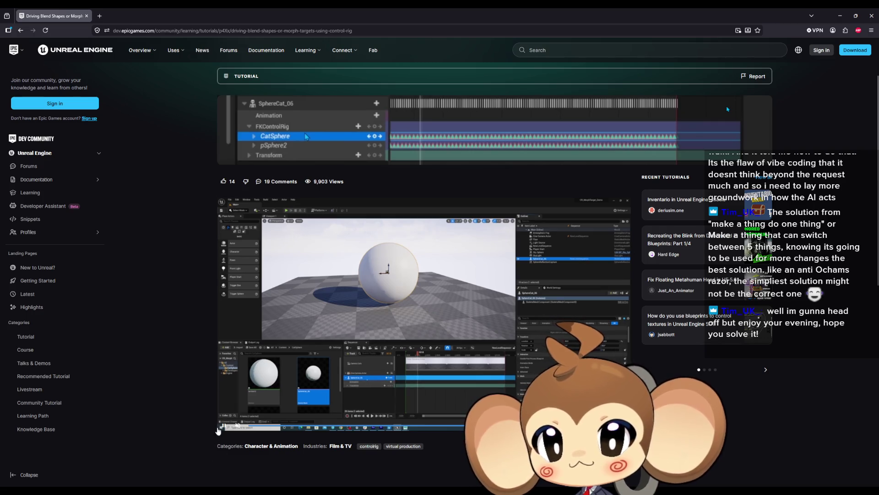
click(840, 15)
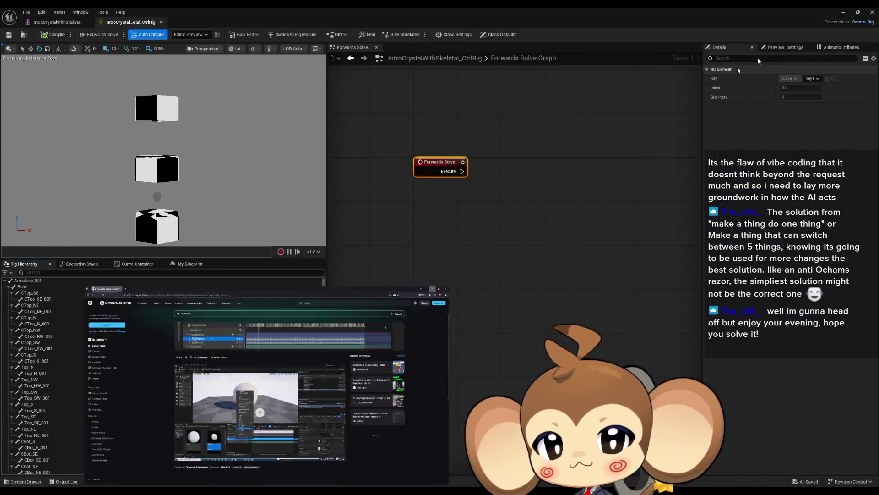
Create a new Level Sequence asset named hjkl in the content folder
click(843, 12)
right_click(581, 373)
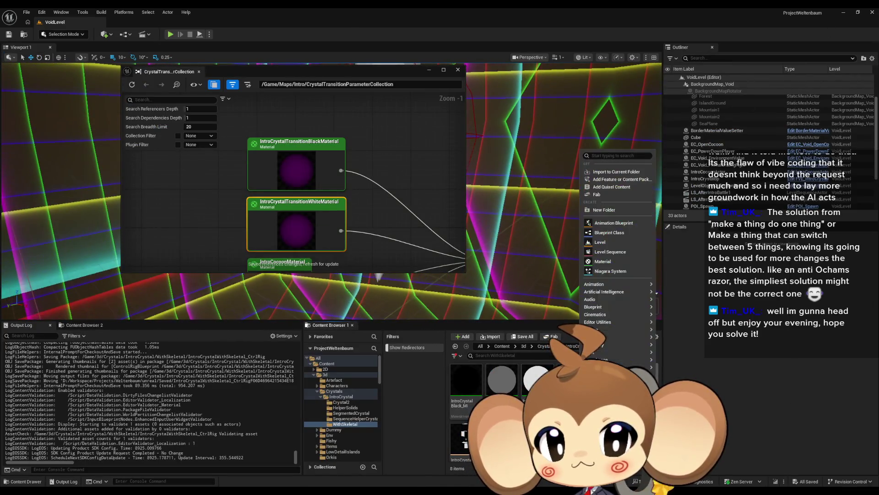
click(608, 251)
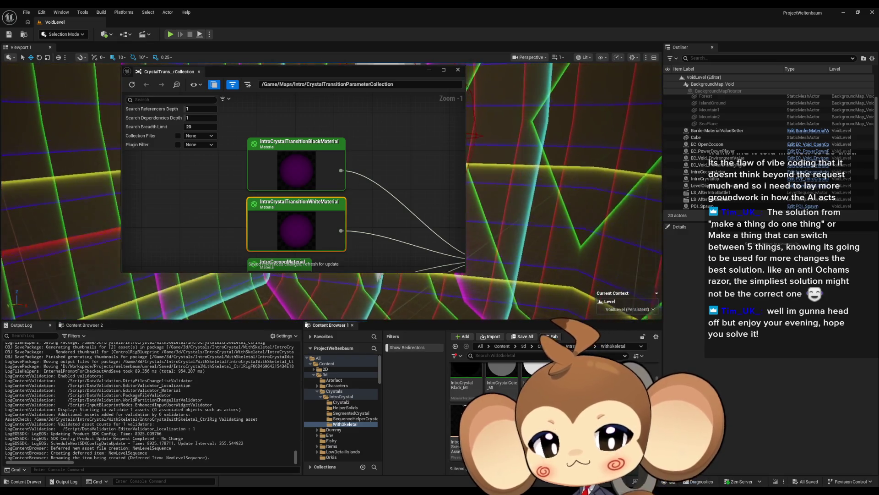
text(hjkl)
key(Return)
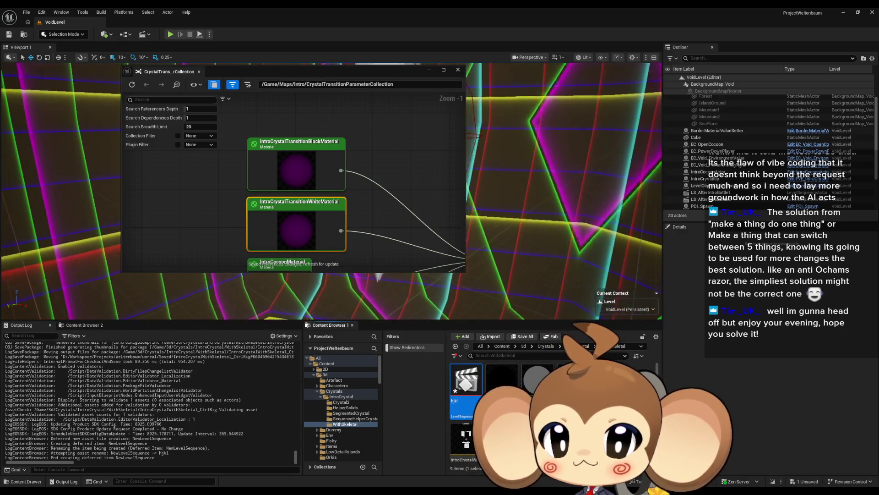
Open hjkl and add the selected IntroCrystal asset as a track from the Content Browser
double_click(466, 380)
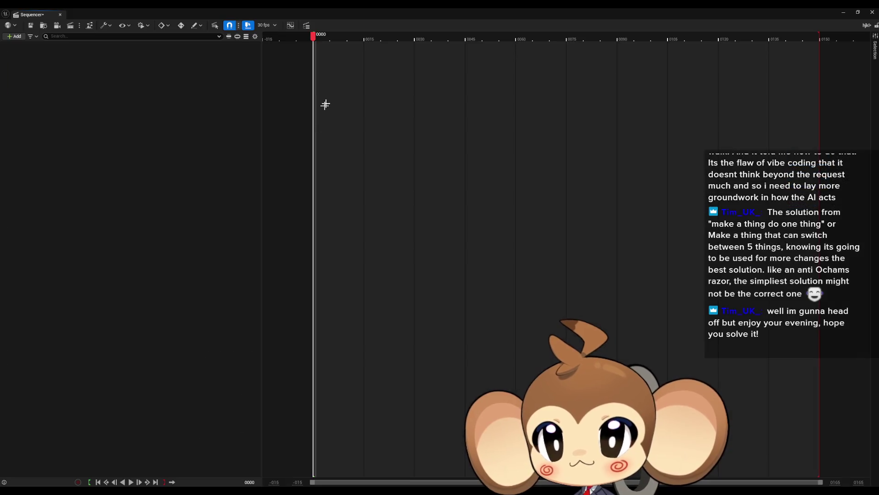
double_click(347, 16)
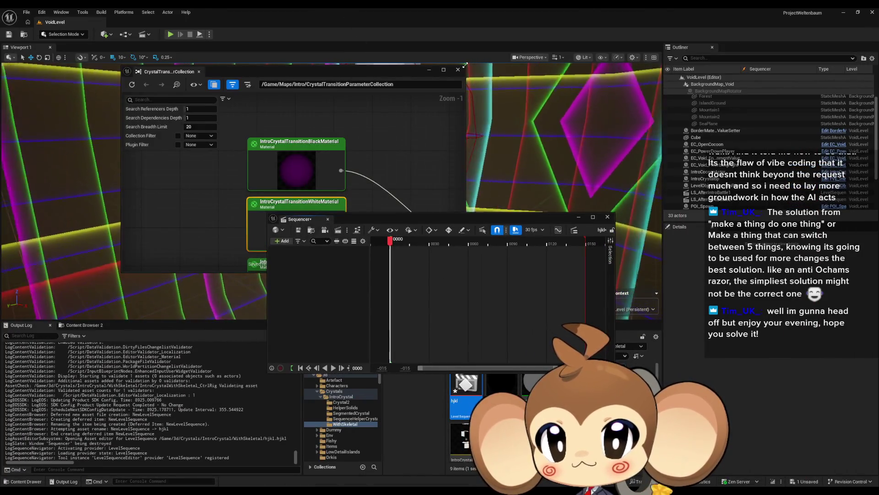
click(463, 439)
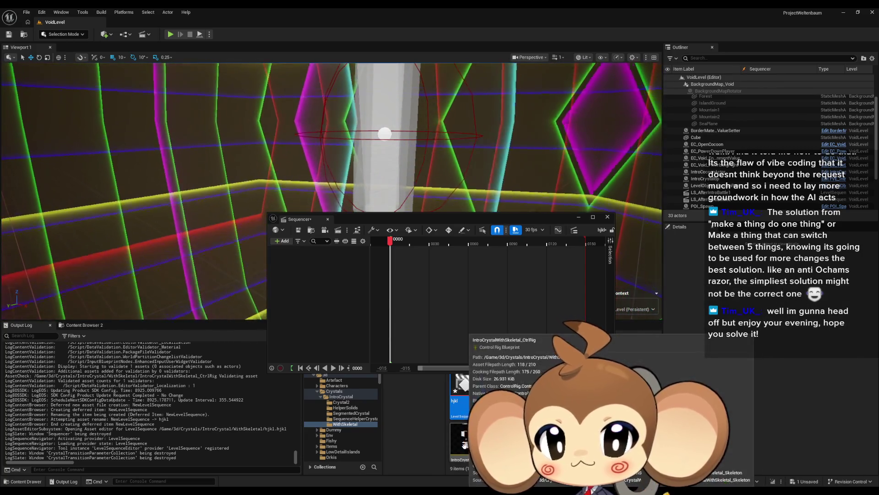
click(281, 242)
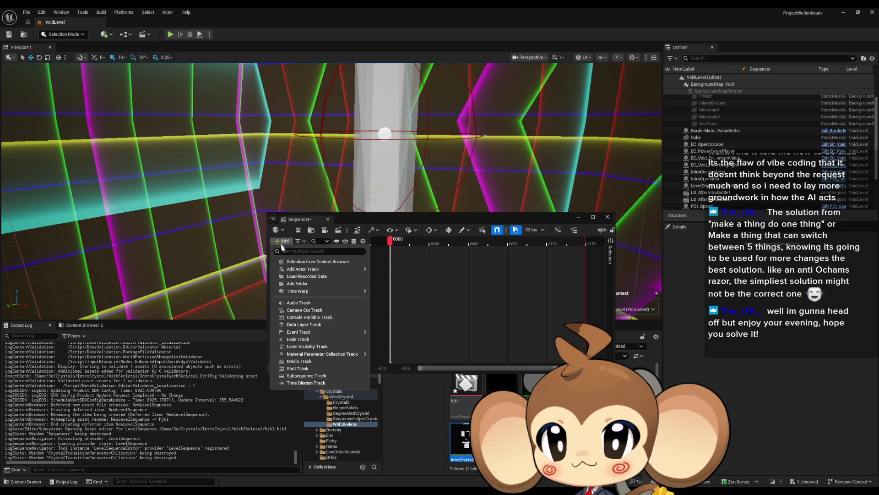
click(314, 262)
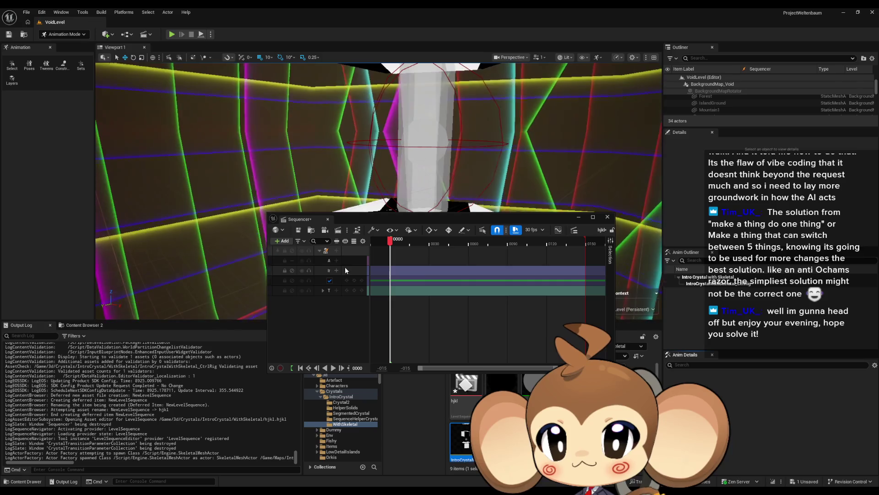
double_click(366, 216)
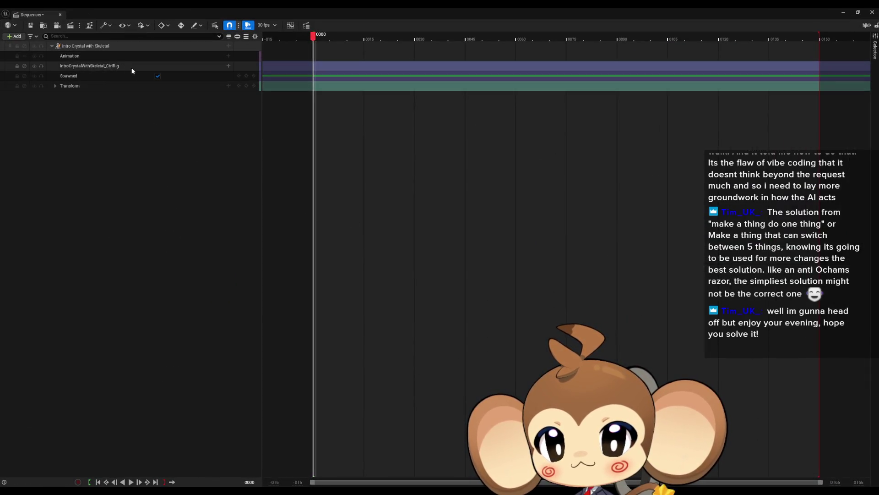
click(228, 66)
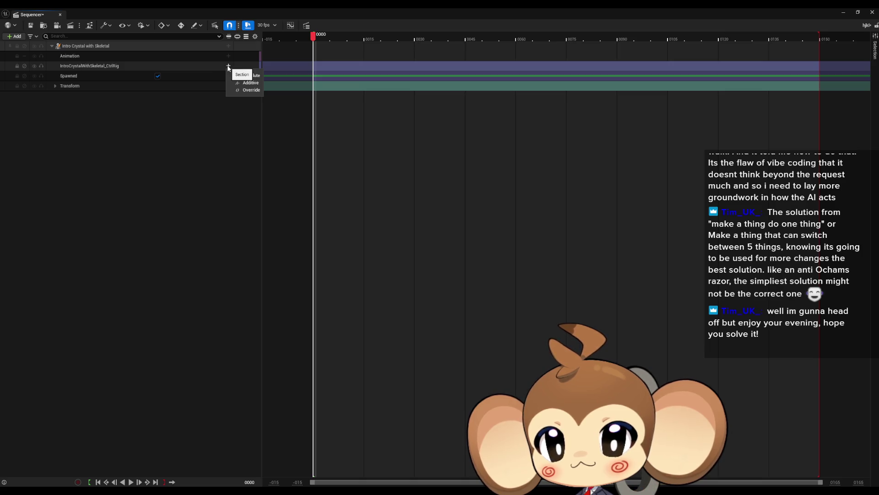
click(196, 139)
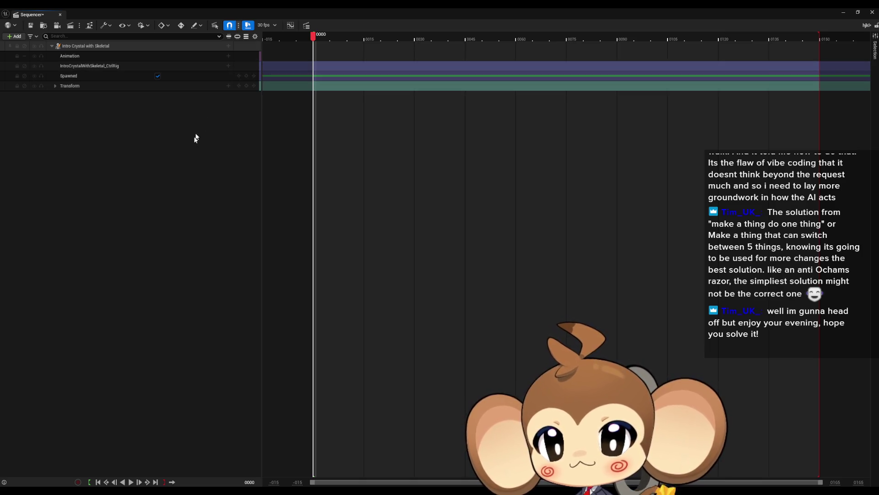
double_click(271, 8)
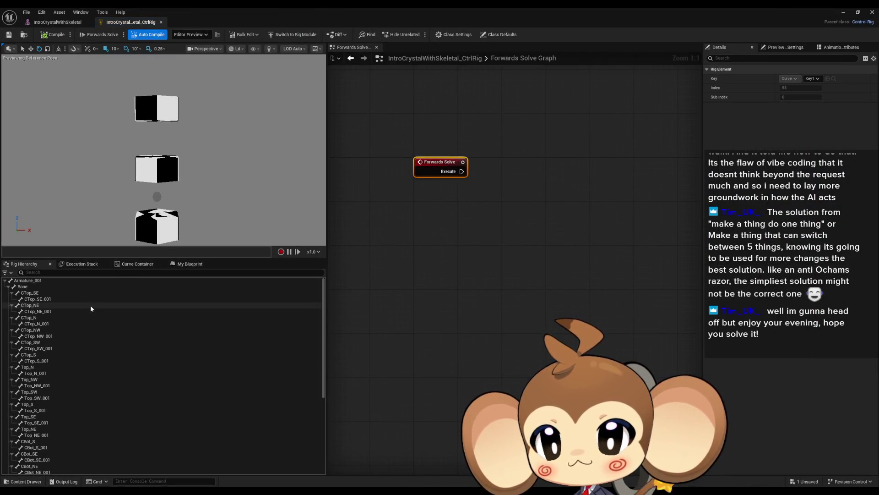
Add a test curve named kkkkk to the rig's curves, then delete it
click(8, 287)
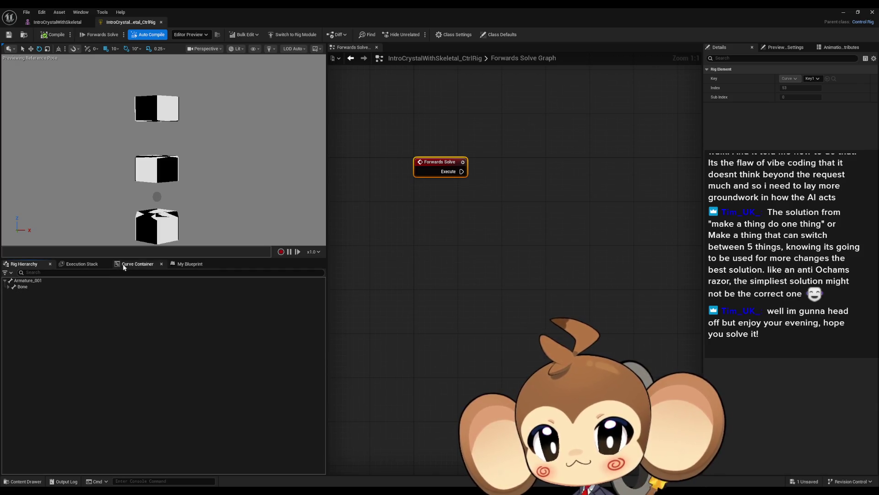
click(137, 264)
right_click(6, 291)
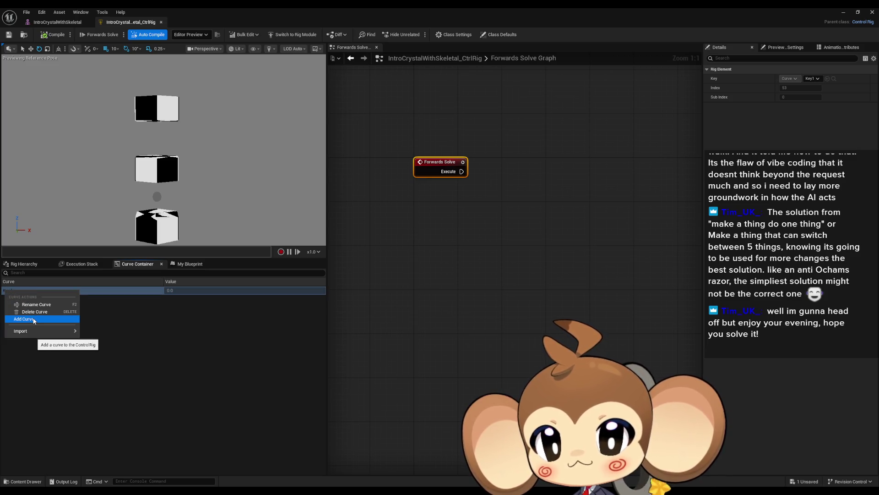
click(34, 319)
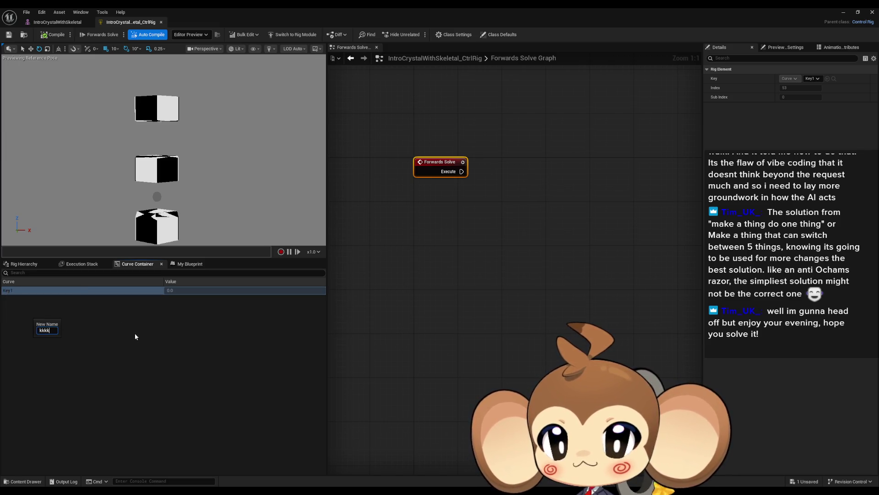
text(k)
key(Return)
click(18, 300)
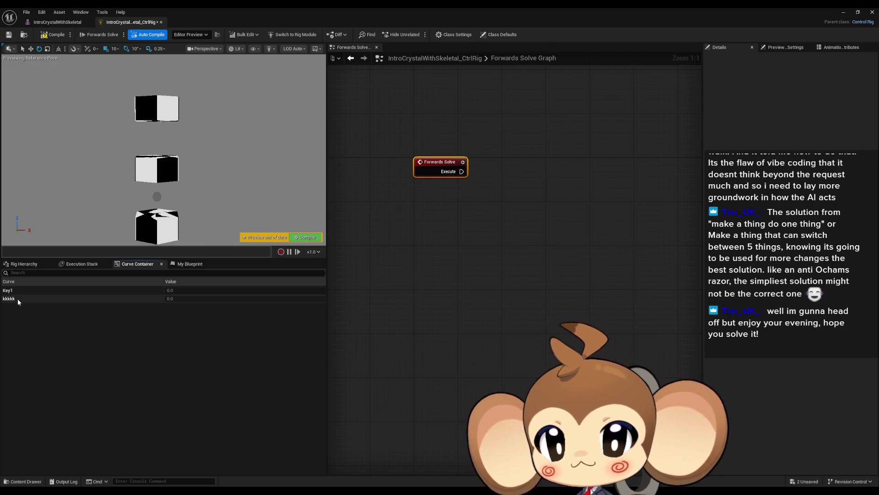
key(Delete)
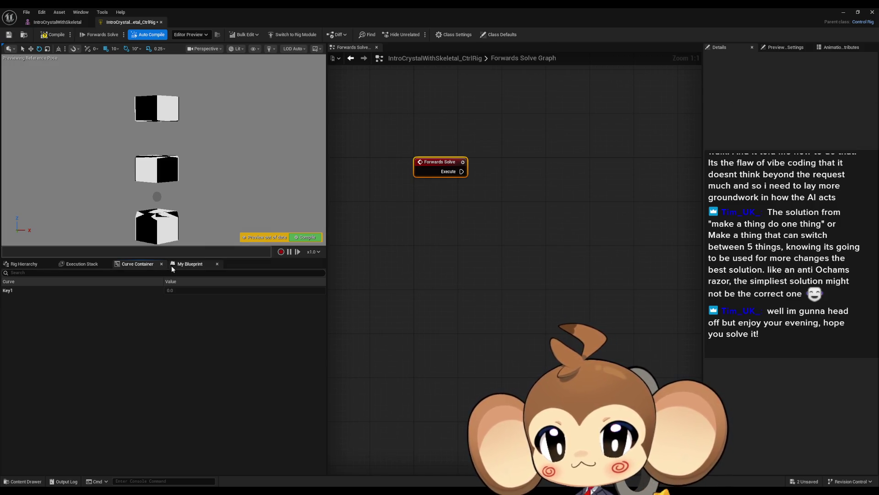
Browse the rig's graphs, execution order and bone hierarchy panels
click(183, 264)
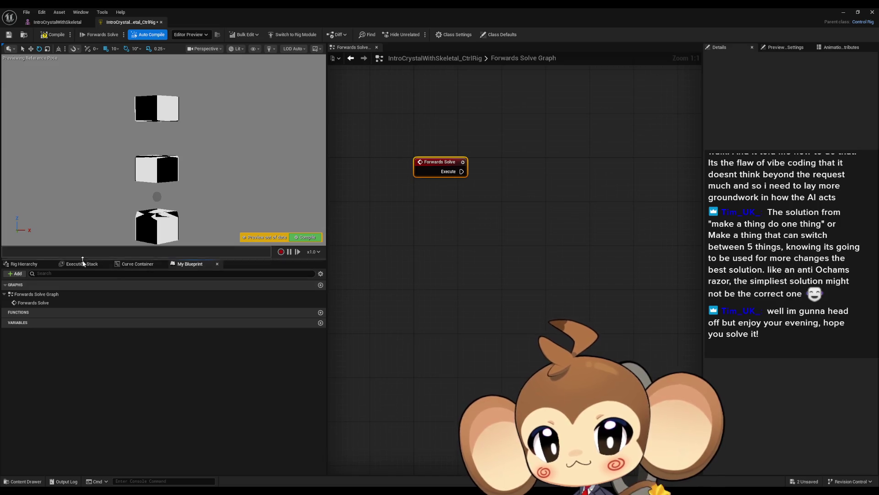
click(81, 265)
click(33, 265)
Search the graph's node list for key1 and ge, then dismiss it without adding a node
right_click(481, 232)
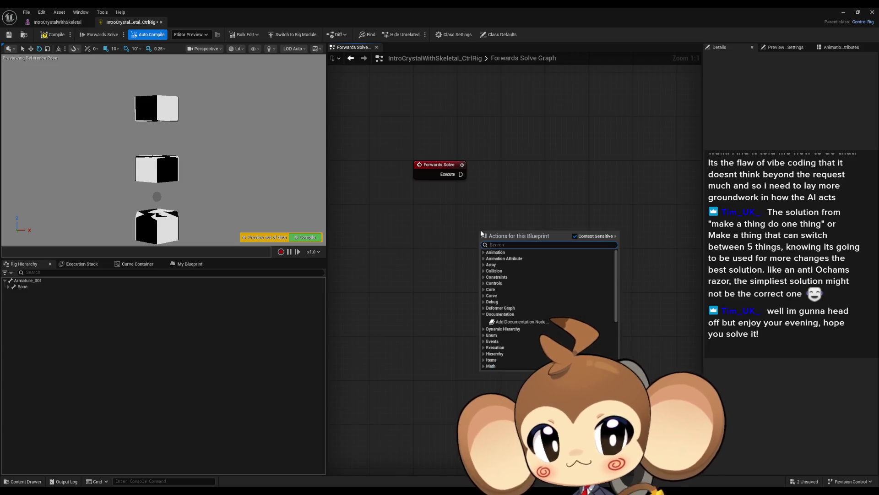
text(key1)
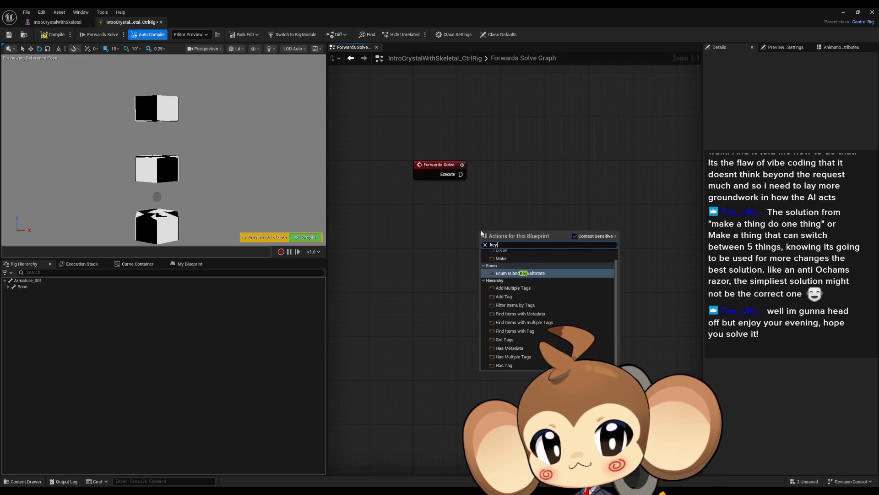
key(BackSpace)
key(BackSpace)
key(BackSpace)
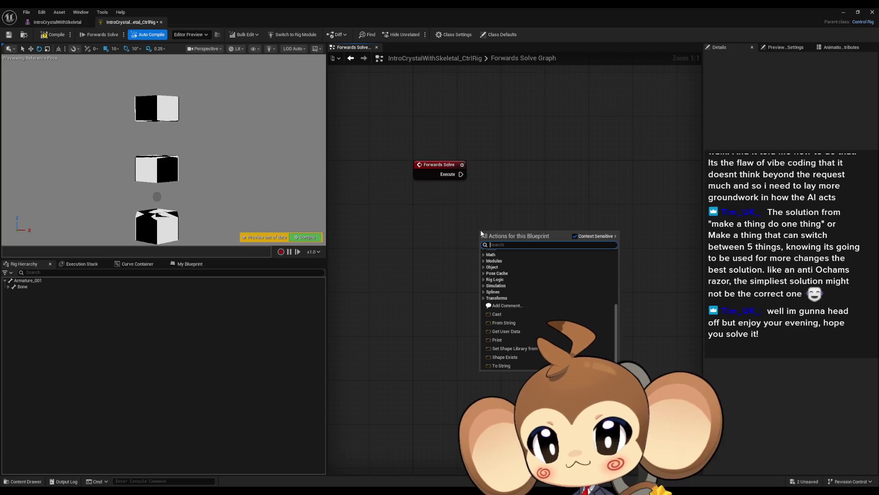
text(ge)
key(BackSpace)
key(BackSpace)
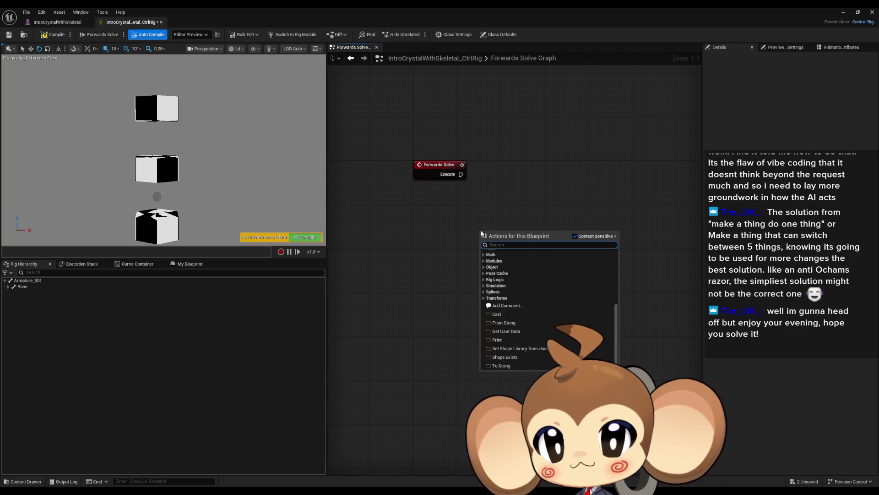
key(Escape)
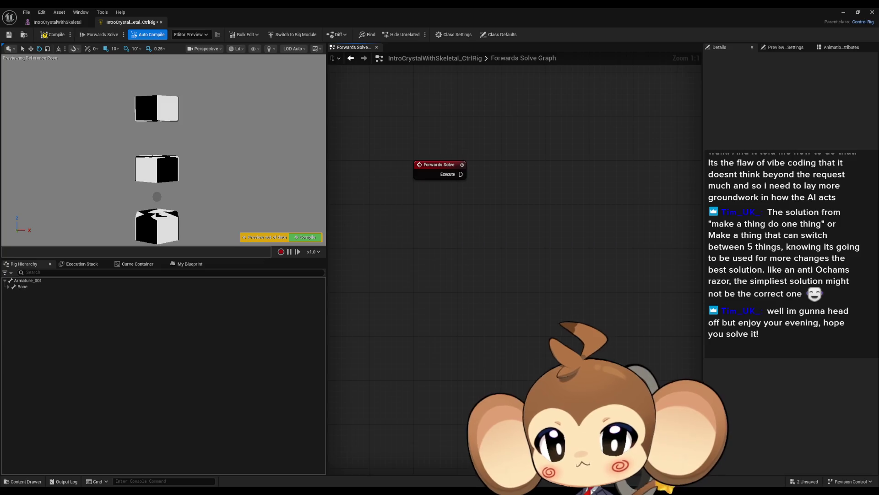
mouse_move(375, 480)
click(174, 459)
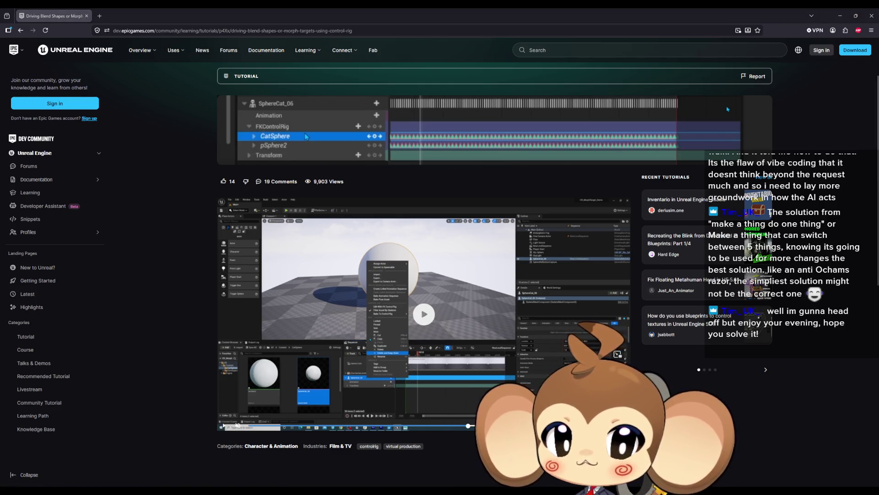
Play the morph-target tutorial video full screen and pause it on the baking steps
click(618, 354)
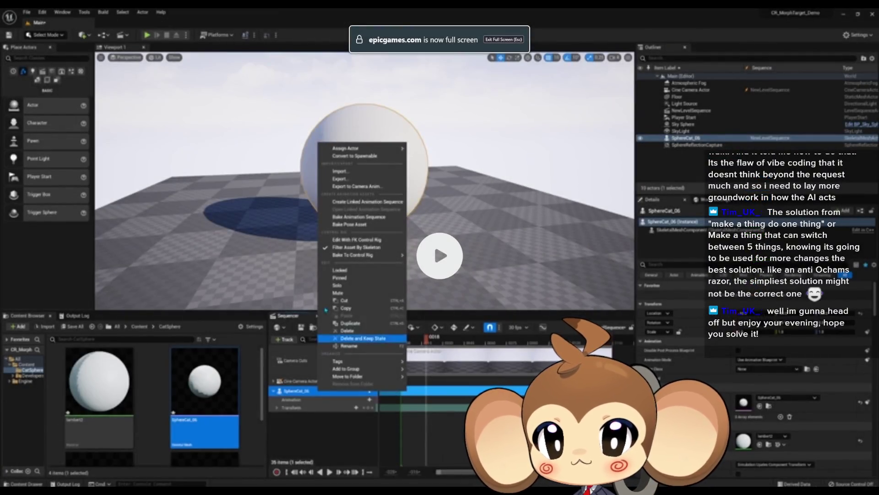
click(435, 243)
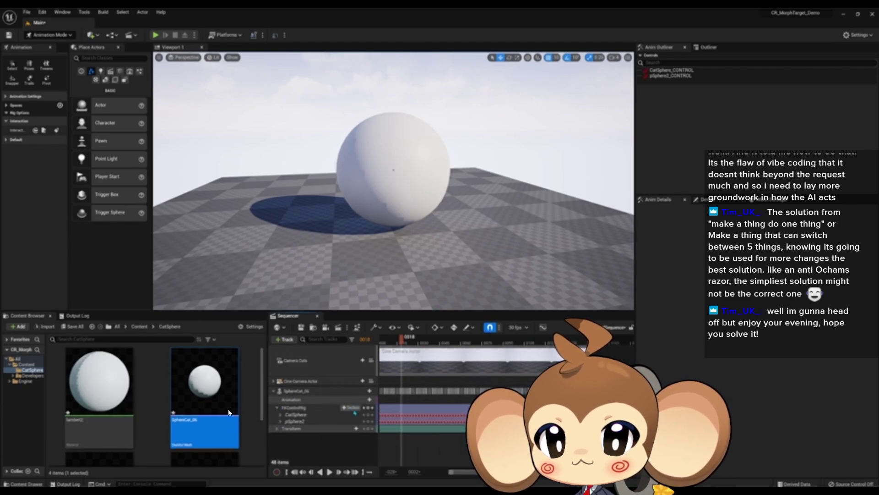
click(873, 484)
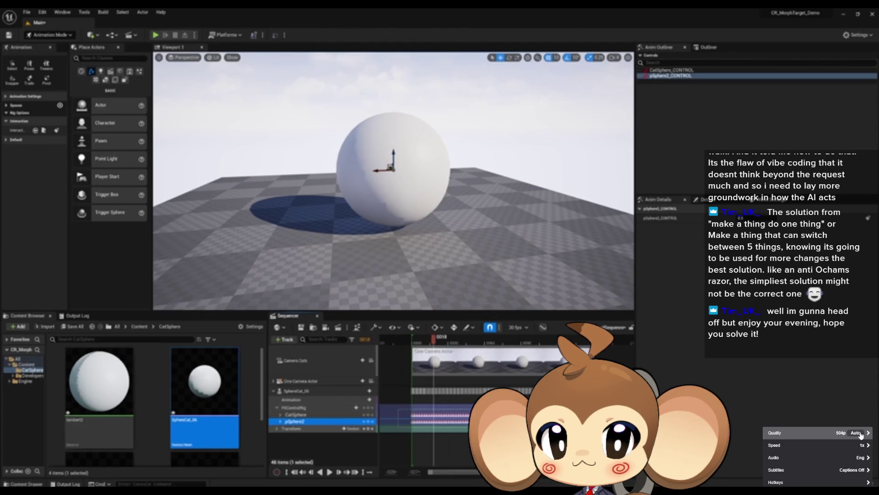
click(710, 351)
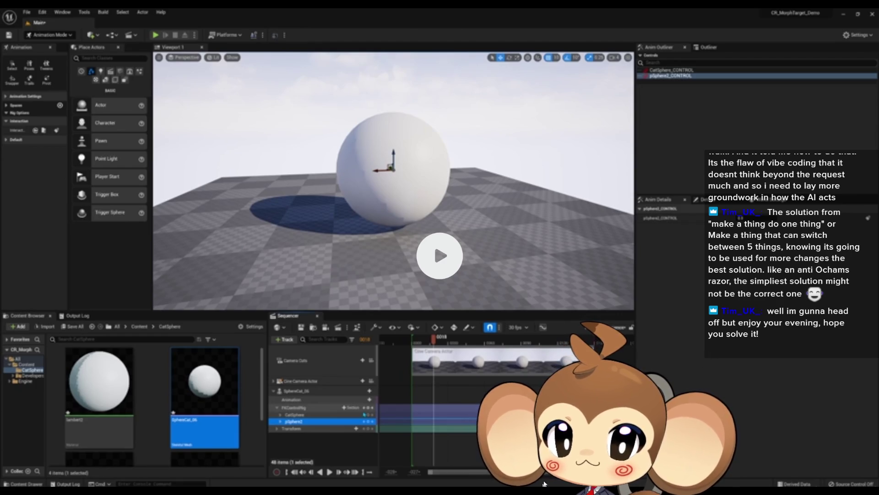
click(710, 351)
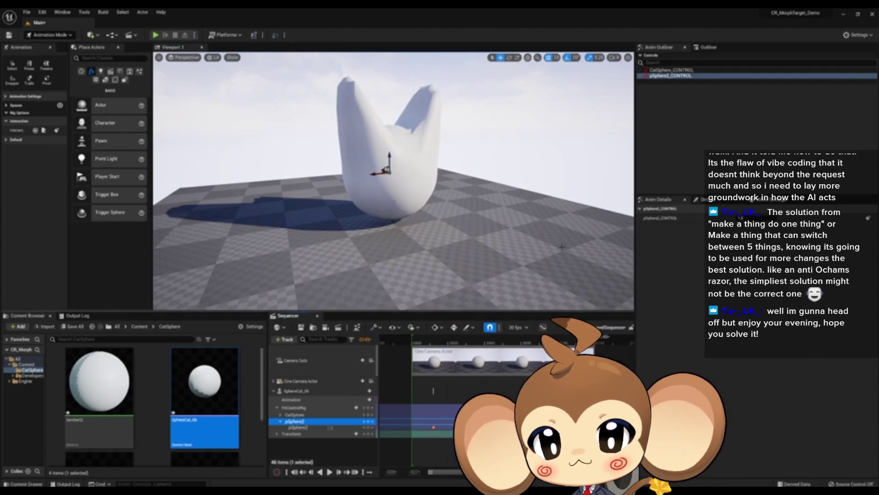
key(space)
key(space)
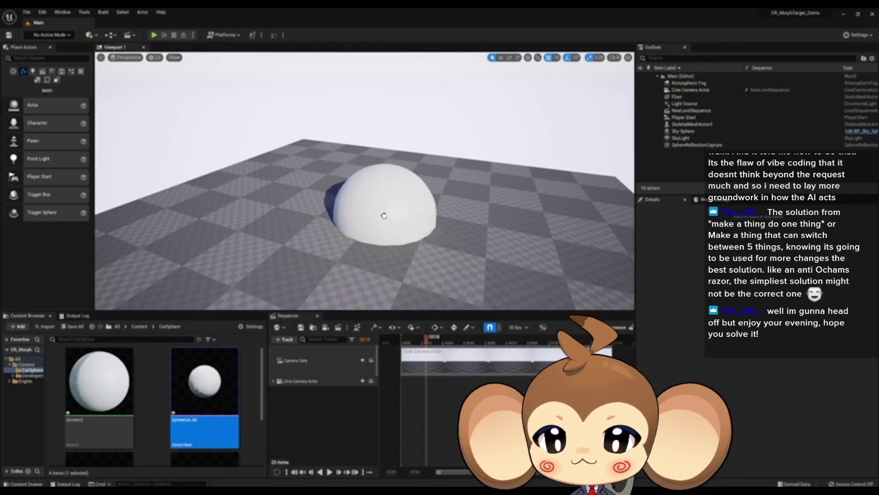
Interact with the paused video, then exit full screen and return to the Control Rig editor
drag(383, 215, 361, 218)
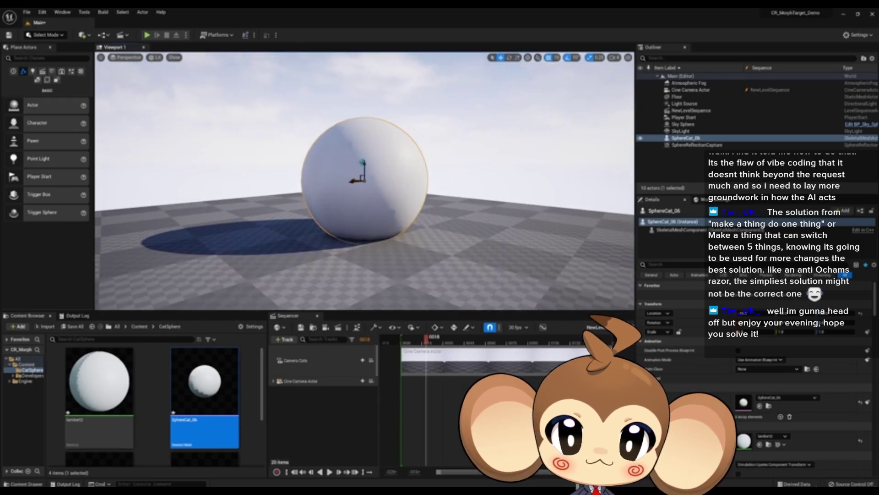
double_click(708, 138)
drag(404, 399, 327, 410)
right_click(319, 390)
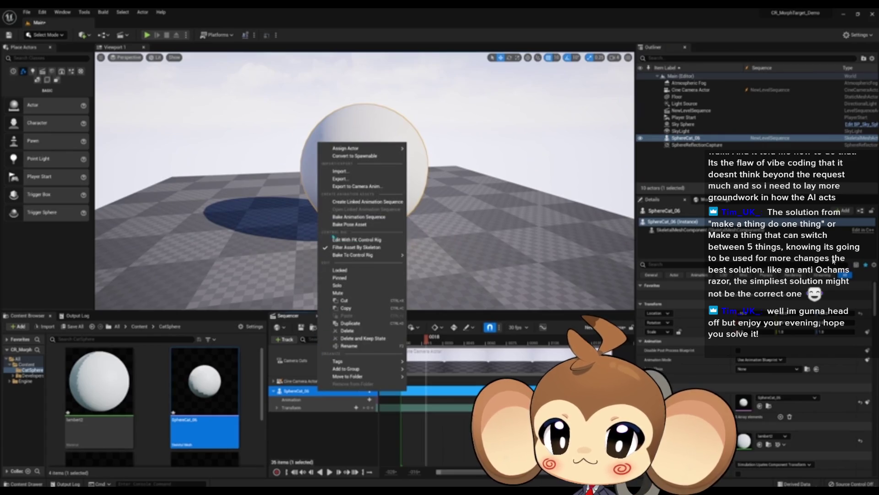
click(390, 239)
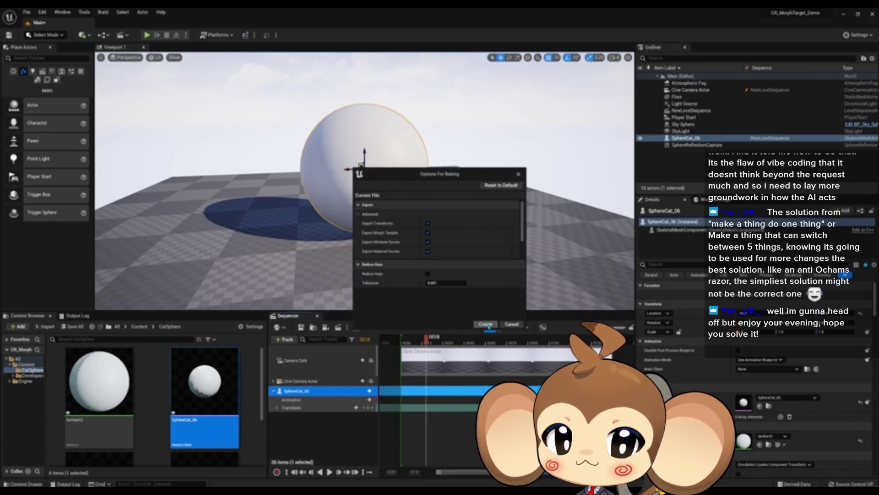
click(486, 324)
key(Escape)
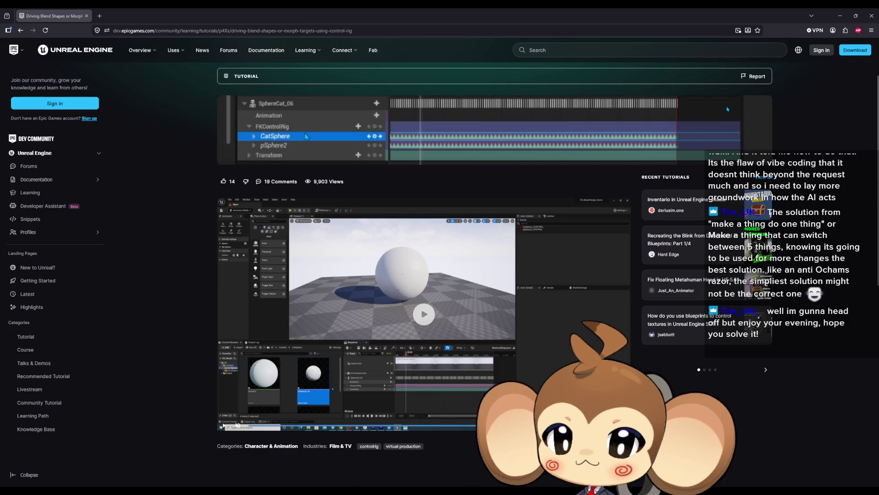
key(alt+Tab)
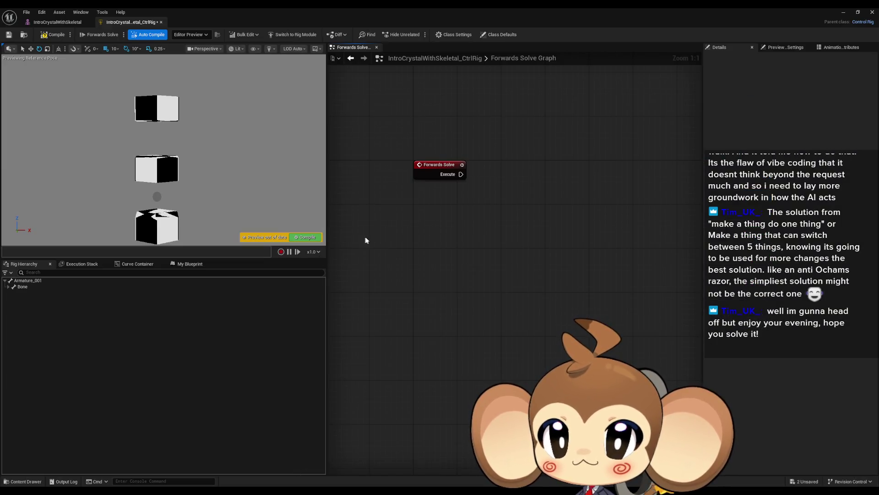
Close the level sequence editor and move the floating Control Rig window aside
mouse_move(333, 13)
mouse_down()
mouse_move(484, 130)
mouse_move(520, 312)
mouse_up()
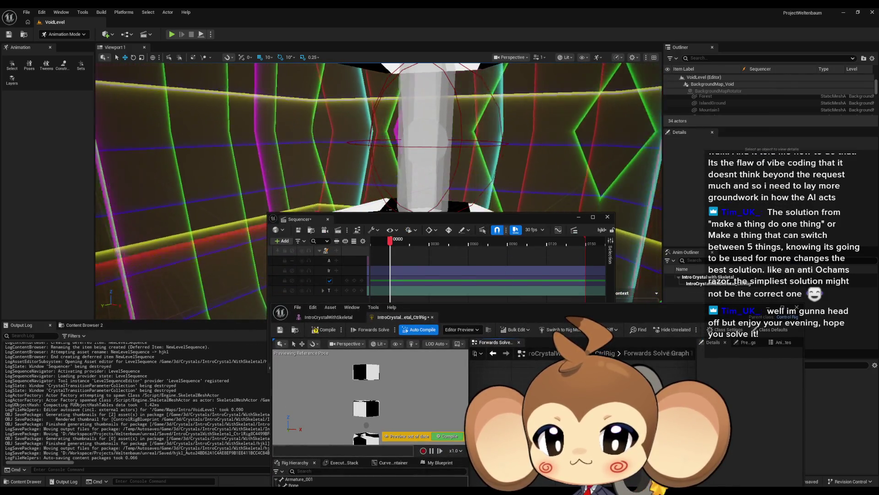
click(608, 217)
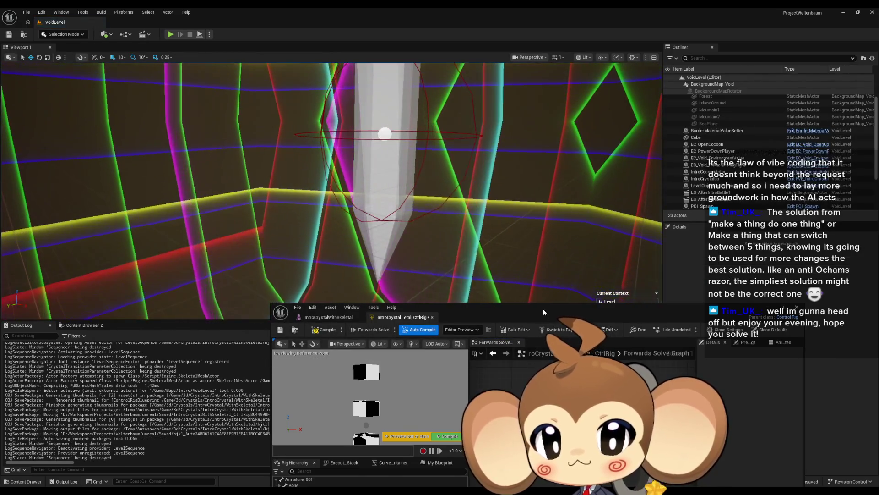
drag(543, 309, 434, 300)
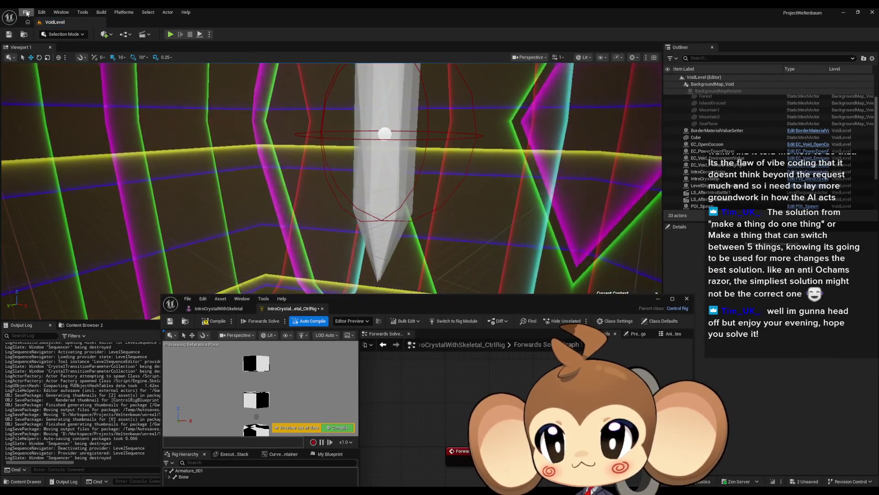
Create a new Basic level and drag IntroCrystalWithSkeletal into its viewport
click(26, 12)
click(50, 40)
click(446, 204)
click(482, 315)
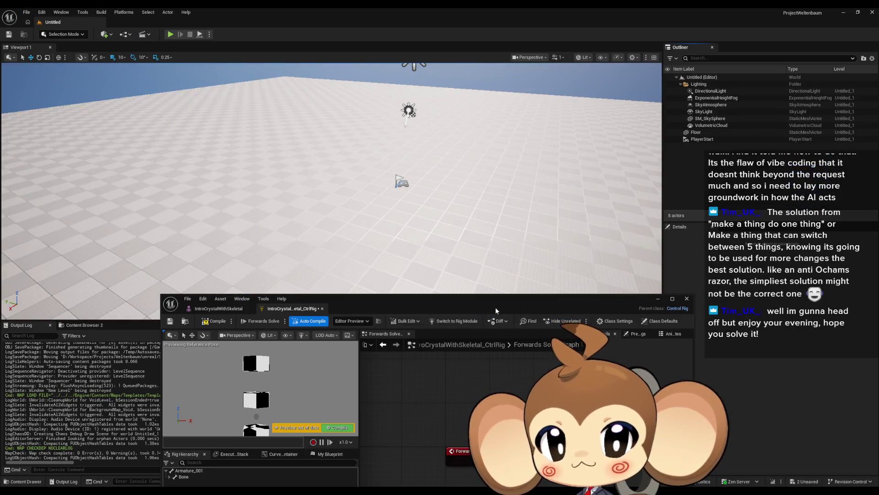
mouse_move(468, 307)
mouse_down()
mouse_move(244, 134)
mouse_move(166, 289)
mouse_move(171, 328)
mouse_up()
mouse_move(536, 380)
mouse_down()
mouse_move(462, 257)
mouse_move(518, 220)
mouse_move(550, 79)
mouse_move(463, 243)
mouse_move(412, 183)
mouse_up()
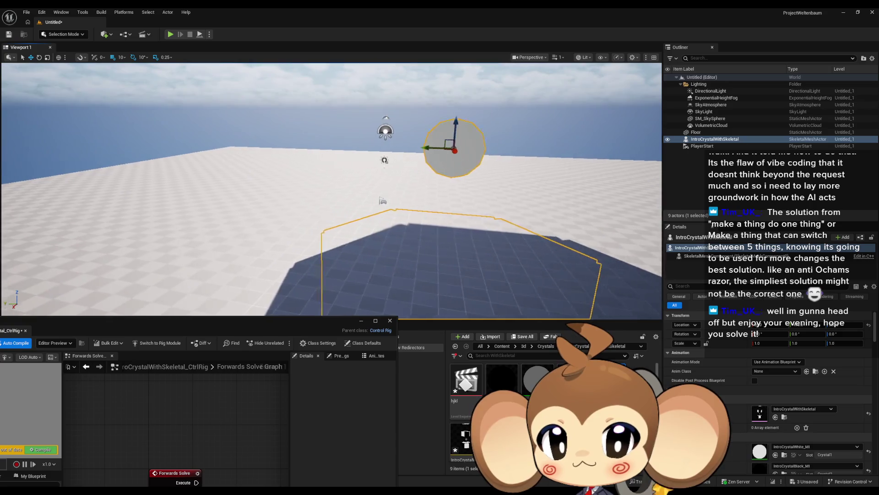
Open hjkl, delete the old Intro Crystal track and add the placed IntroCrystalWithSkeletal actor track
click(468, 387)
double_click(468, 388)
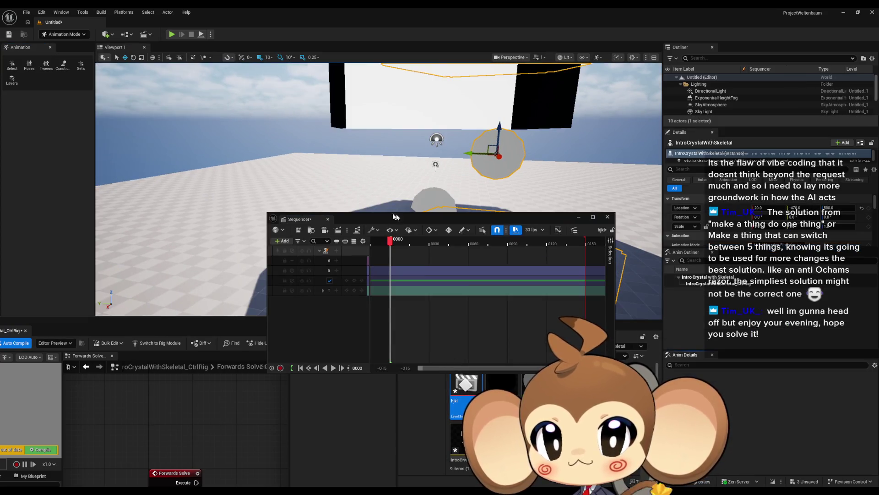
click(185, 266)
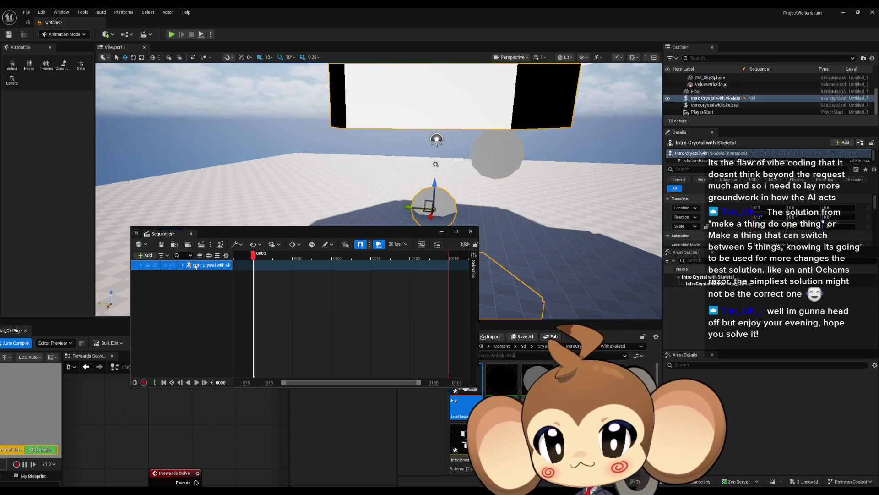
key(Delete)
click(142, 257)
mouse_move(169, 284)
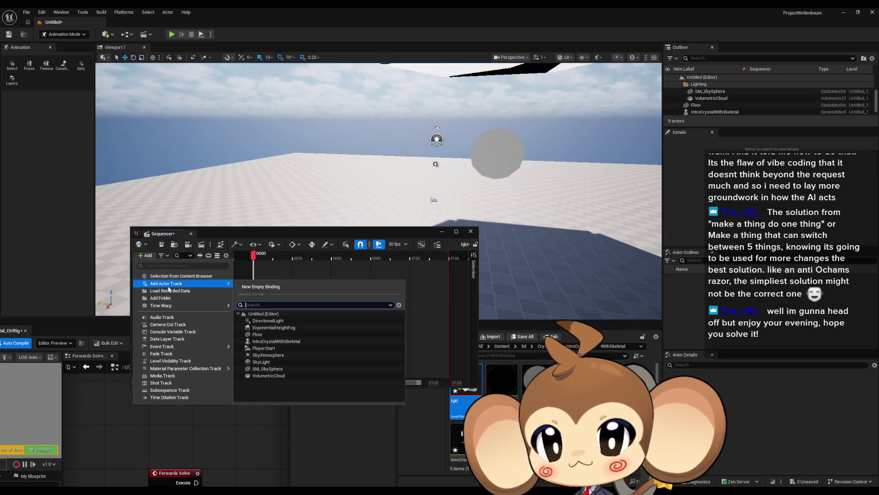
click(273, 342)
Add a SkeletalMeshComponent0 track with an IntroCrystalWithSkeletal_CtrlRig Control Rig track under it
double_click(222, 231)
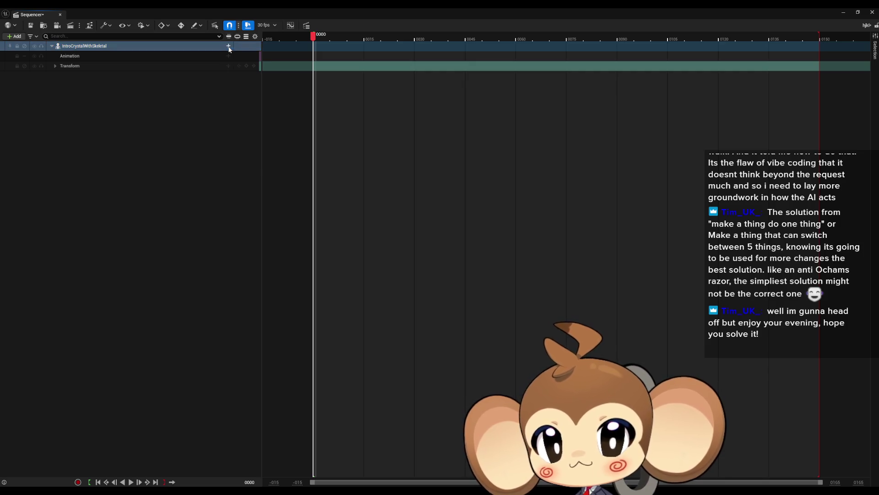
click(229, 46)
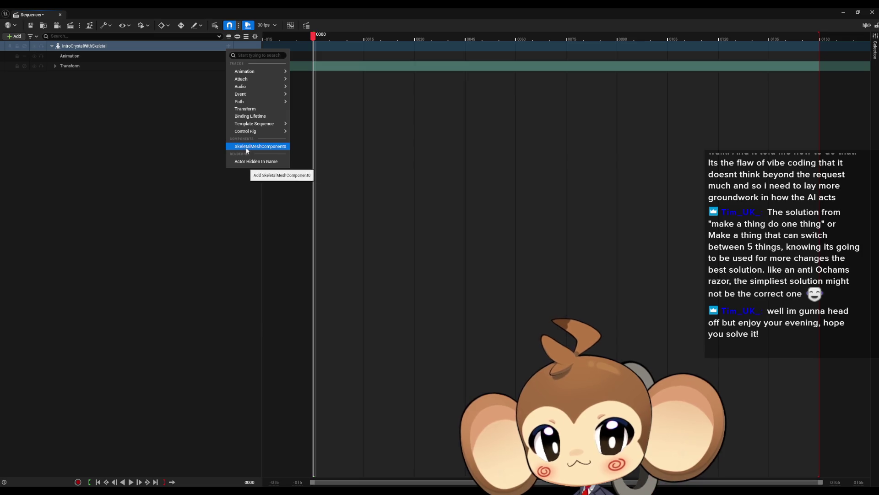
click(250, 147)
click(228, 56)
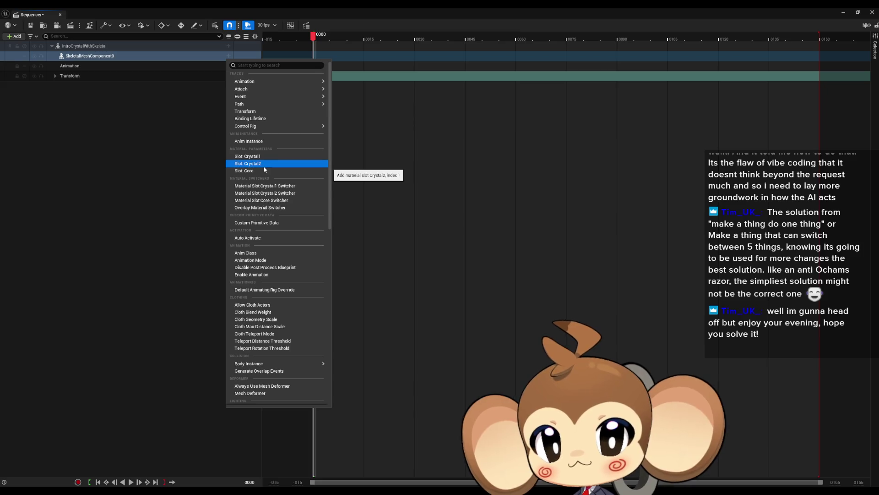
mouse_move(259, 129)
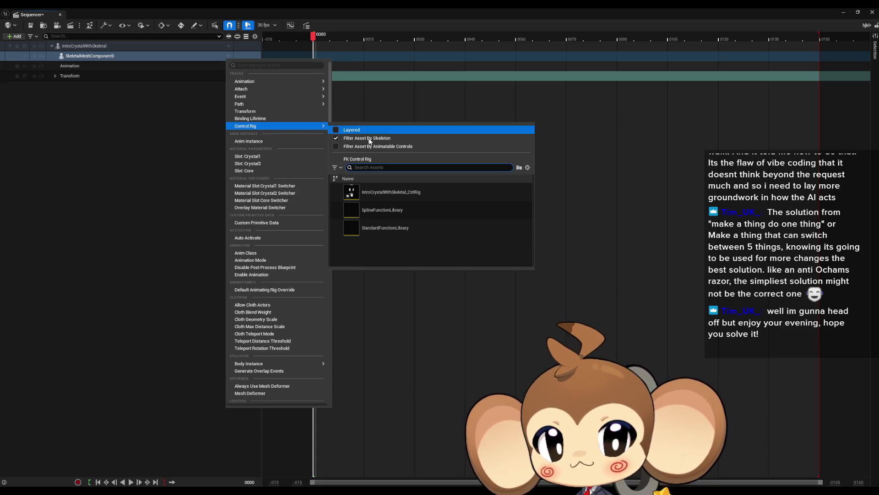
click(394, 194)
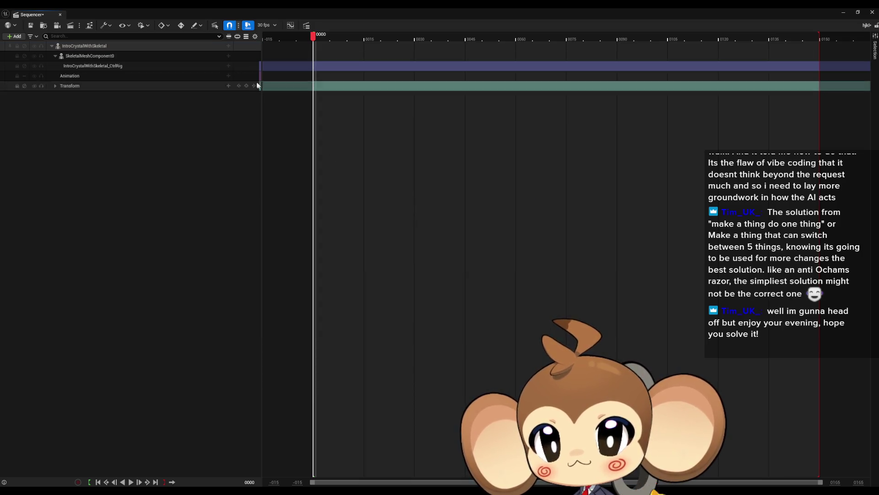
click(64, 58)
key(super+Down)
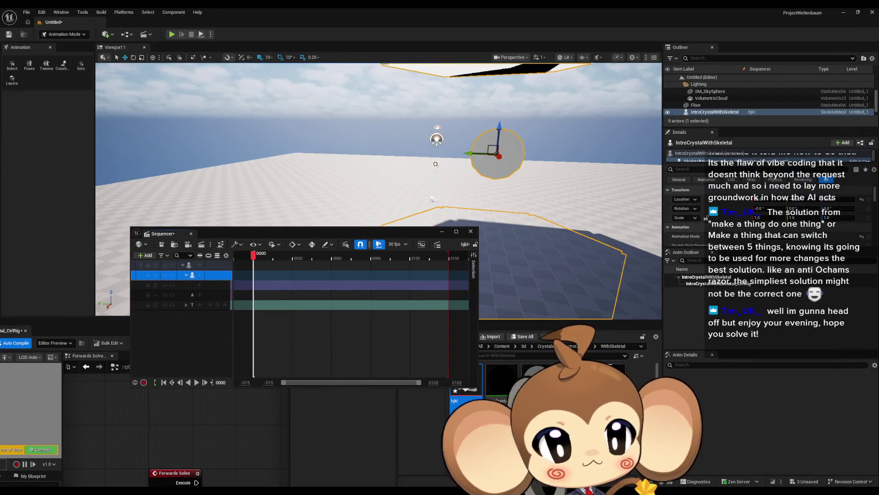
key(alt+Tab)
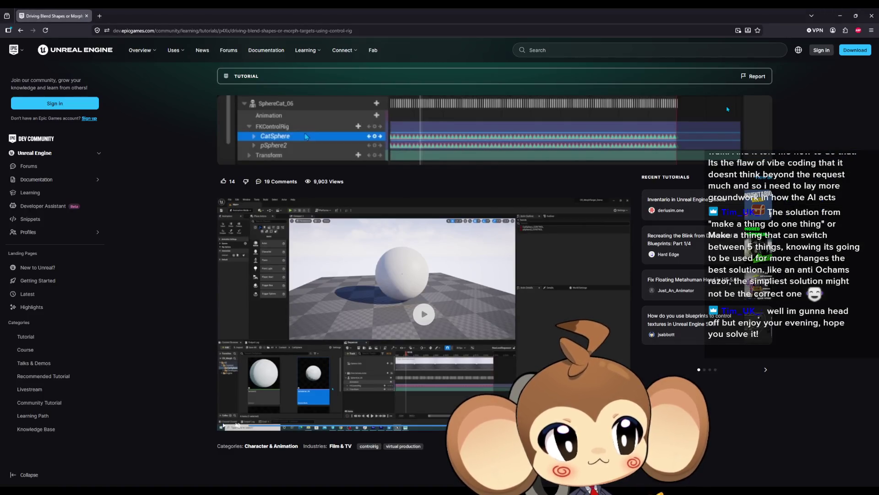
Play the blend-shape tutorial clip full screen, then exit and return to the Unreal Editor
click(435, 327)
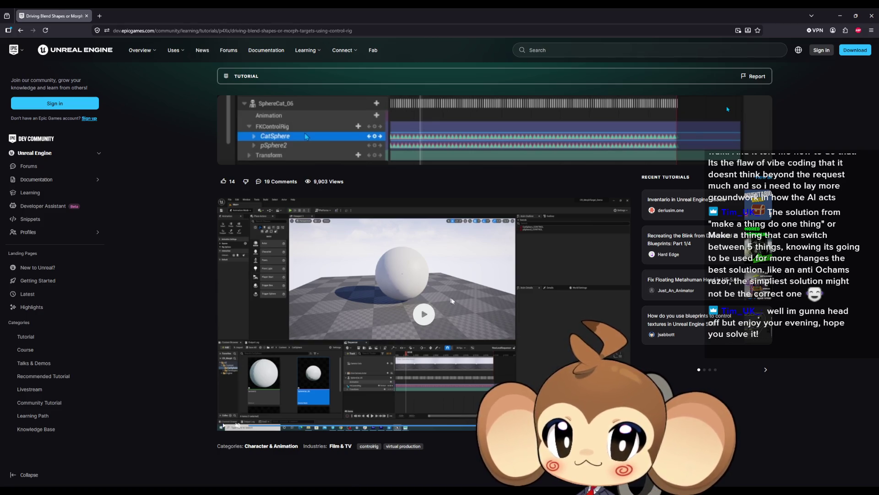
click(425, 310)
double_click(425, 310)
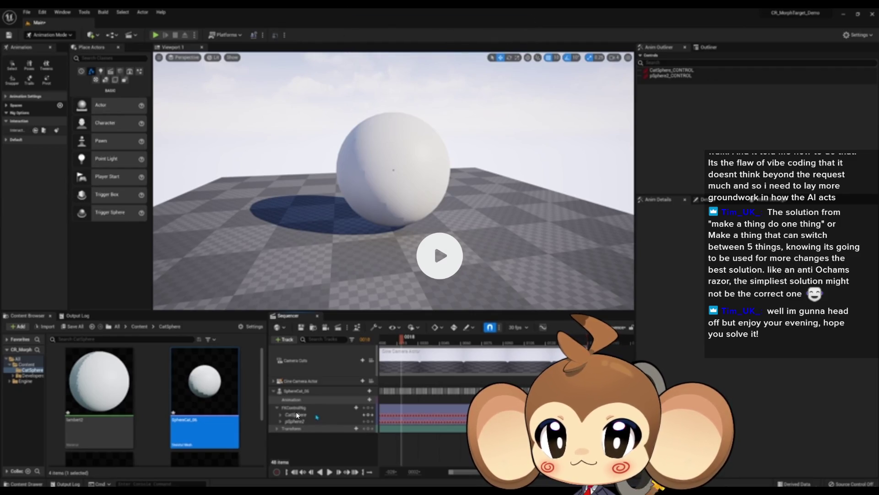
key(Escape)
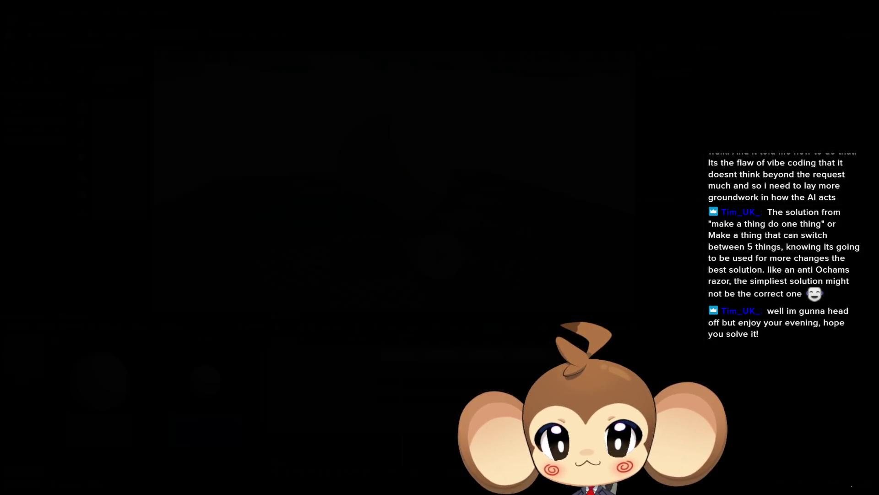
key(alt+Tab)
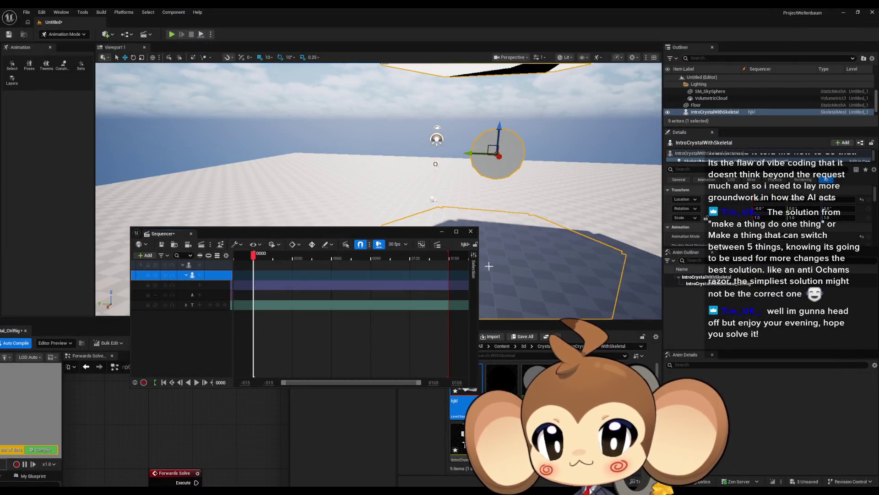
Drag the floating hjkl Sequencer window up-right and then toward the upper left
mouse_move(413, 239)
mouse_down()
mouse_move(401, 324)
mouse_move(450, 244)
mouse_move(526, 173)
mouse_up()
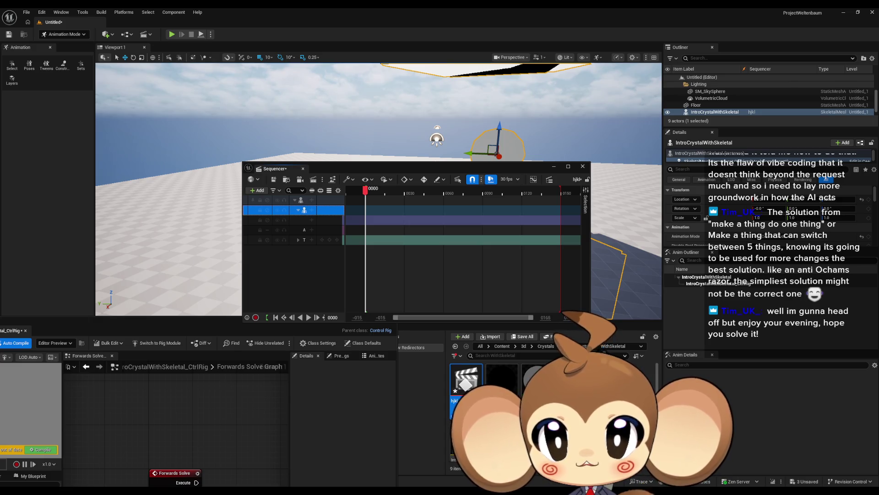
mouse_move(347, 166)
mouse_down()
mouse_move(294, 154)
mouse_move(254, 111)
mouse_move(275, 113)
mouse_up()
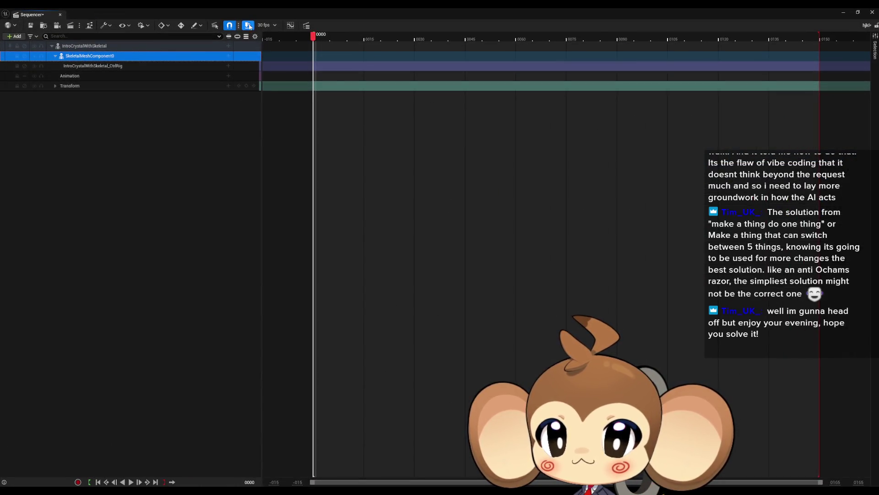
Set the sequence display rate to 60 fps and show time as seconds
click(270, 26)
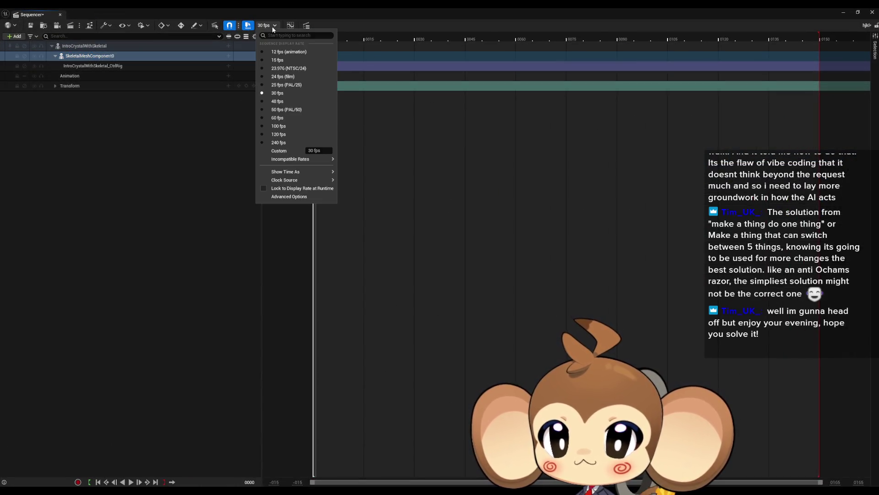
click(288, 118)
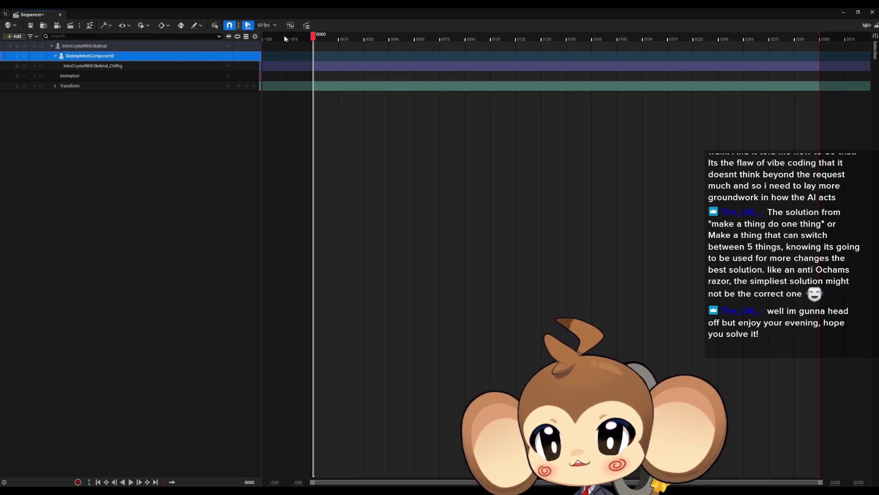
right_click(350, 34)
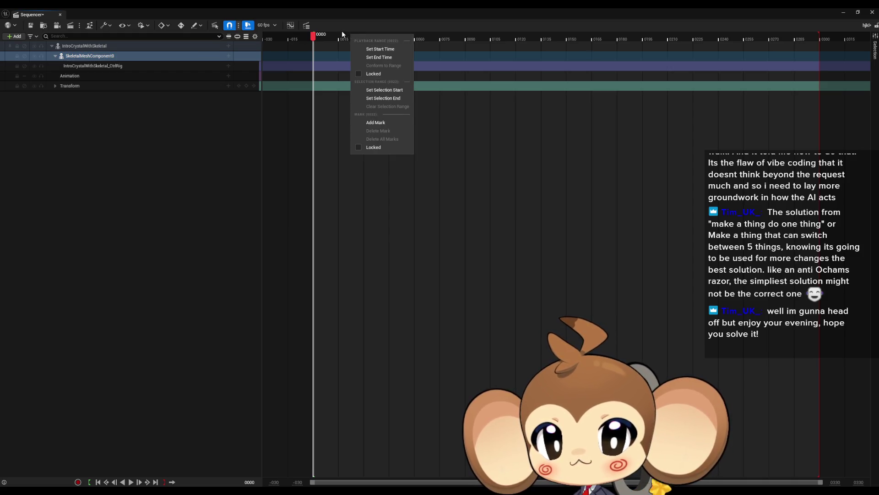
click(236, 145)
click(273, 27)
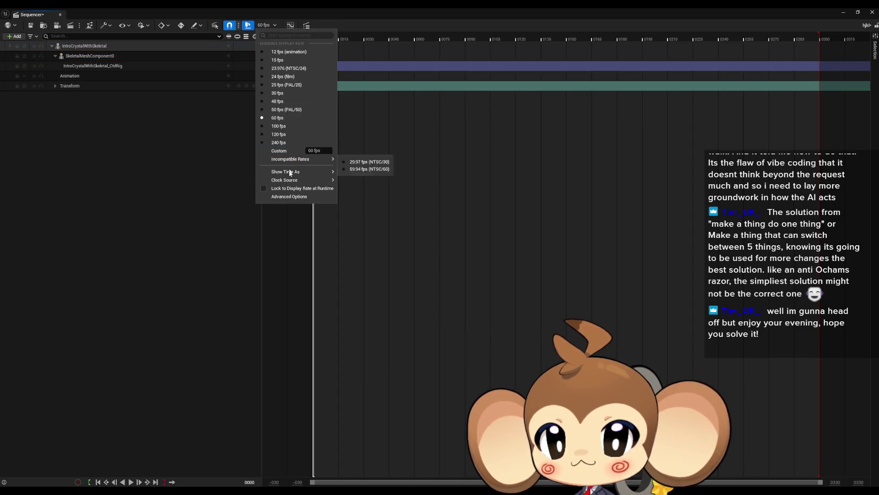
mouse_move(325, 173)
click(365, 186)
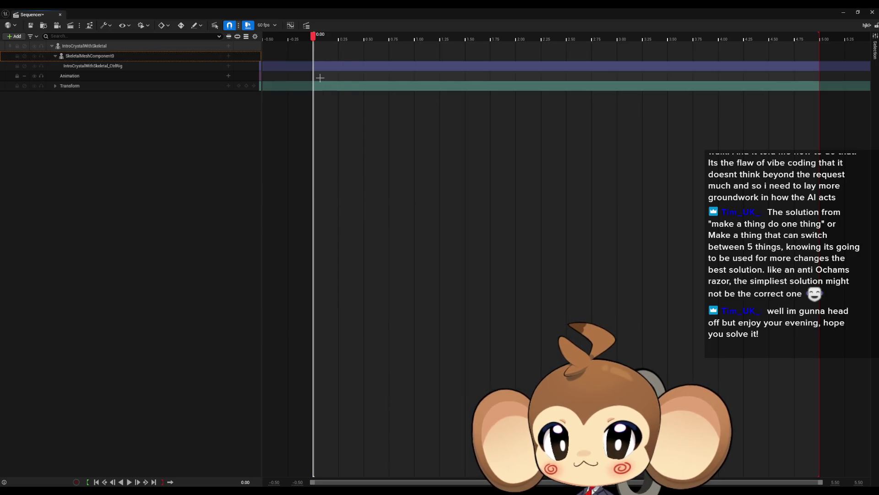
Shorten playback to about 3 seconds, delete the SkeletalMeshComponent0 binding, and save the sequence
mouse_move(818, 36)
mouse_down()
mouse_move(589, 44)
mouse_move(619, 41)
mouse_up()
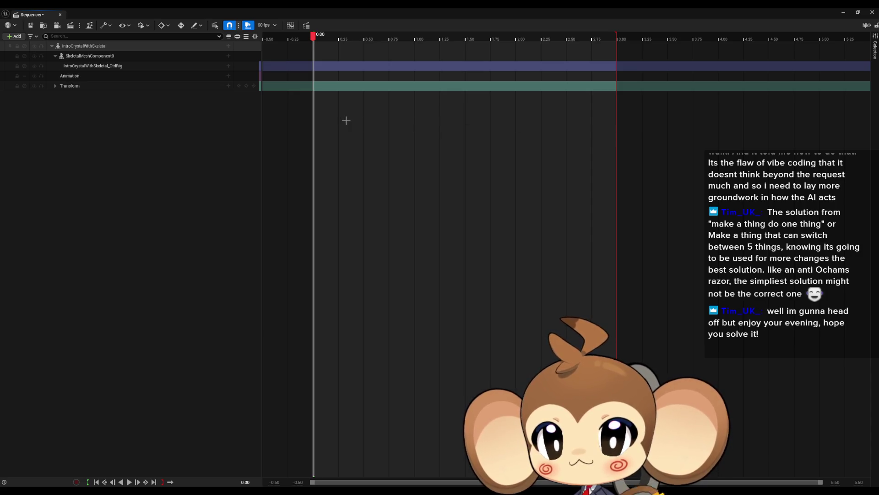
click(90, 57)
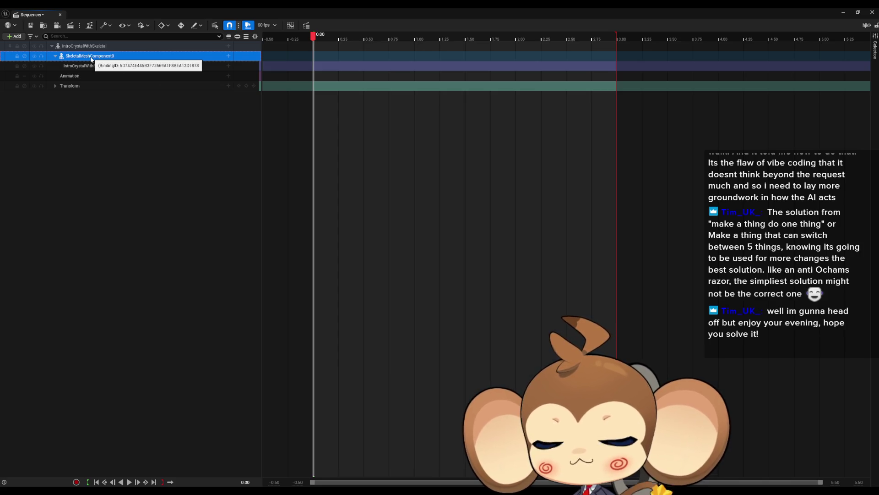
key(Delete)
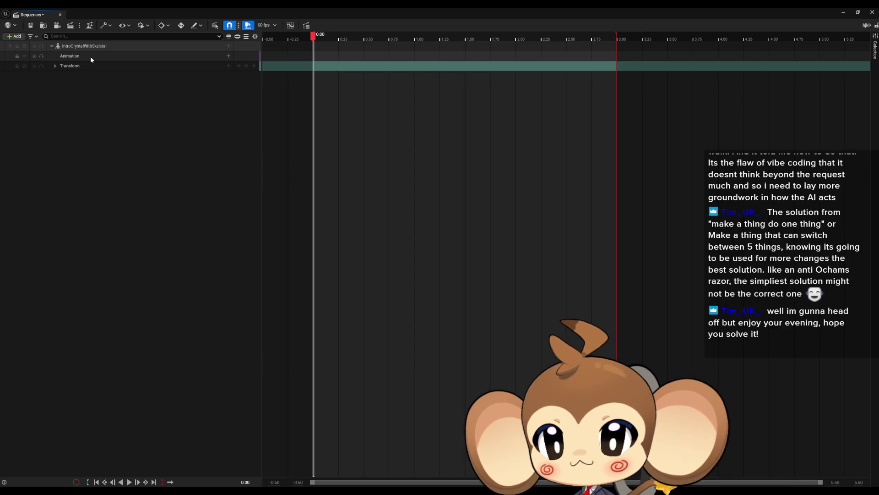
click(29, 26)
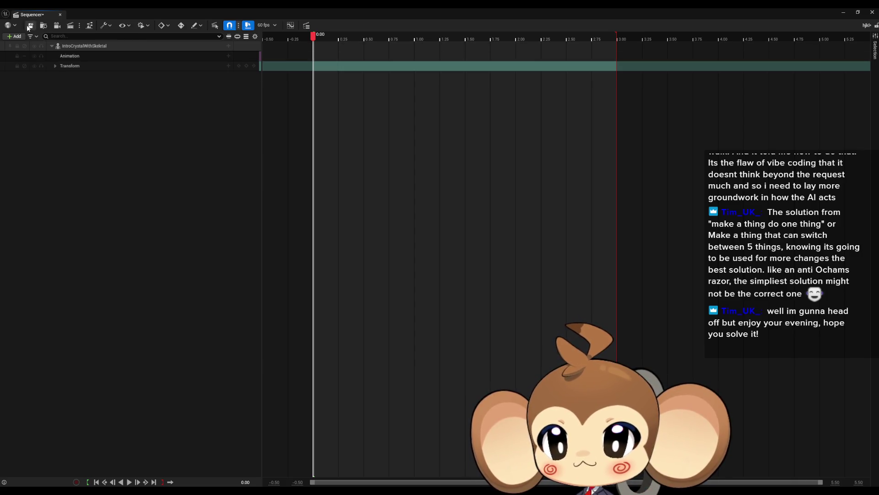
click(74, 47)
right_click(74, 46)
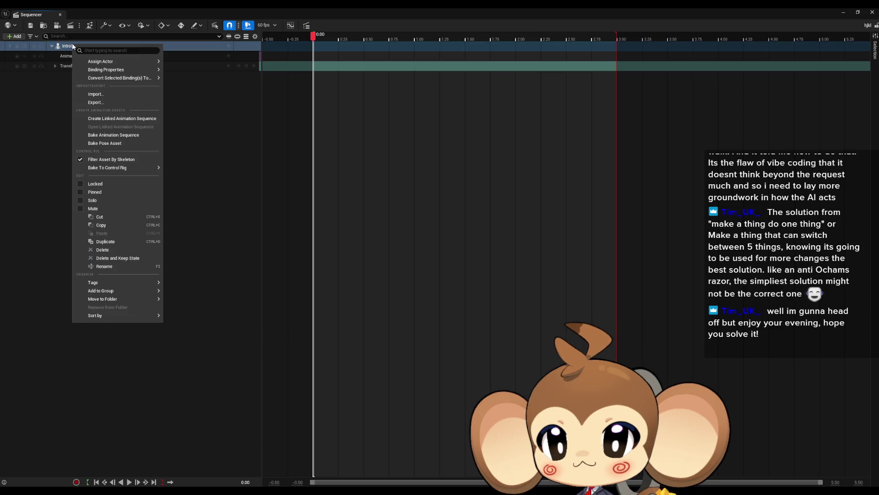
Bake the IntroCrystalWithSkeletal binding to an animation sequence named CrystalMorphAnimation and export it
click(132, 137)
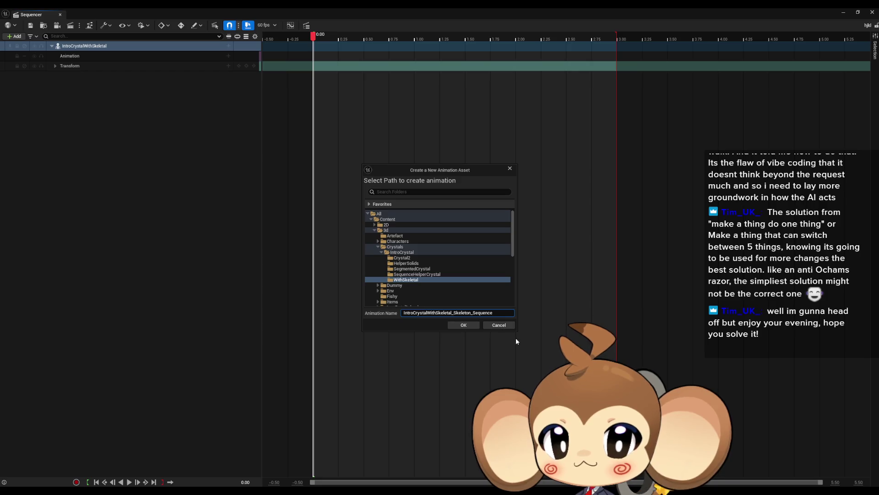
key(ctrl+a)
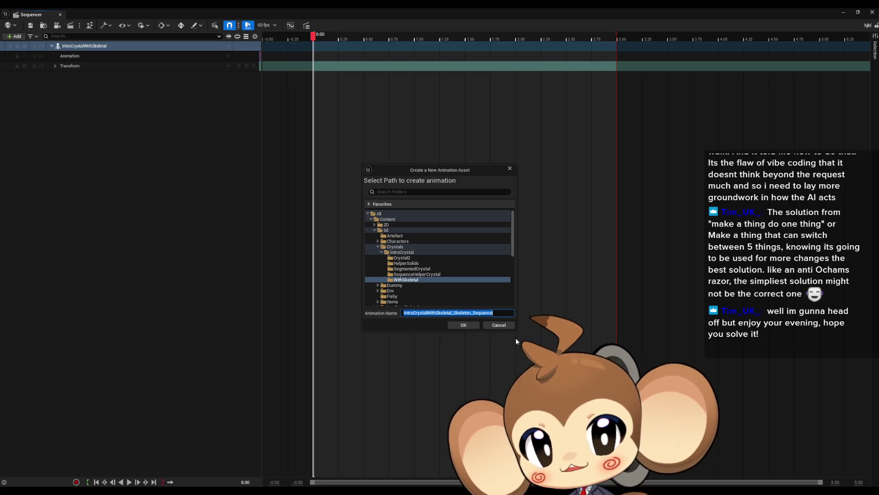
text(Cry)
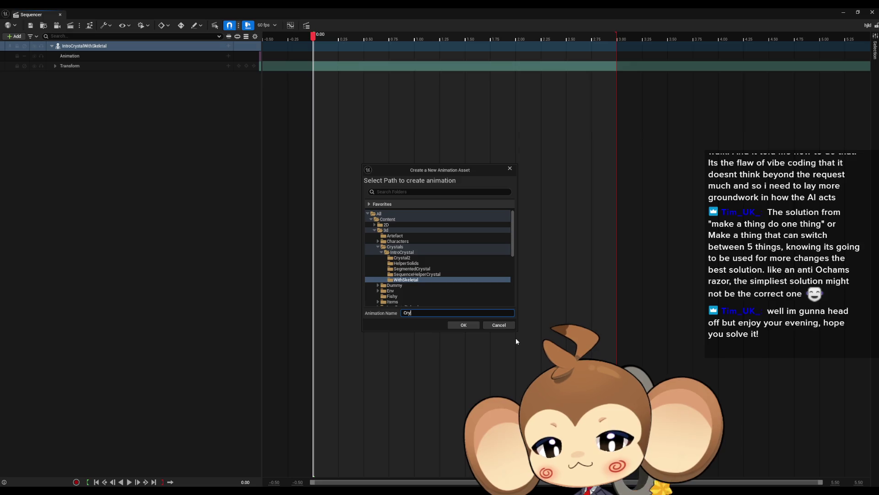
text(stalMorphAnimation)
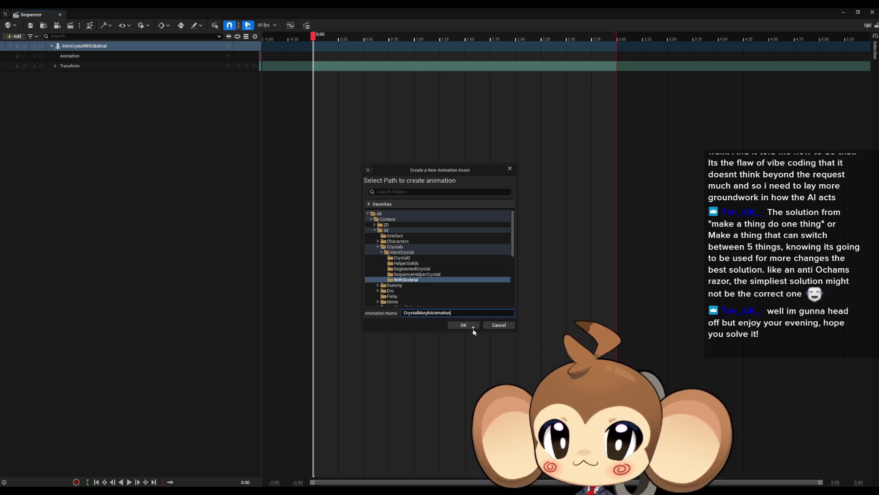
key(Return)
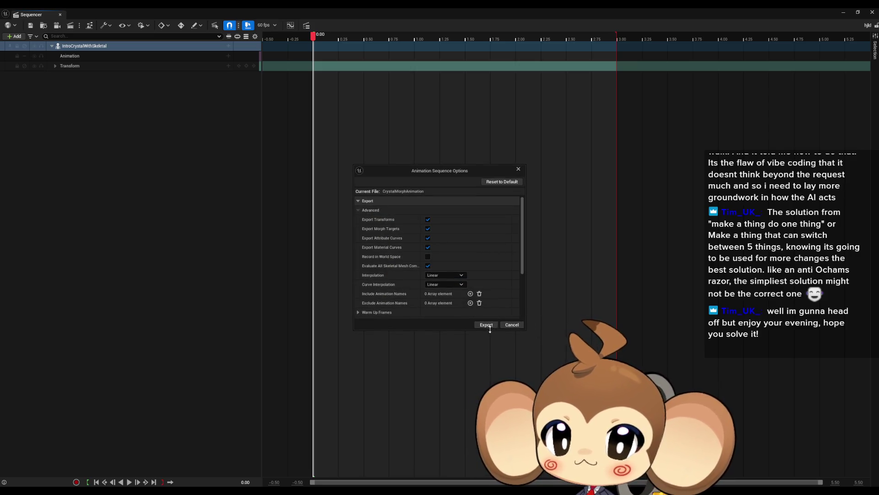
click(487, 324)
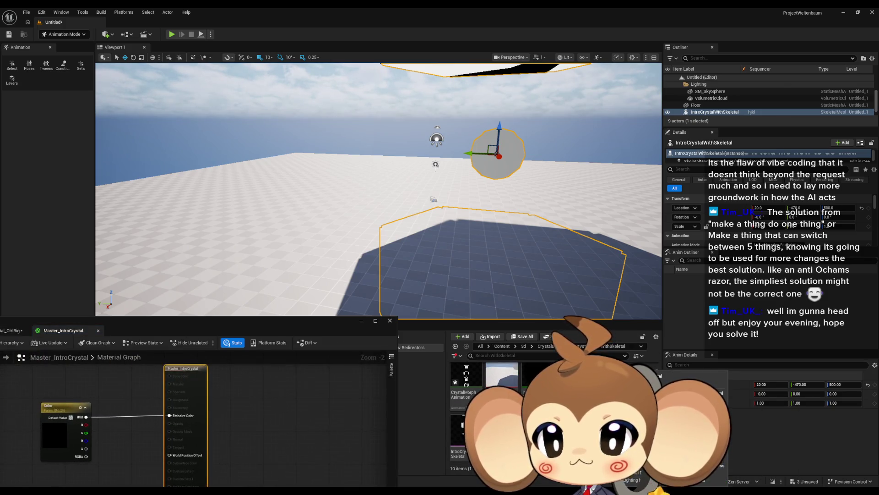
Open the CrystalMorphAnimation asset in a maximized animation editor
click(468, 388)
double_click(468, 388)
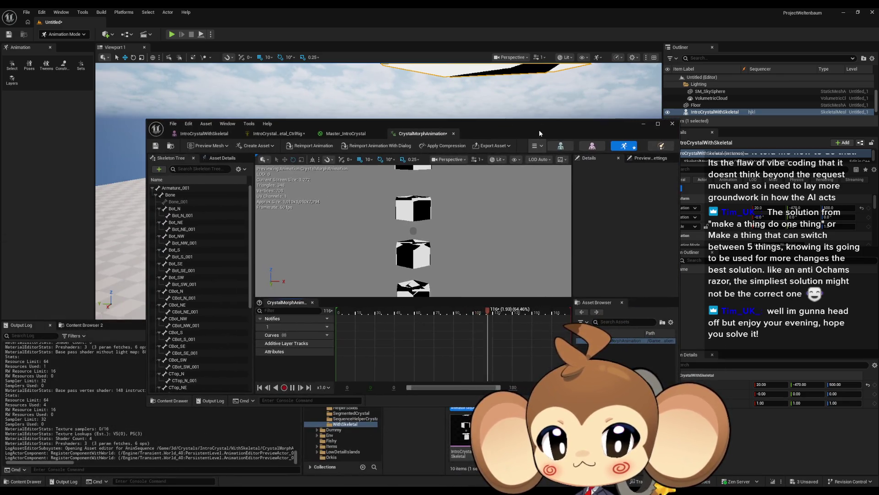
double_click(539, 130)
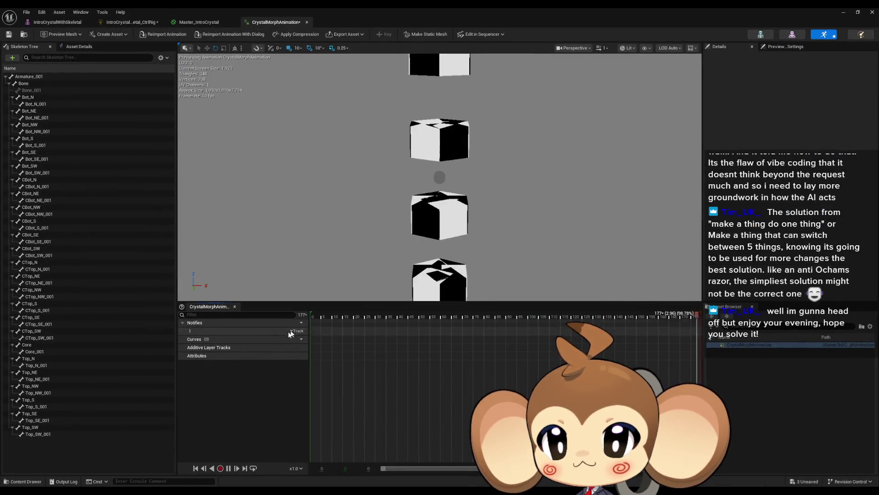
Add the existing Key1 curve to CrystalMorphAnimation from the curve names list
click(298, 339)
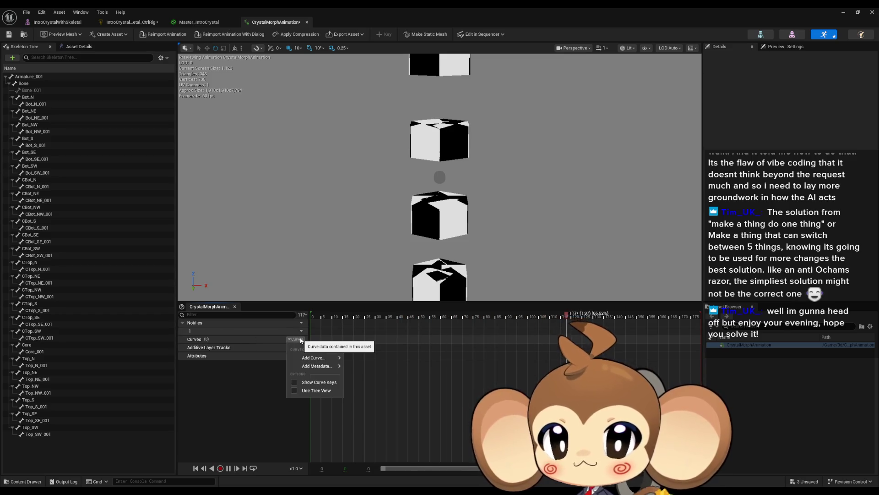
mouse_move(321, 358)
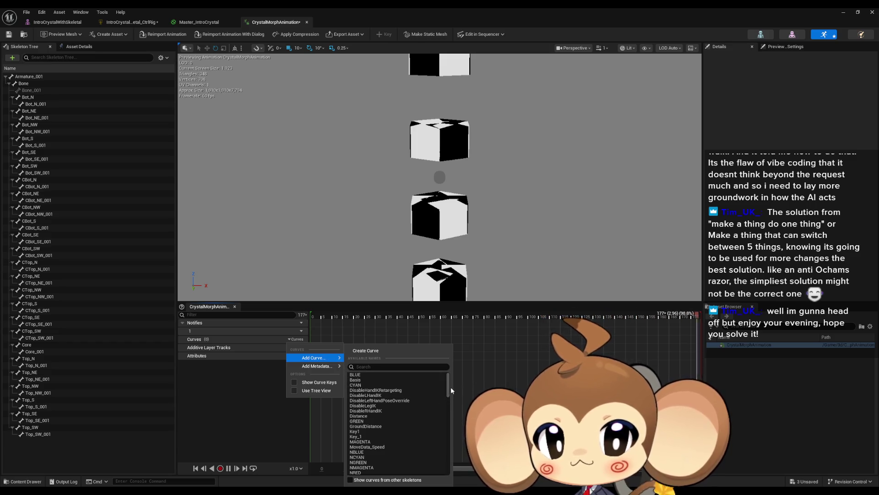
scroll(448, 393, down, 5)
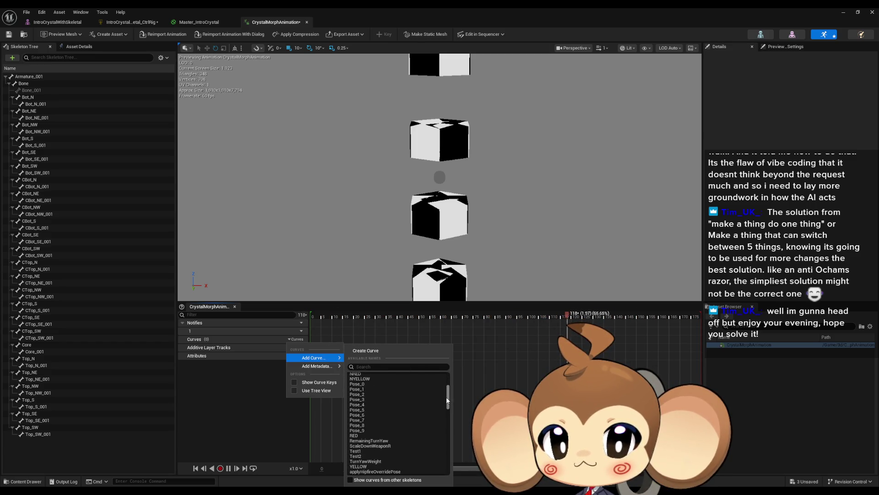
drag(447, 400, 442, 410)
scroll(441, 407, down, 10)
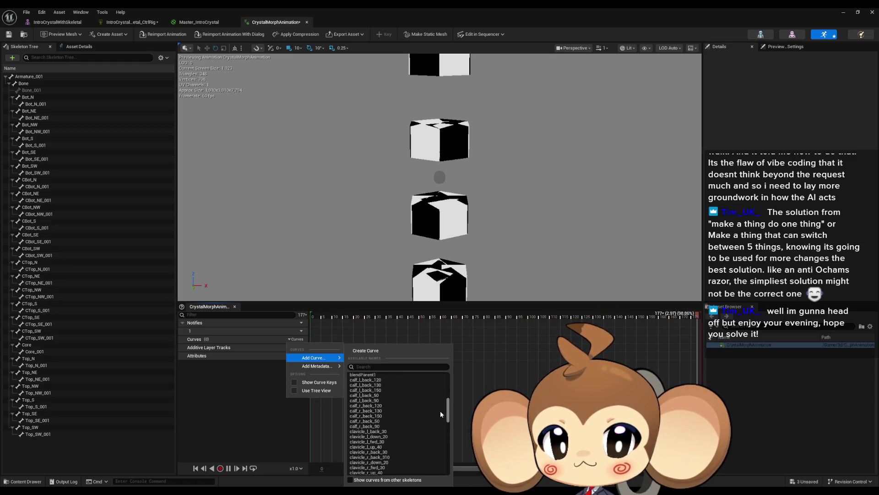
scroll(436, 425, down, 10)
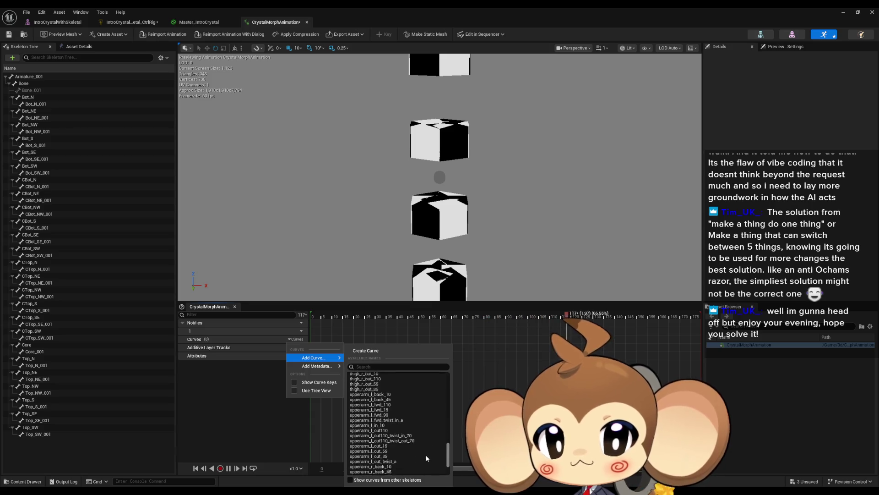
scroll(425, 455, up, 5)
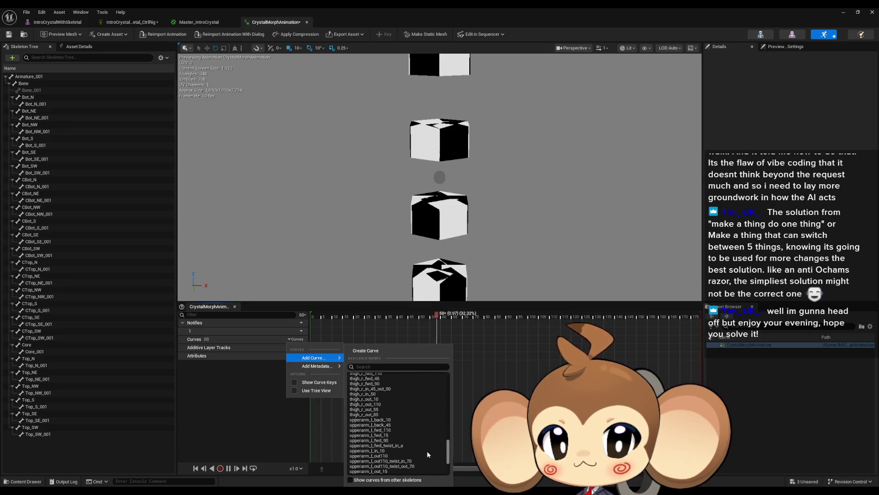
scroll(433, 435, up, 10)
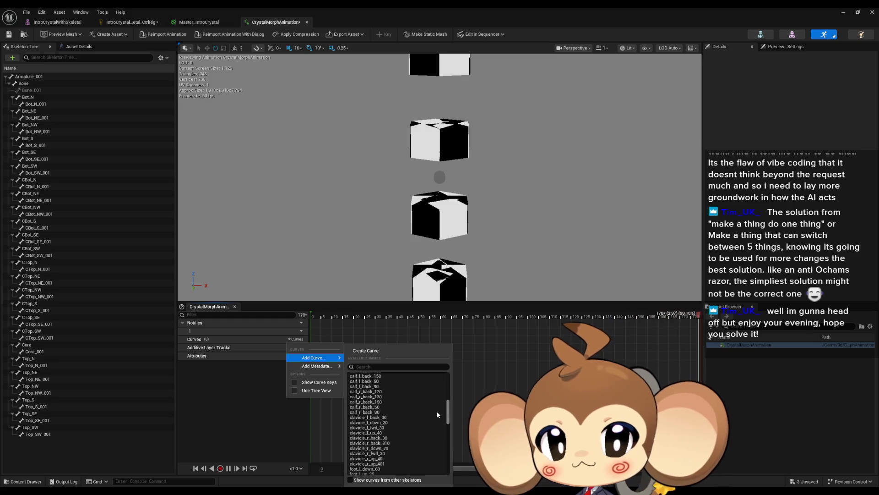
scroll(435, 415, up, 6)
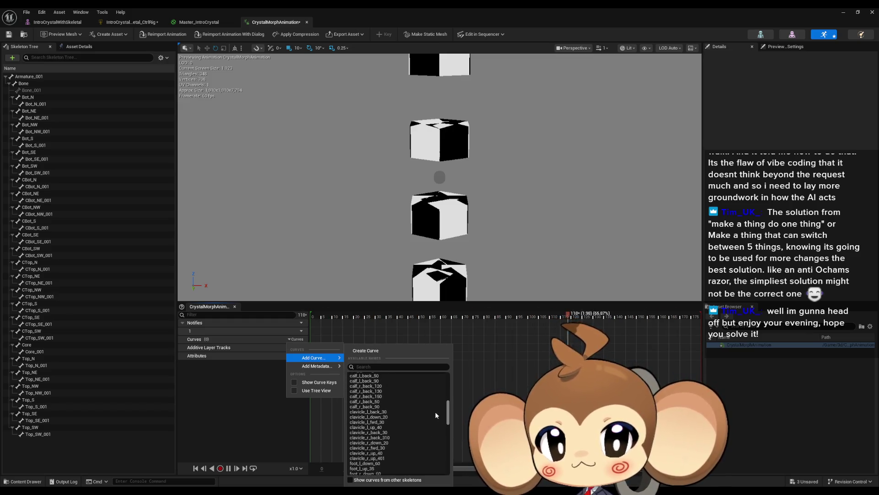
scroll(433, 397, up, 3)
scroll(434, 398, up, 2)
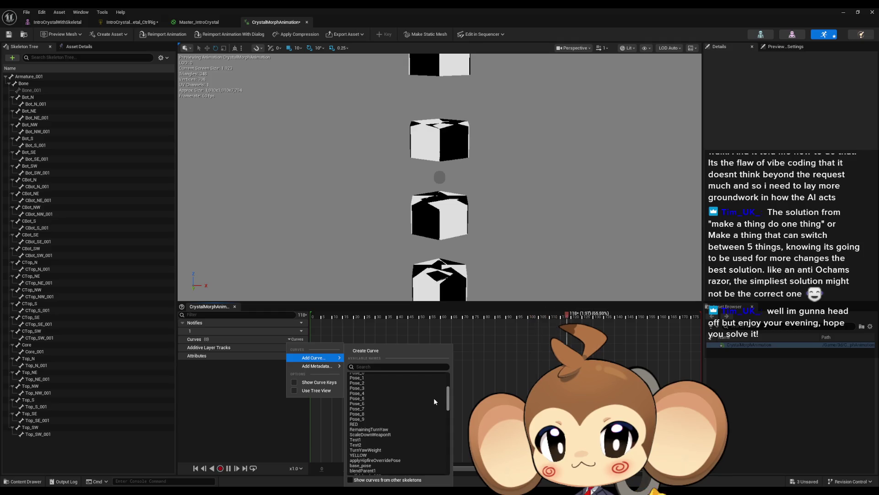
scroll(434, 397, up, 3)
scroll(433, 391, up, 1)
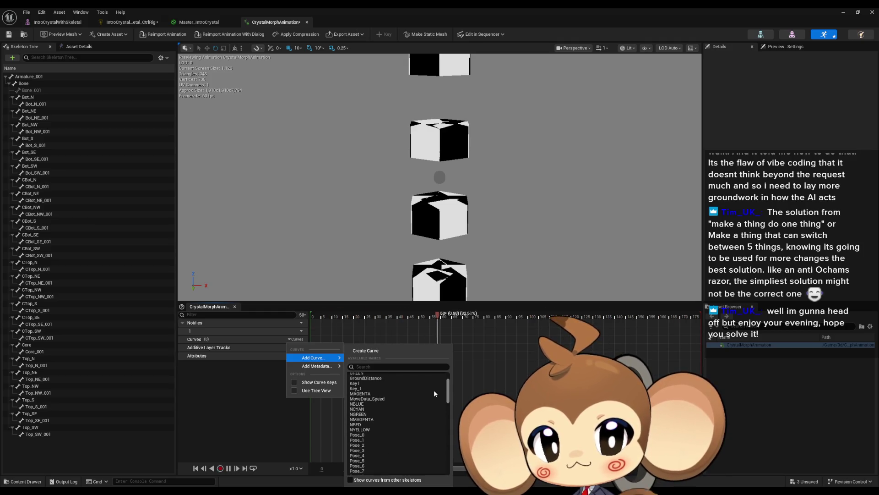
scroll(434, 388, up, 3)
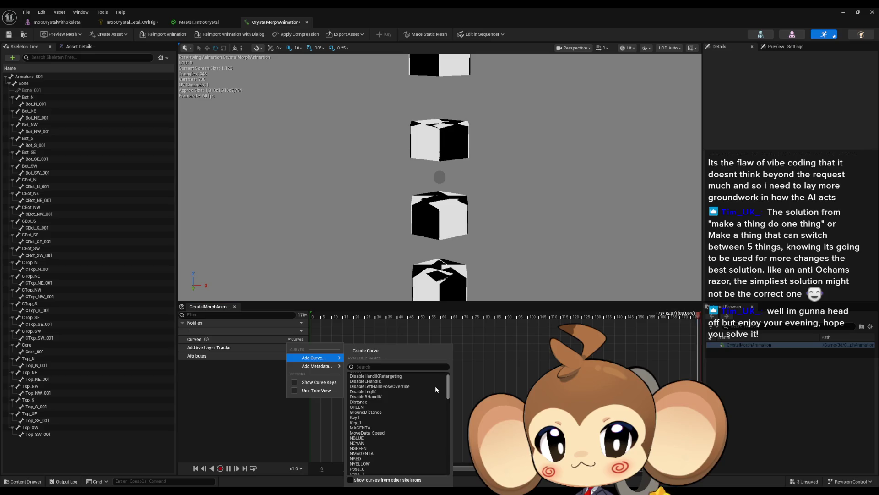
click(365, 418)
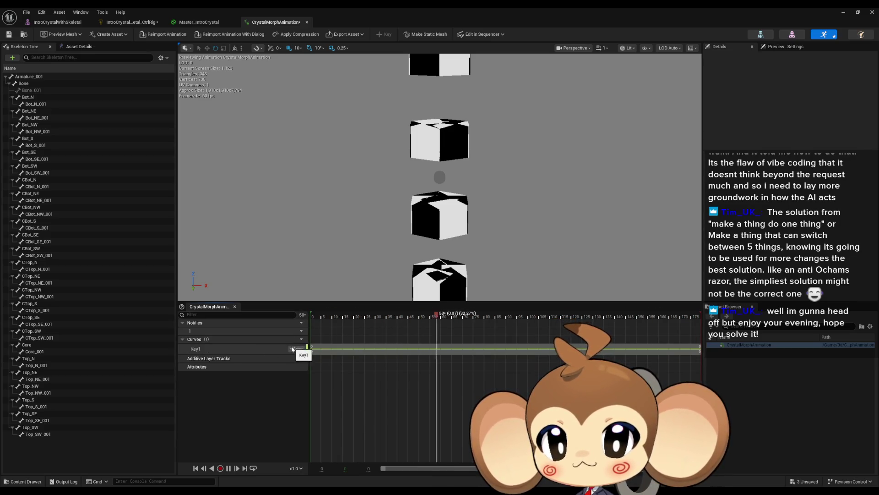
Open the Key1 curve as a graph and add two keys, raising the second to form a ramp
double_click(337, 349)
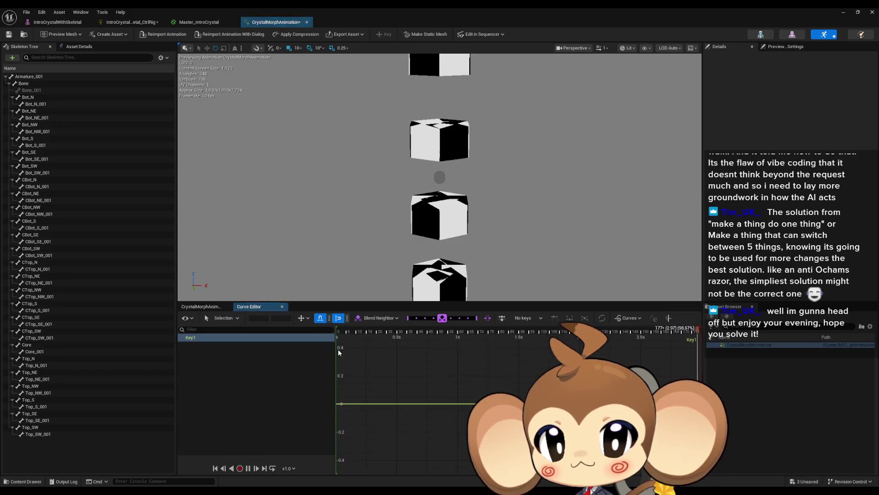
right_click(396, 406)
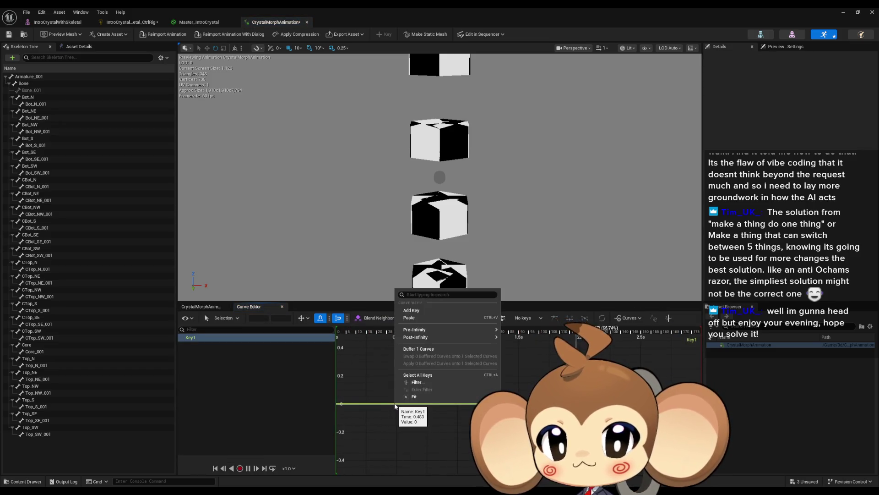
click(425, 311)
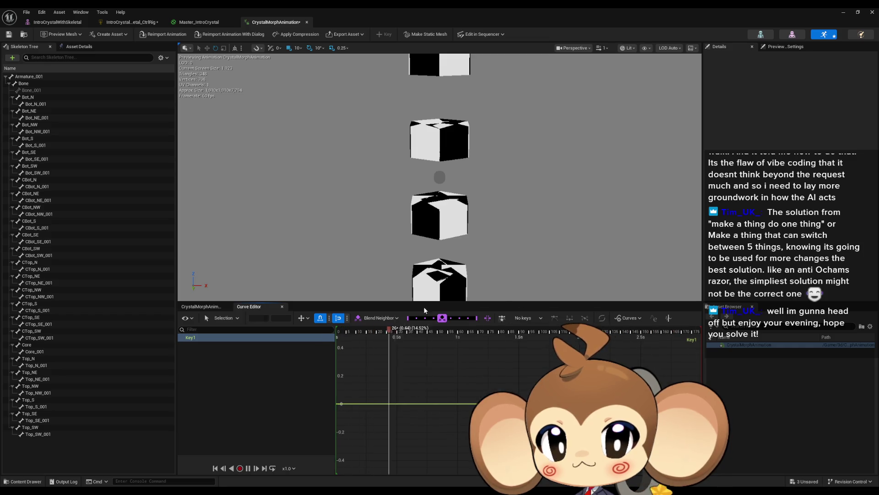
right_click(441, 406)
click(463, 310)
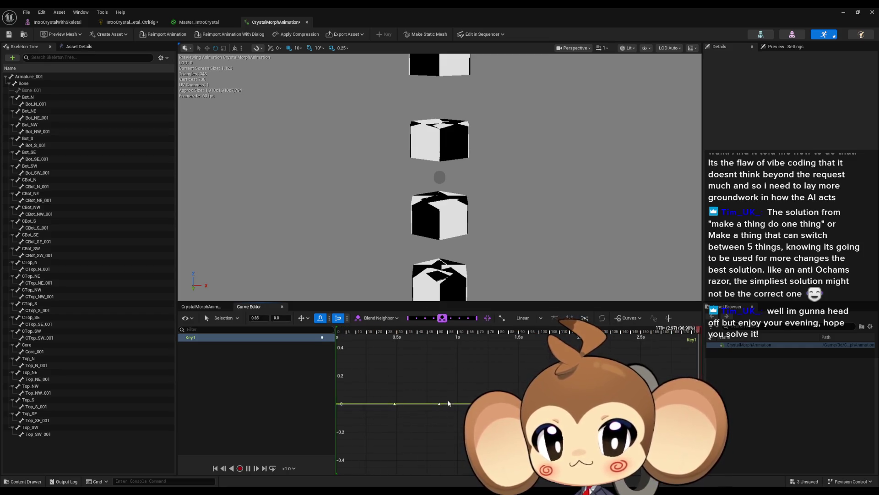
drag(441, 405, 470, 352)
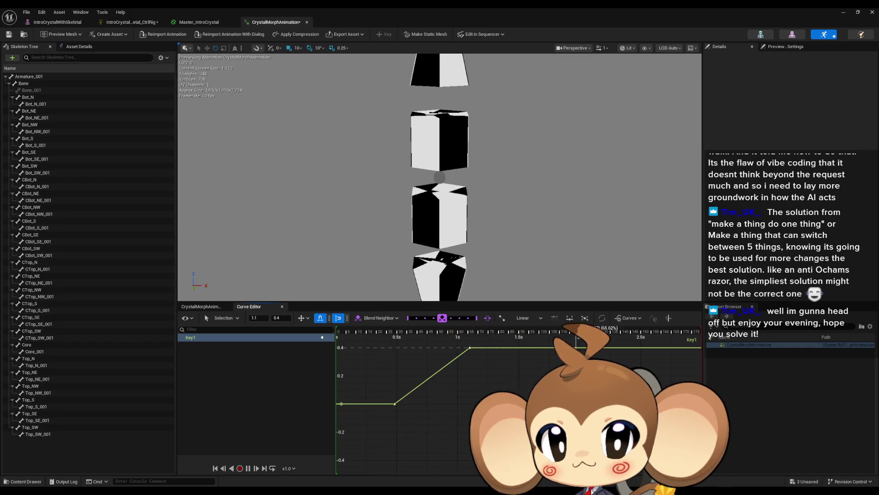
Place the first key at time 0 and the second at 3 seconds with value 1
scroll(421, 409, down, 3)
click(406, 406)
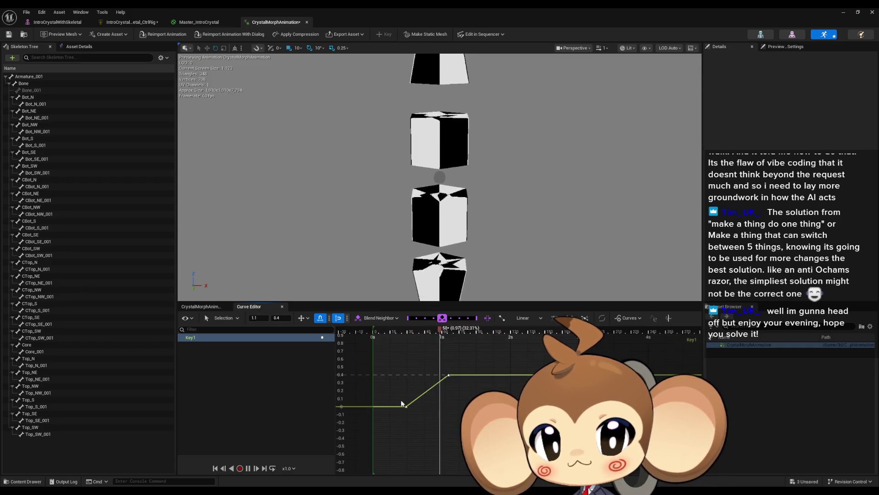
text(0)
key(Tab)
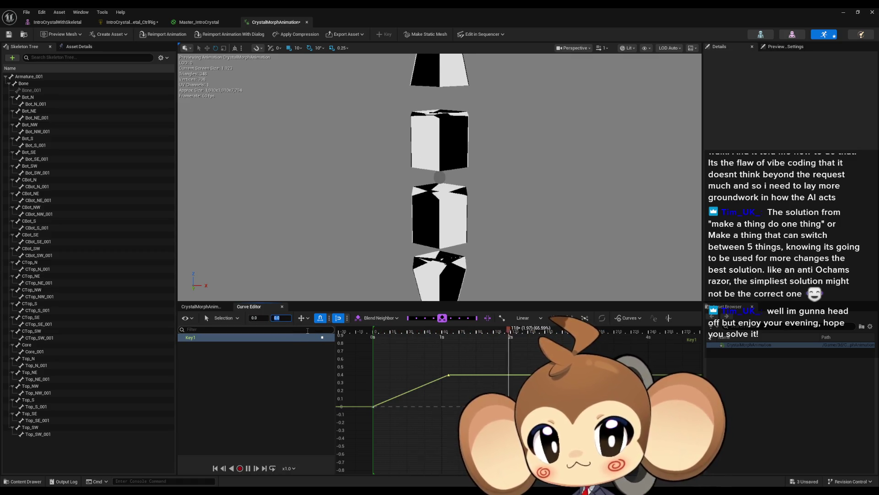
click(449, 375)
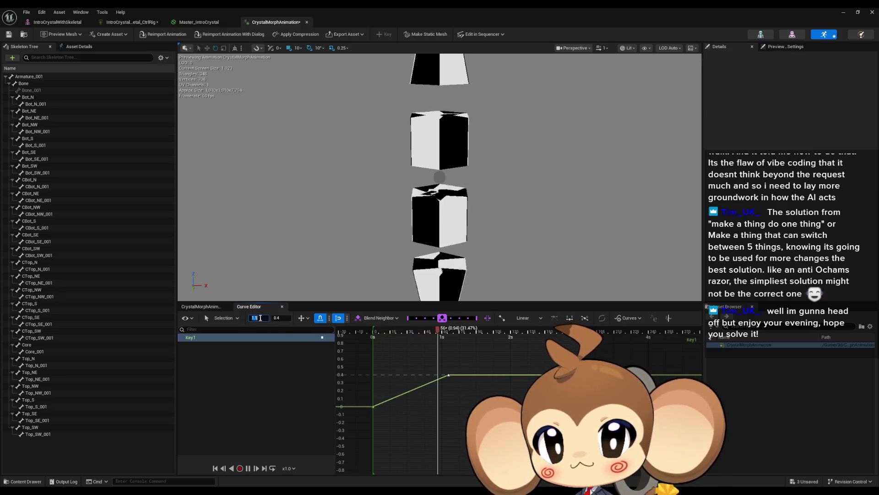
click(262, 317)
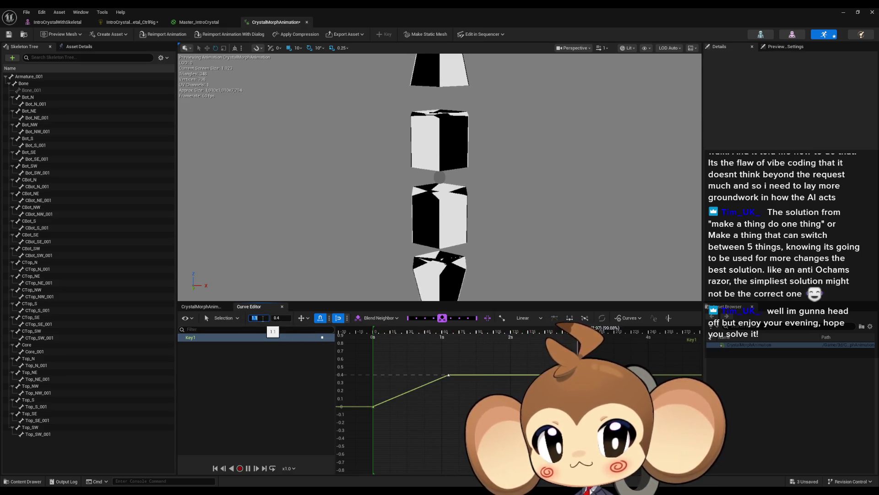
text(3)
key(Tab)
text(1)
key(Return)
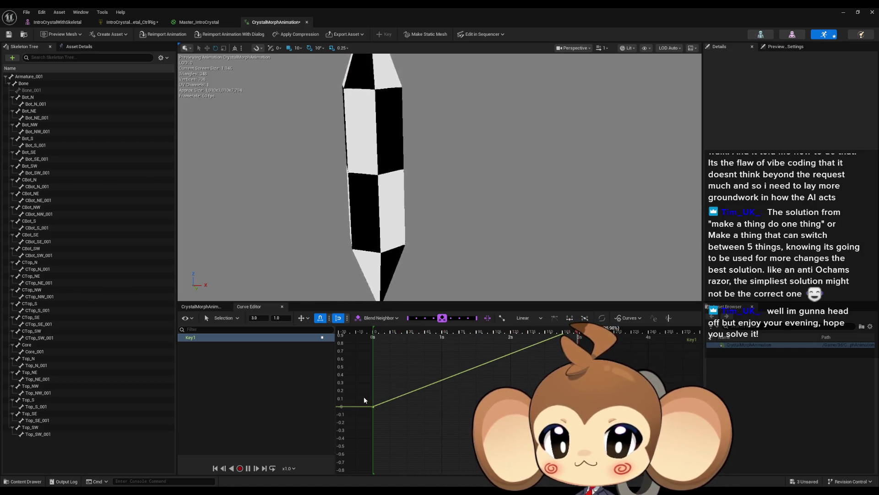
Frame the Key1 curve and set both keys to Cubic interpolation
key(f)
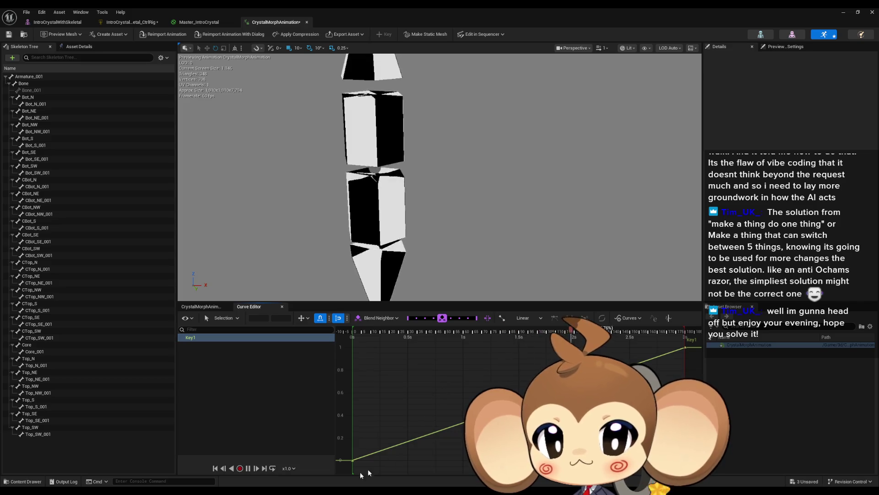
key(ctrl+a)
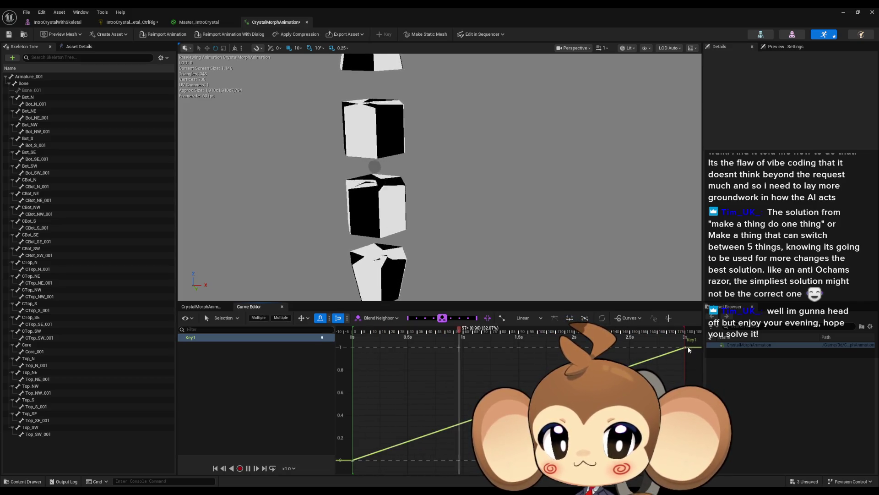
right_click(687, 346)
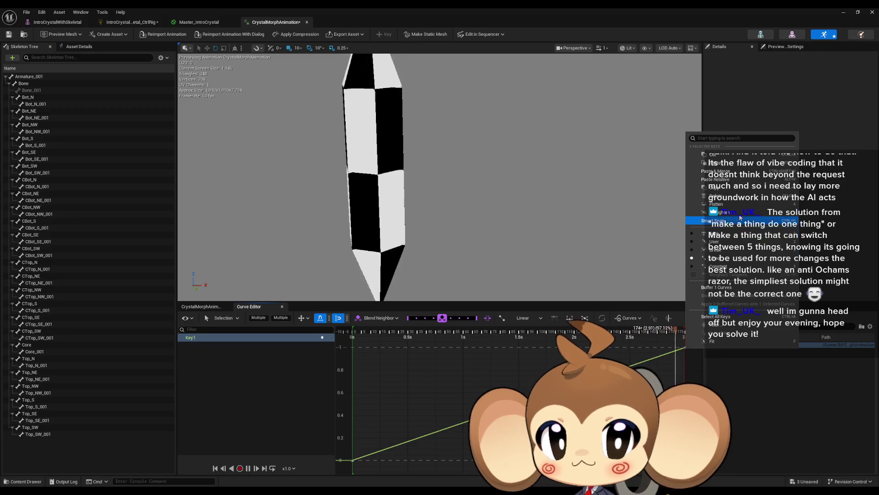
click(719, 243)
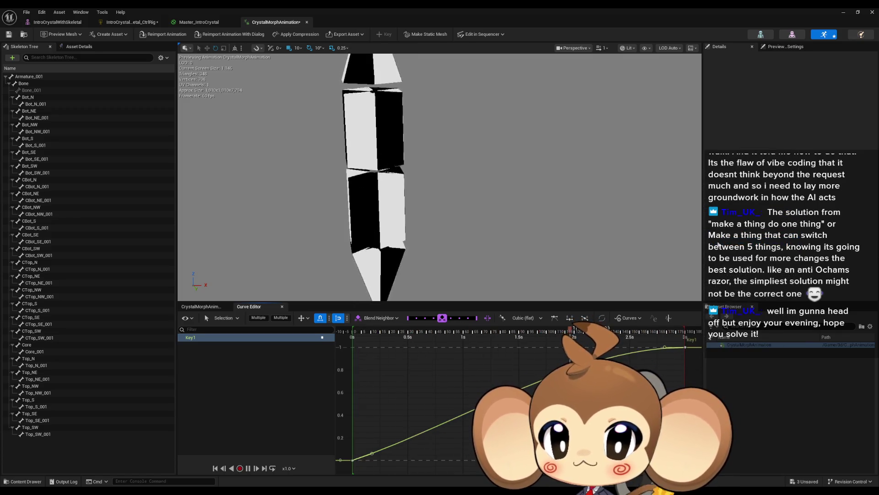
Flatten the first key's tangent so the curve eases out from 0
click(352, 461)
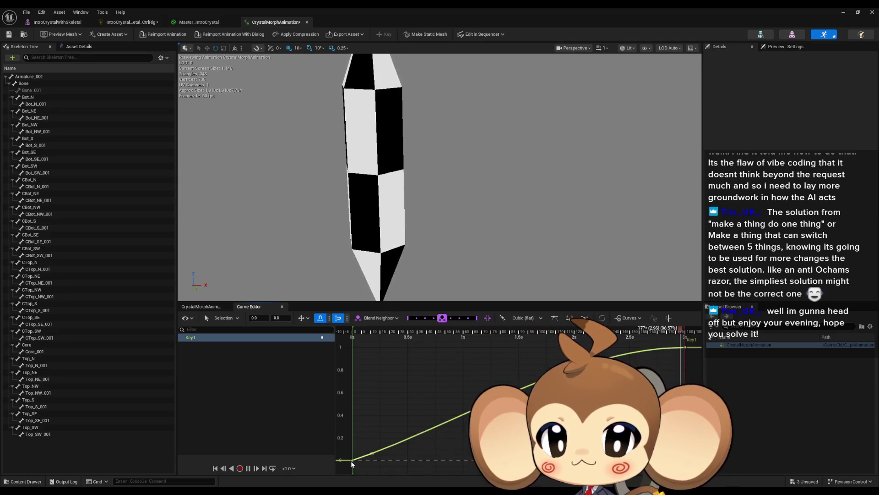
right_click(352, 463)
mouse_move(394, 354)
click(509, 362)
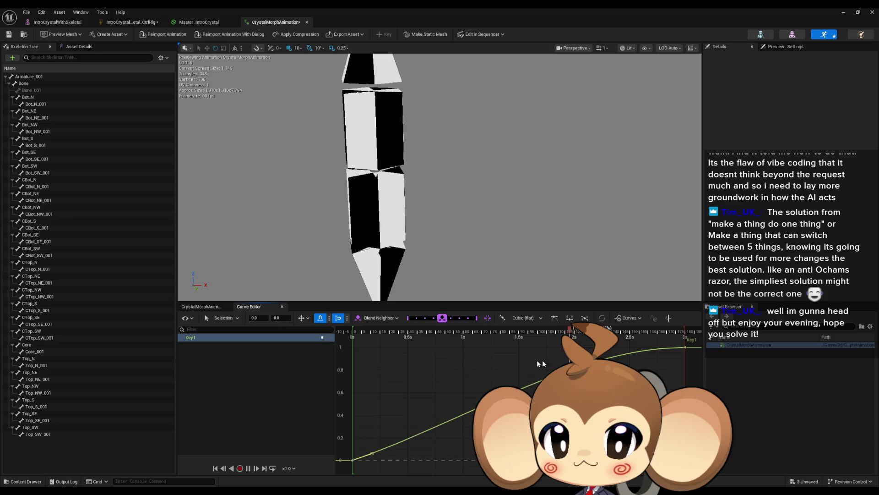
shift+click(685, 348)
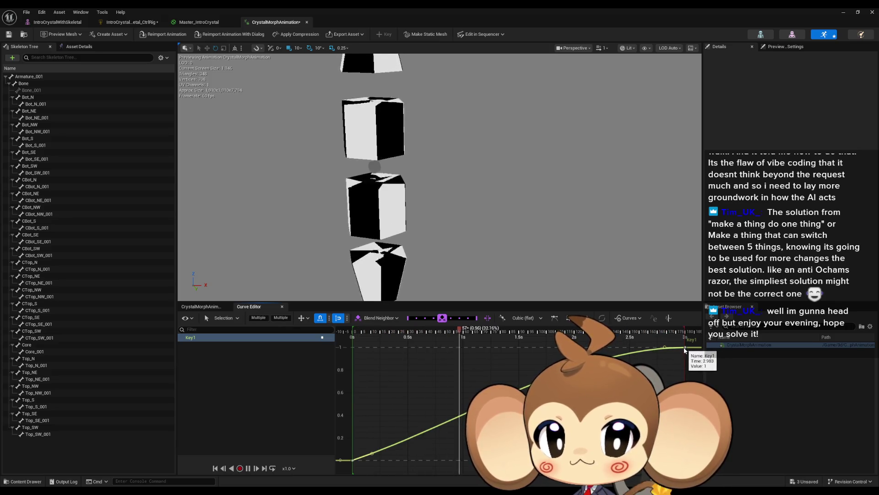
right_click(685, 348)
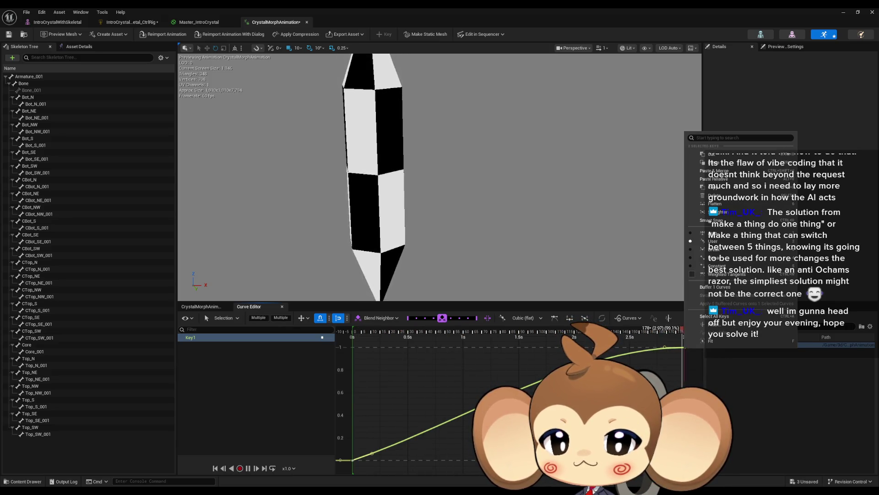
click(353, 460)
drag(374, 455, 390, 462)
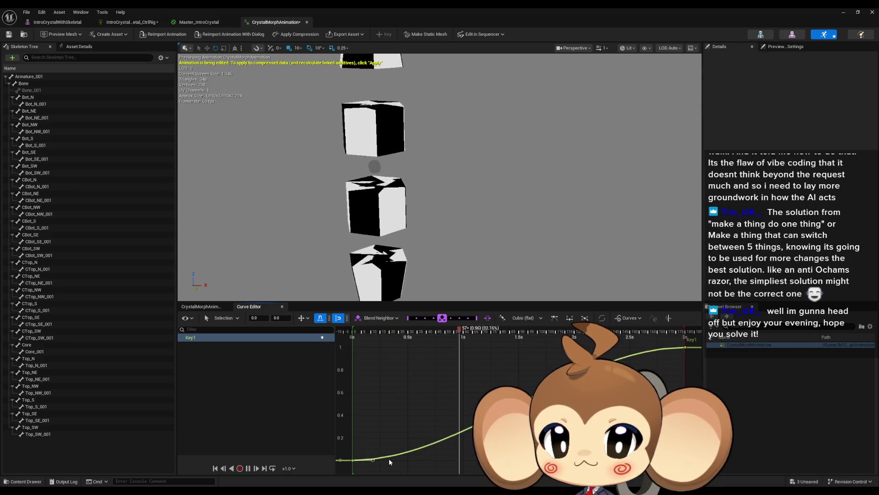
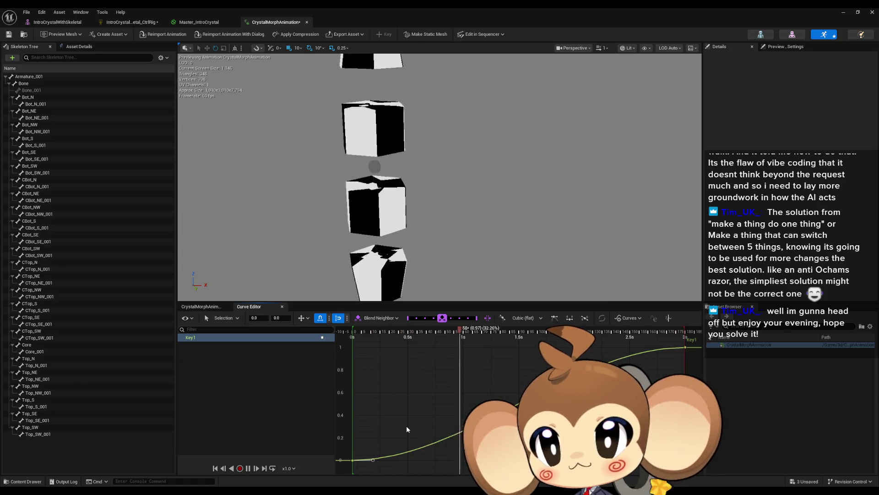
Save the morph animation asset and bring the crystal's sequence window to the front
click(9, 34)
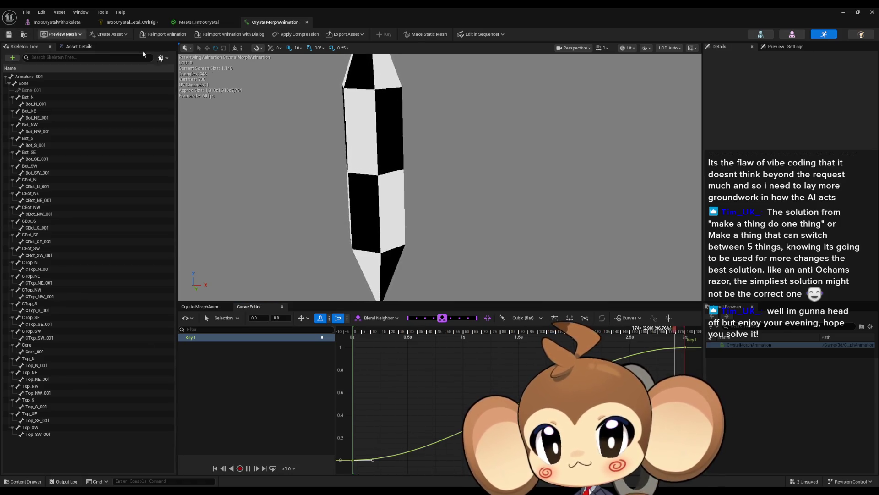
click(847, 13)
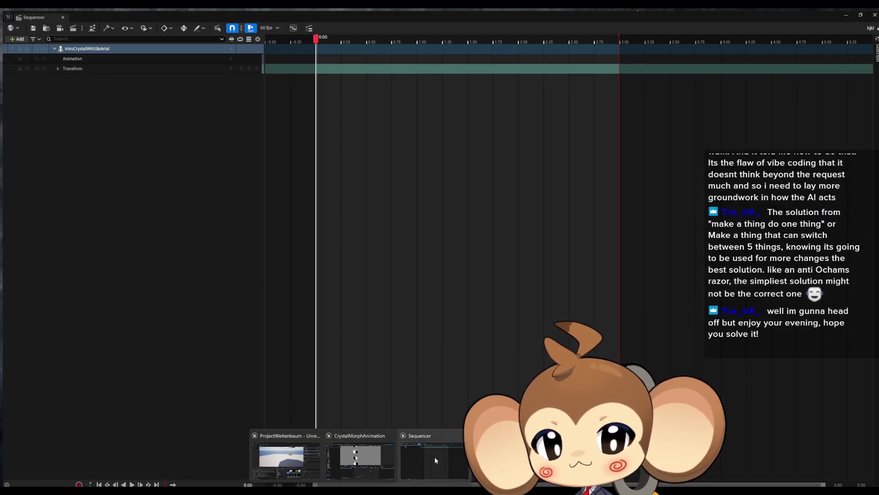
click(435, 457)
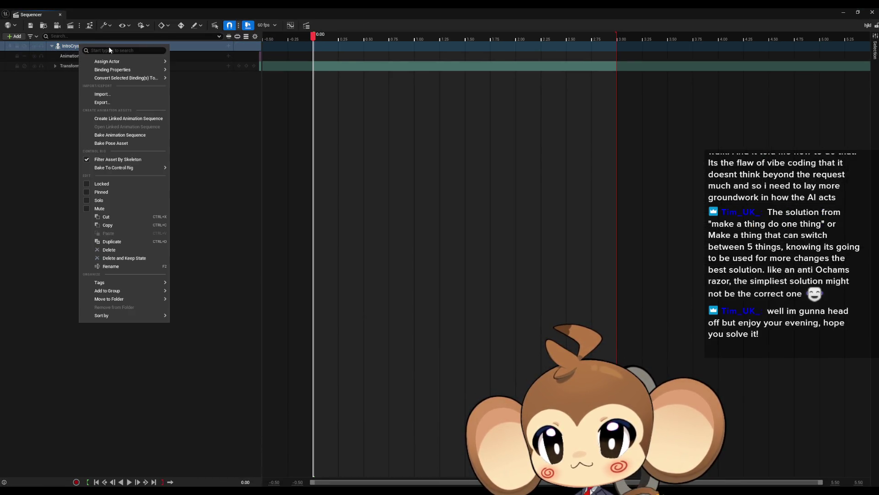
Bake the crystal track into a new animation sequence, entering a name starting with 'Cr'
click(124, 135)
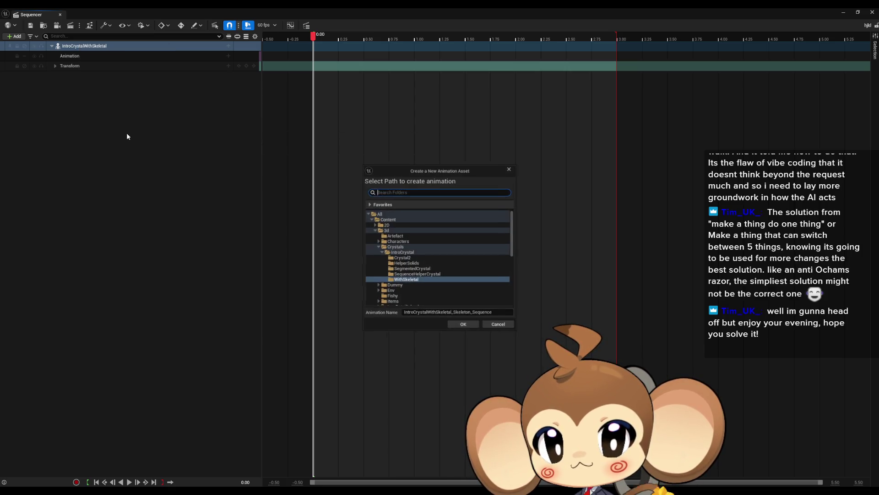
click(444, 313)
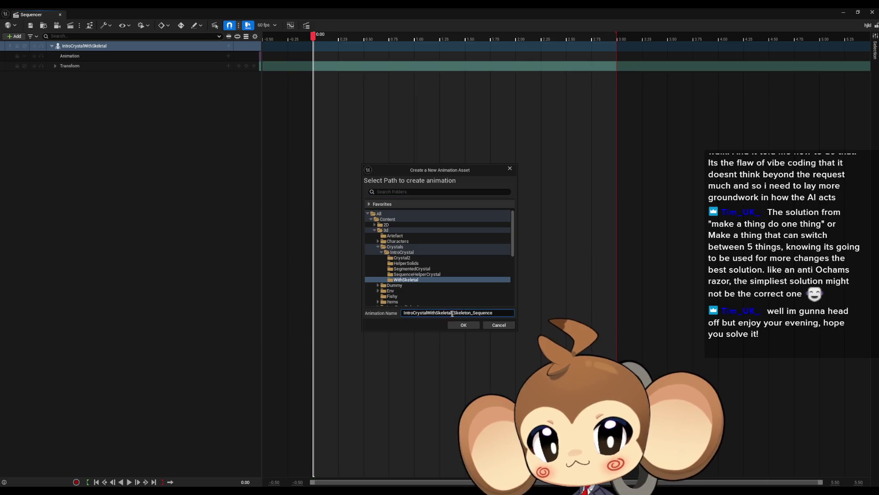
double_click(458, 313)
text(CrystalDefaultMorphAnim)
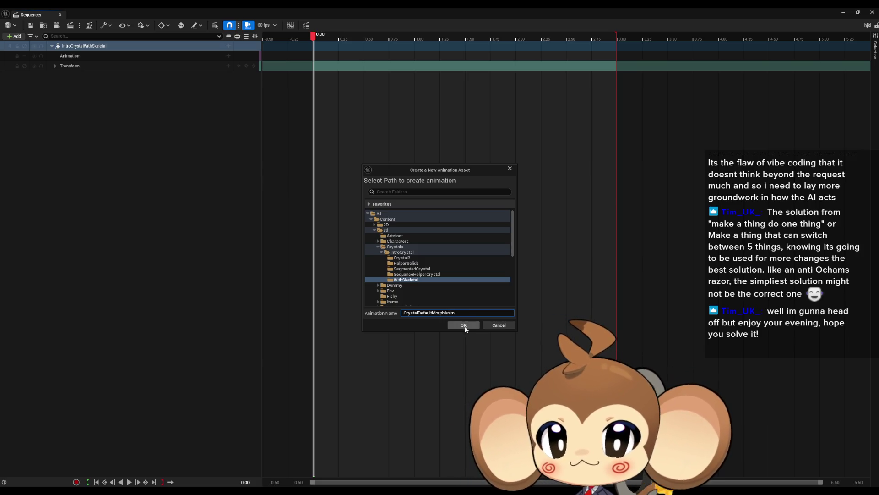
click(466, 326)
Cut the playback range to about 0.25 s, rebake as CrystalDefaultMorphAnim, and export with defaults
drag(616, 36, 338, 35)
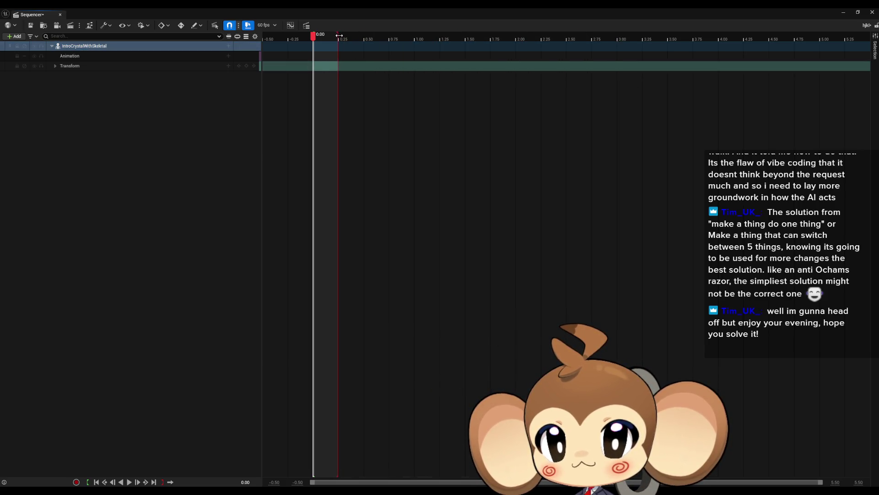
right_click(73, 46)
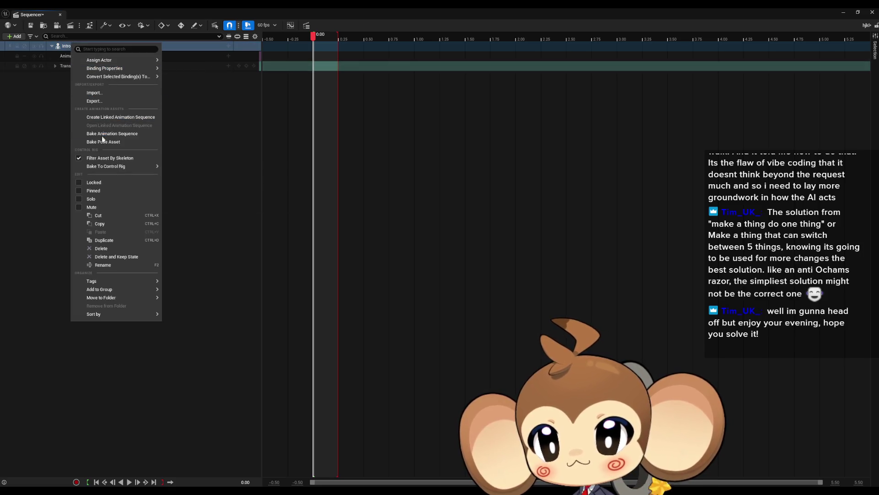
click(112, 133)
click(458, 312)
key(ctrl+v)
click(463, 325)
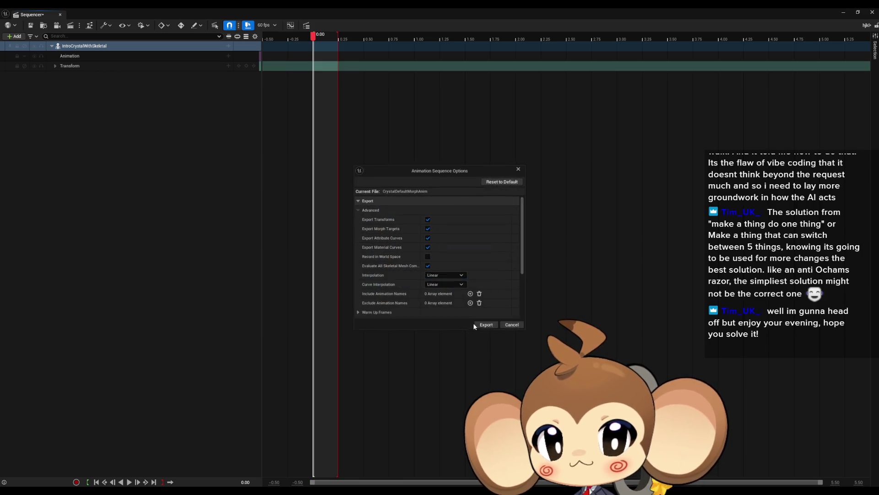
click(487, 326)
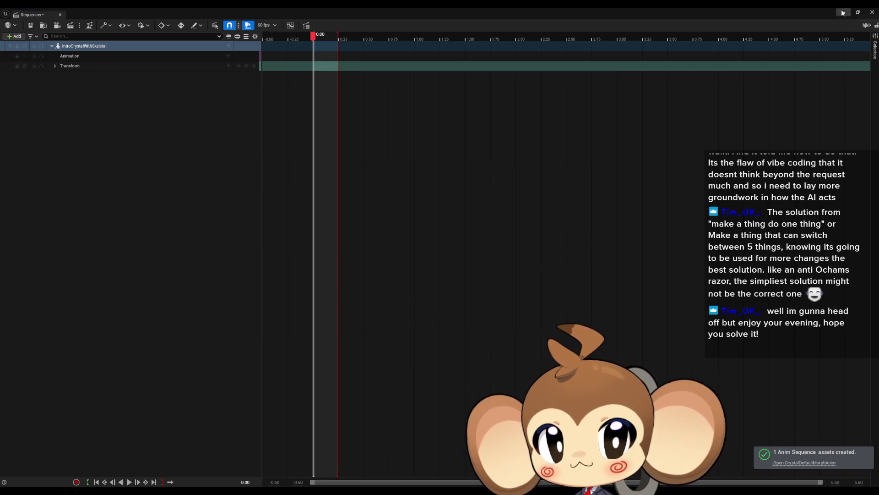
click(843, 12)
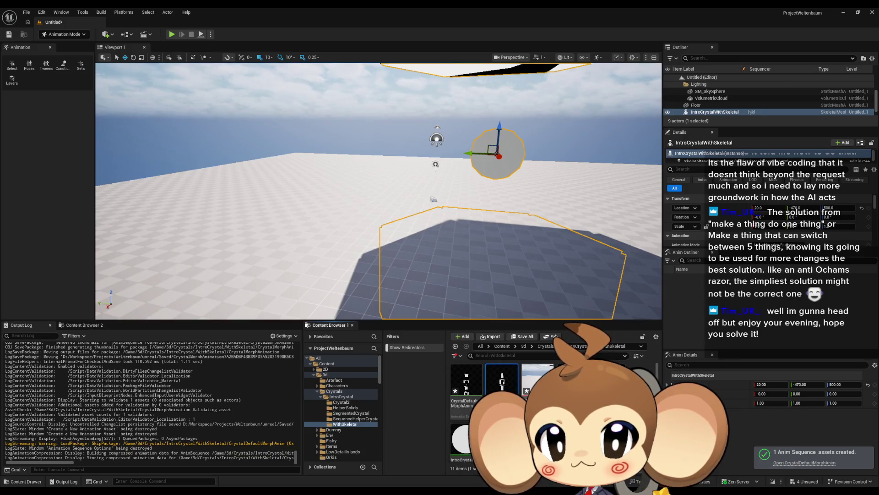
Open CrystalDefaultMorphAnim and add a Key1 curve, opening it in the curve editor
click(465, 393)
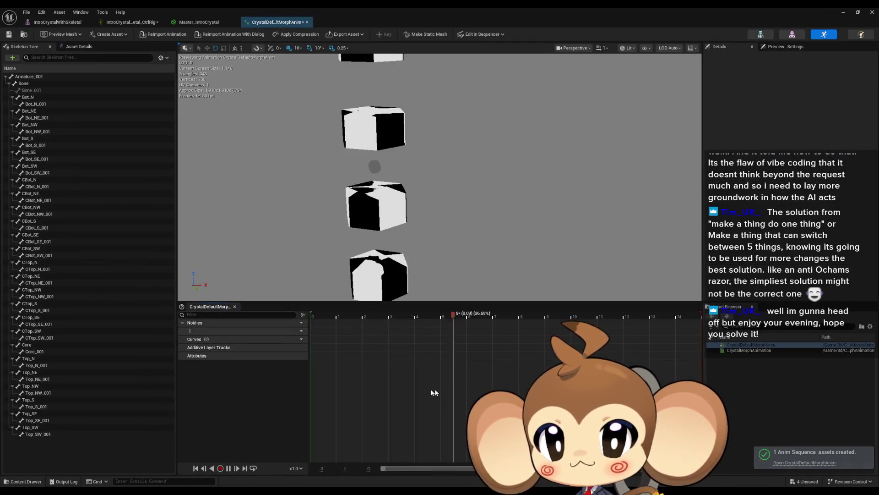
click(295, 340)
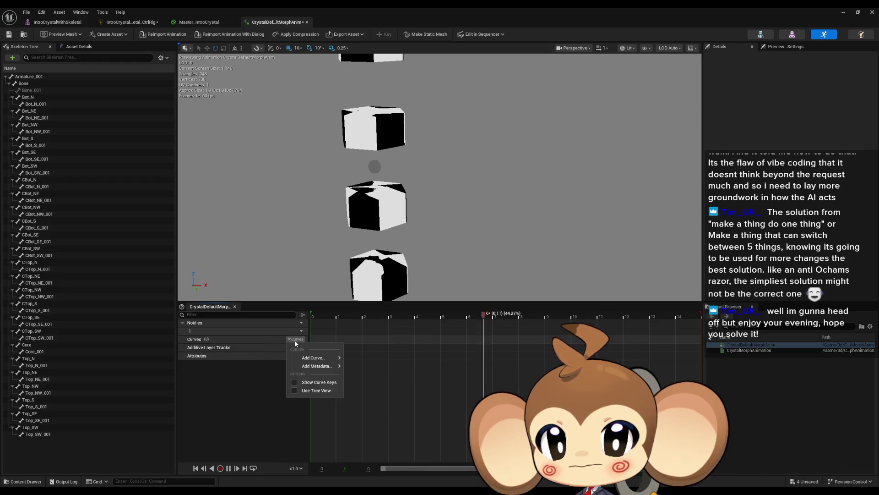
mouse_move(321, 358)
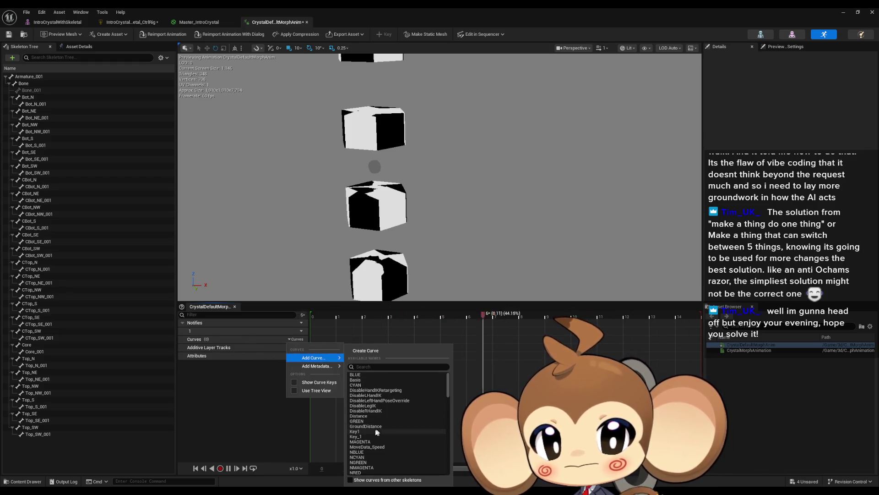
click(366, 431)
double_click(329, 352)
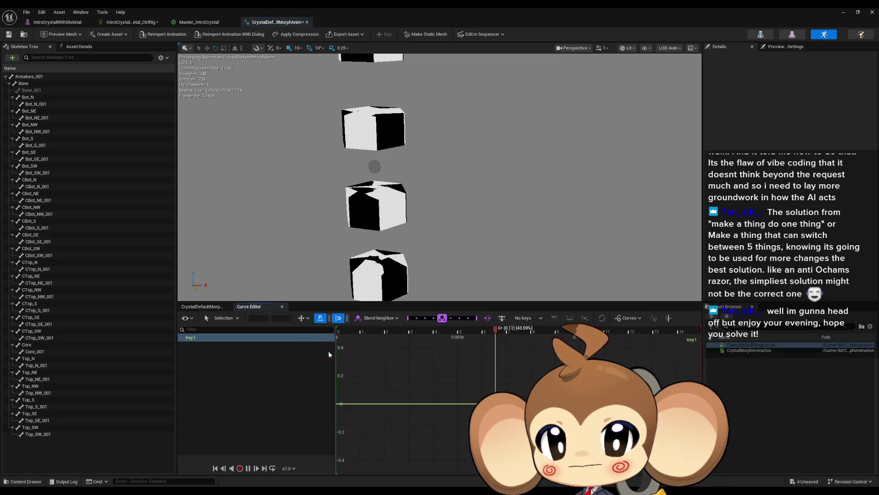
Key the Key1 curve to 1.0 at time 0 and save the animation
right_click(384, 404)
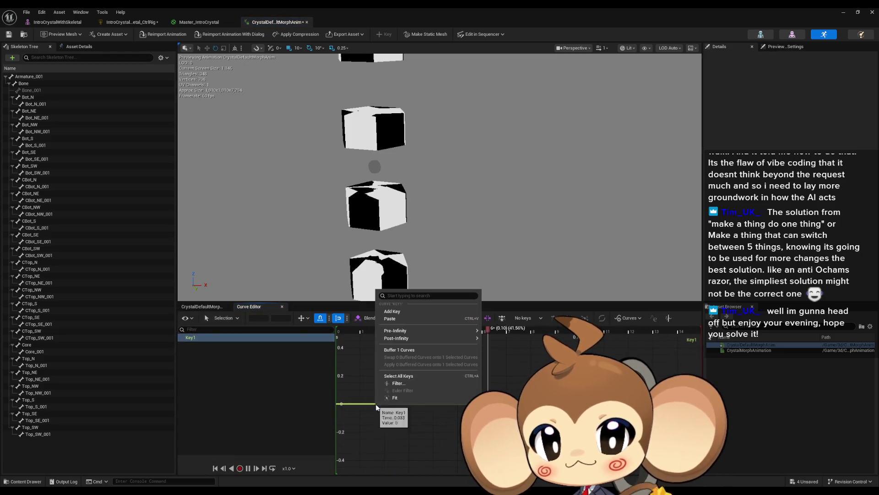
click(379, 322)
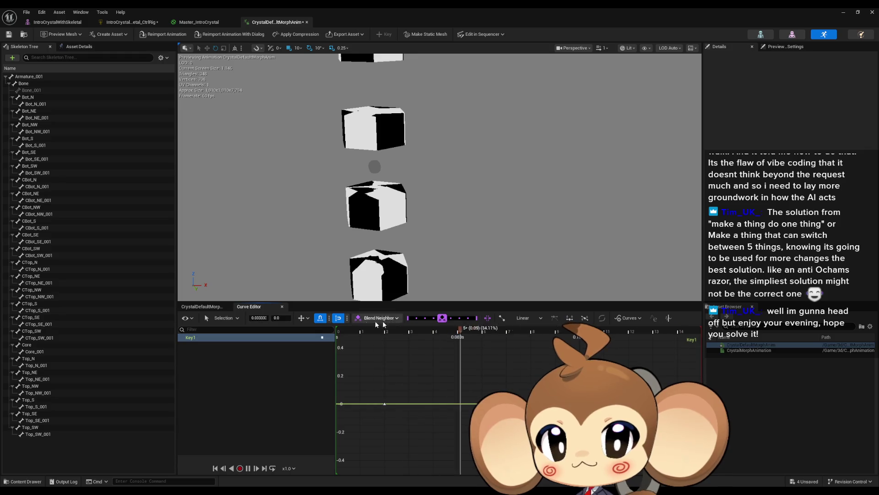
click(266, 318)
text(0)
key(Tab)
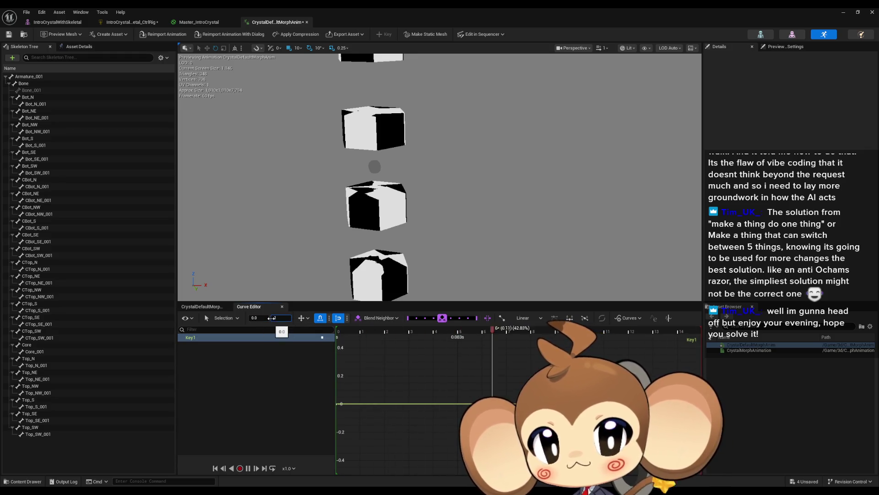
text(1)
key(Return)
key(ctrl+s)
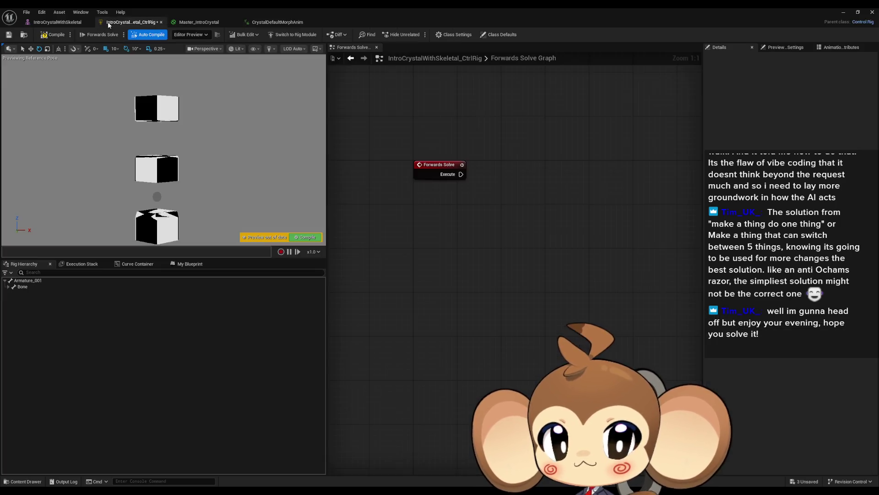
click(109, 24)
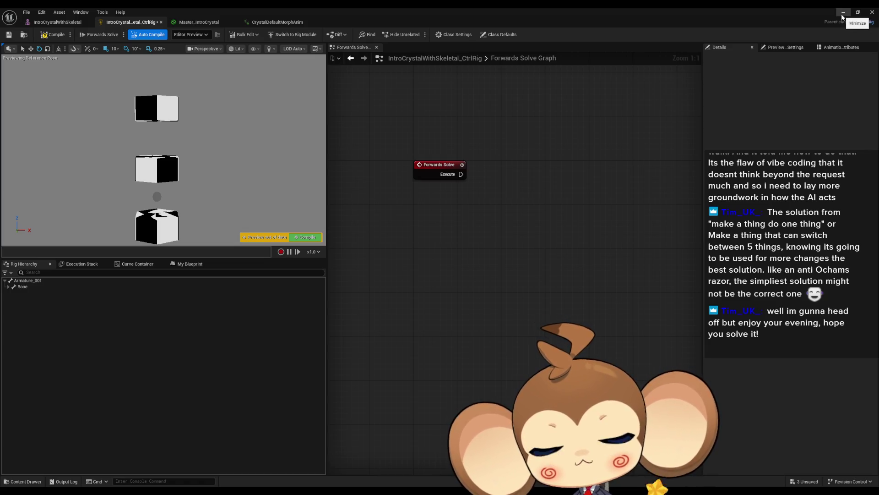
click(843, 16)
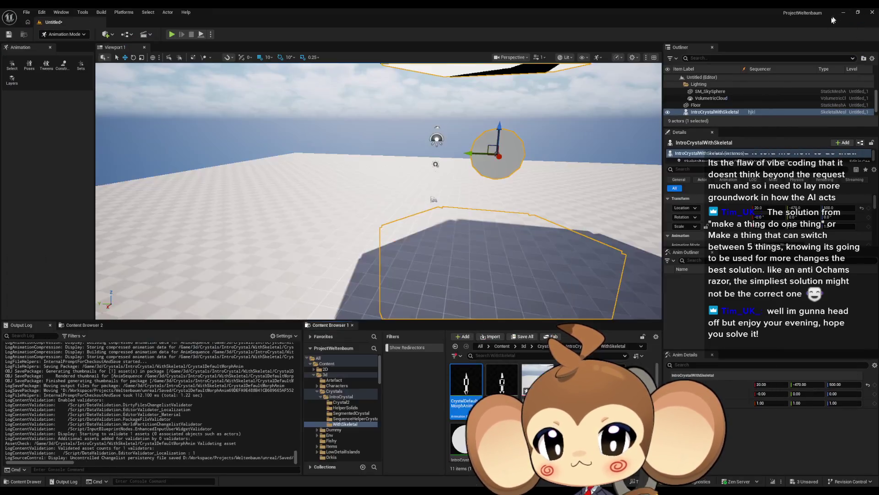
Float the crystal's sequence over the lower viewport and drag its end marker out to about 3 s
scroll(625, 365, down, 1)
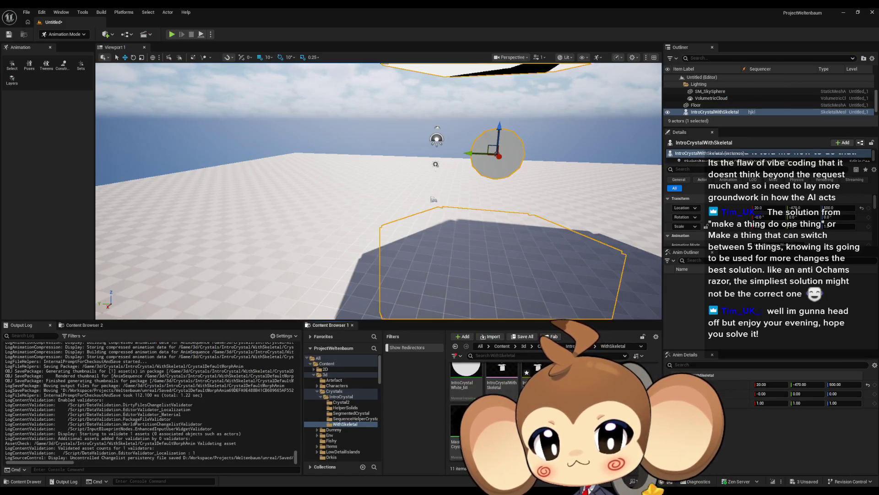
scroll(485, 393, up, 1)
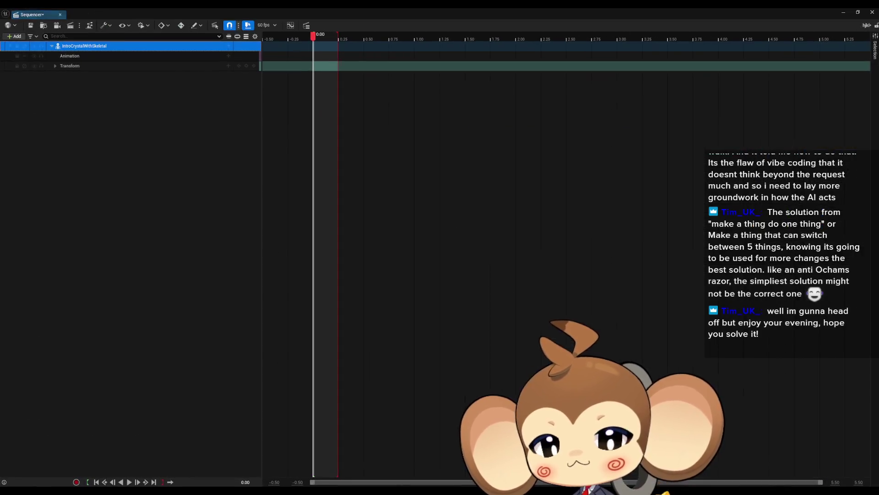
key(alt+Tab)
double_click(352, 12)
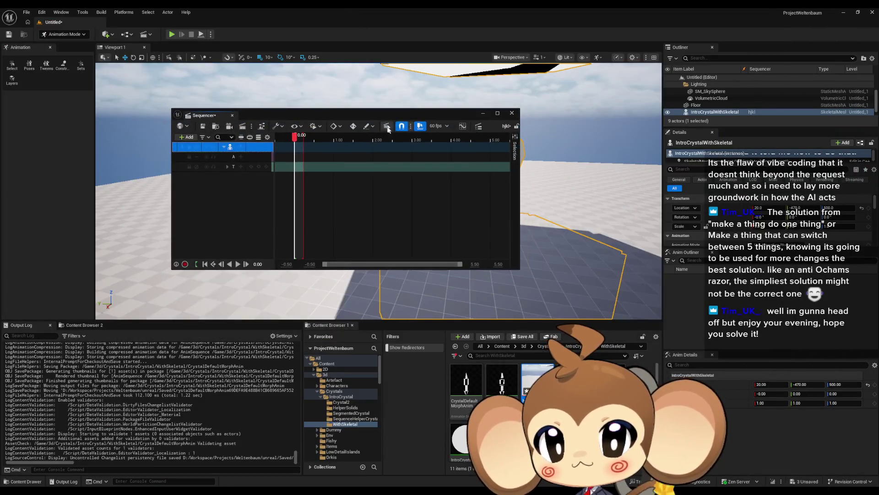
drag(366, 115, 493, 223)
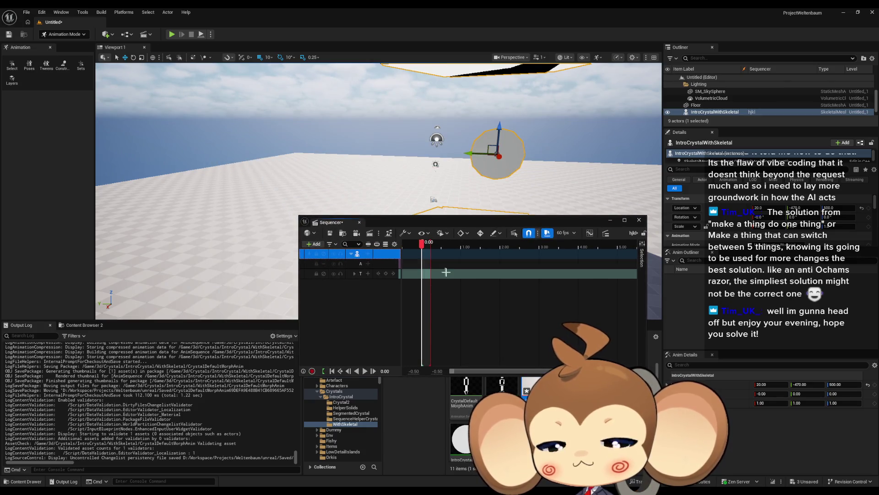
mouse_move(439, 246)
mouse_down()
mouse_move(591, 256)
mouse_move(540, 258)
mouse_up()
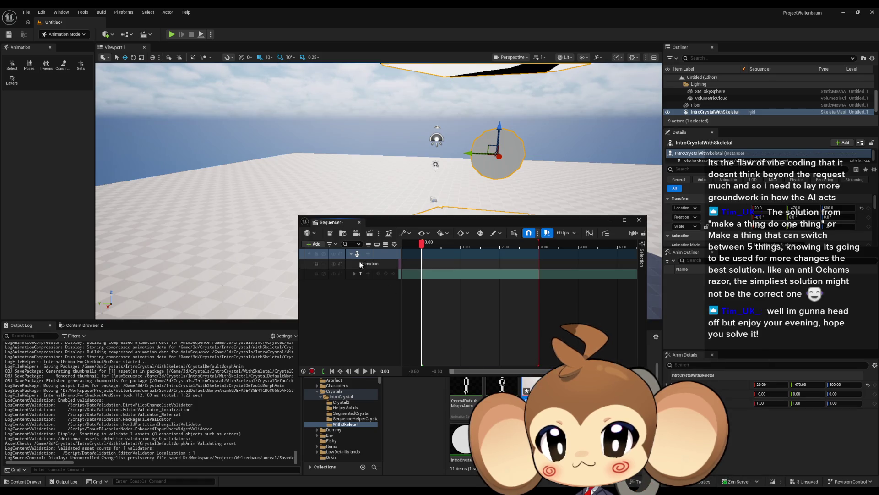
Maximize Sequencer and add CrystalDefaultMorphAnim as a section on the Animation track
double_click(417, 225)
click(229, 56)
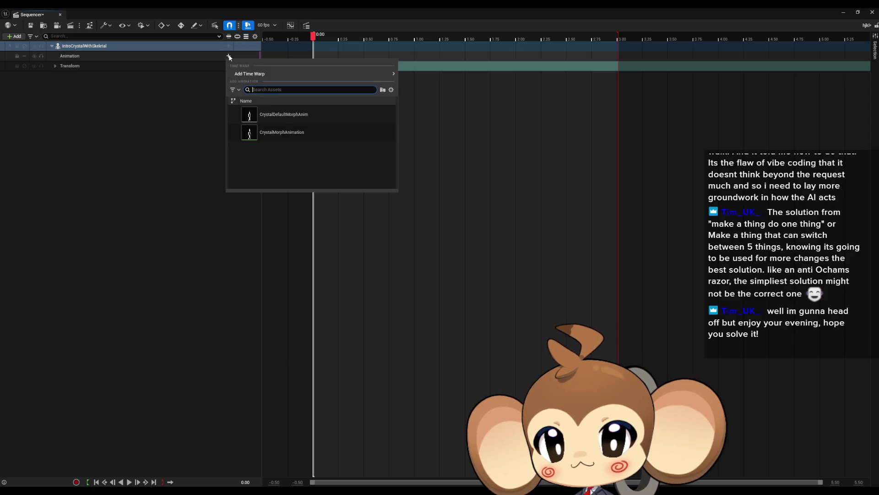
click(298, 119)
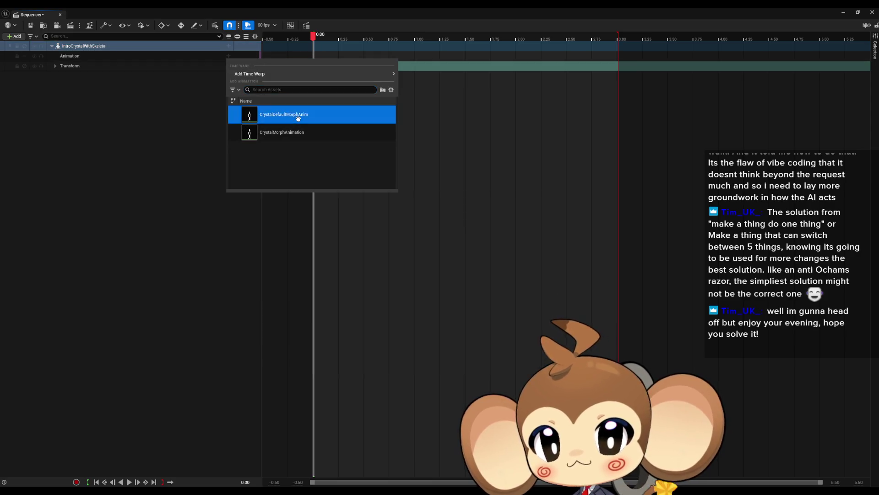
right_click(328, 55)
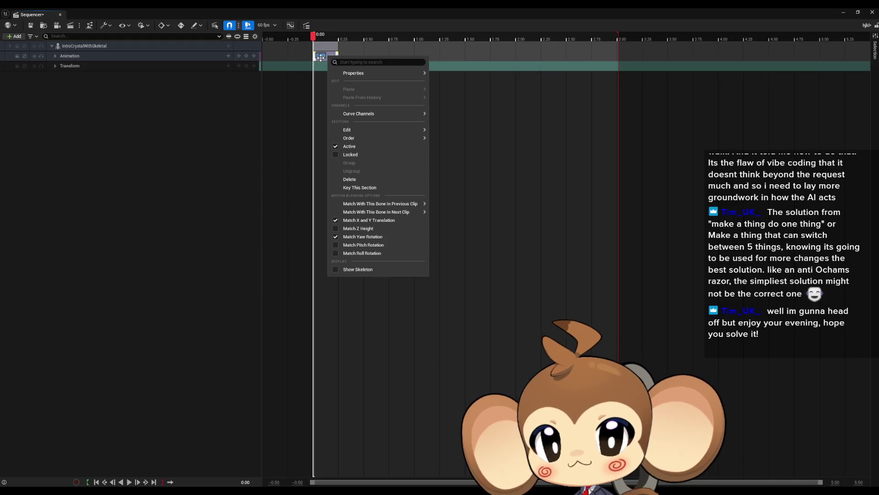
click(322, 46)
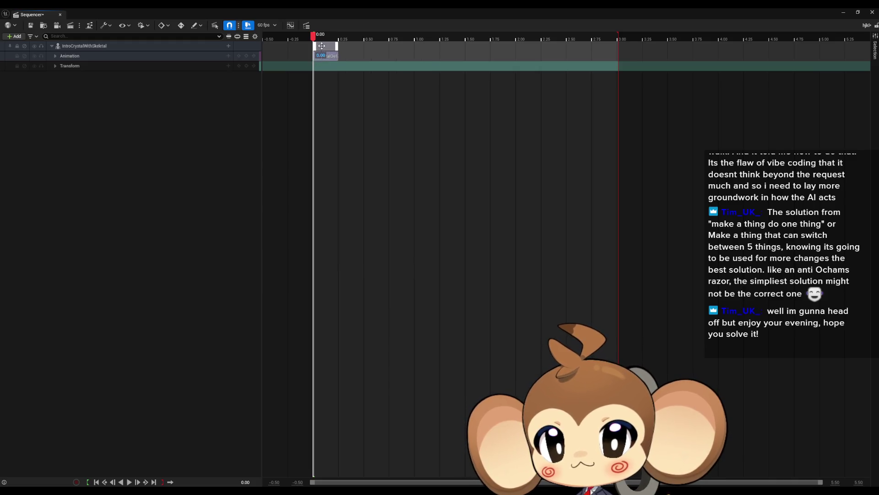
right_click(204, 56)
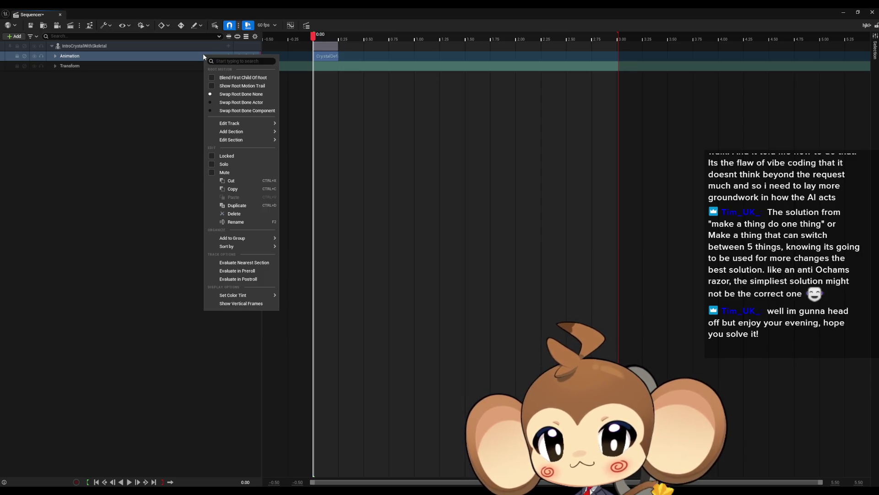
right_click(317, 60)
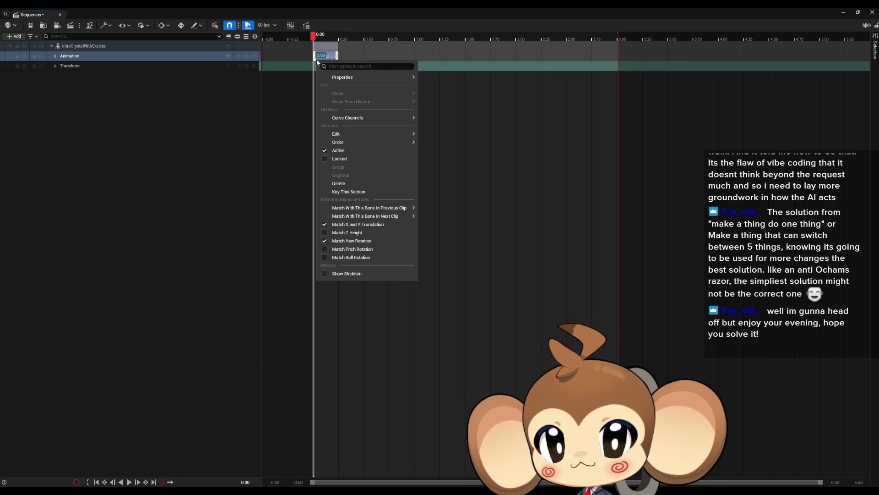
click(368, 56)
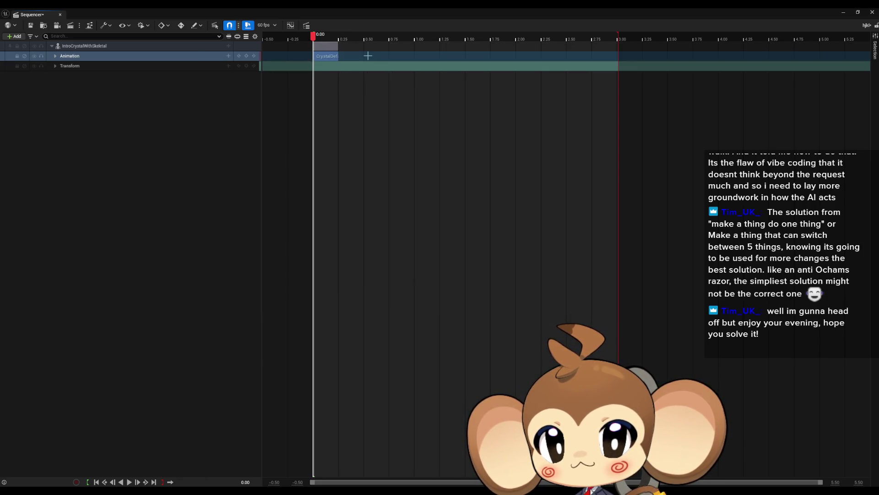
Set the section's When Finished to Keep State, leaving its condition at None
right_click(324, 55)
mouse_move(405, 73)
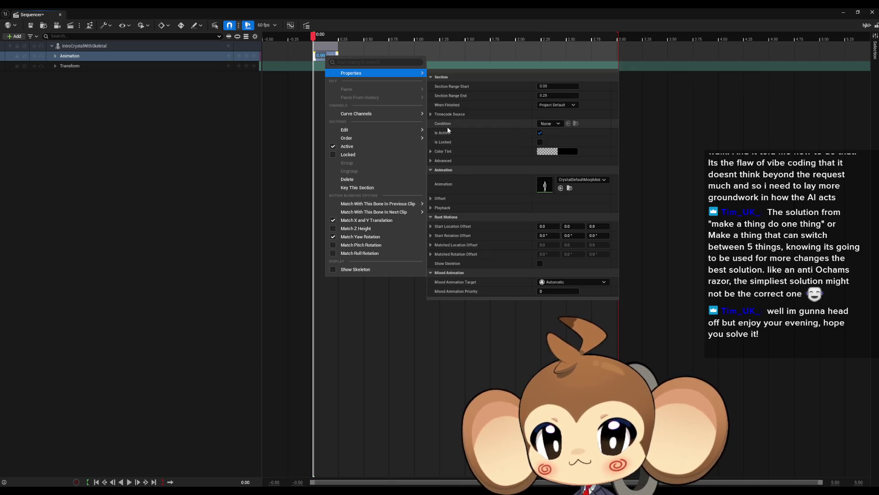
click(552, 124)
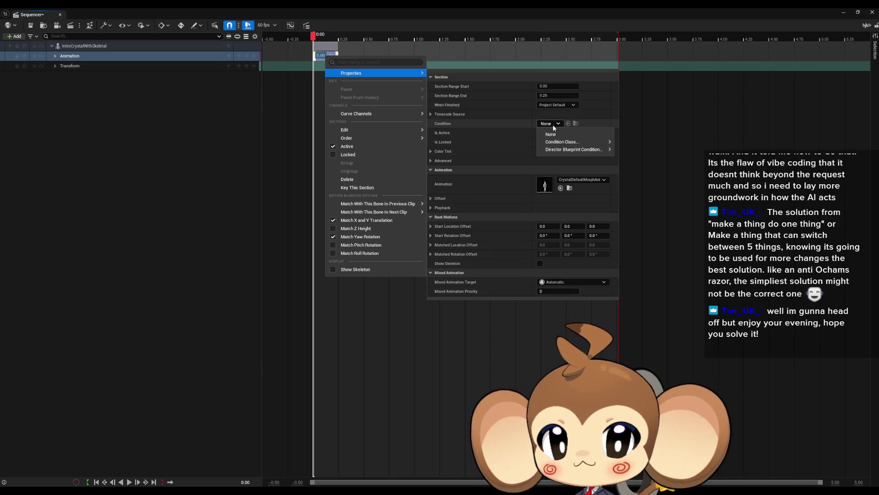
click(552, 125)
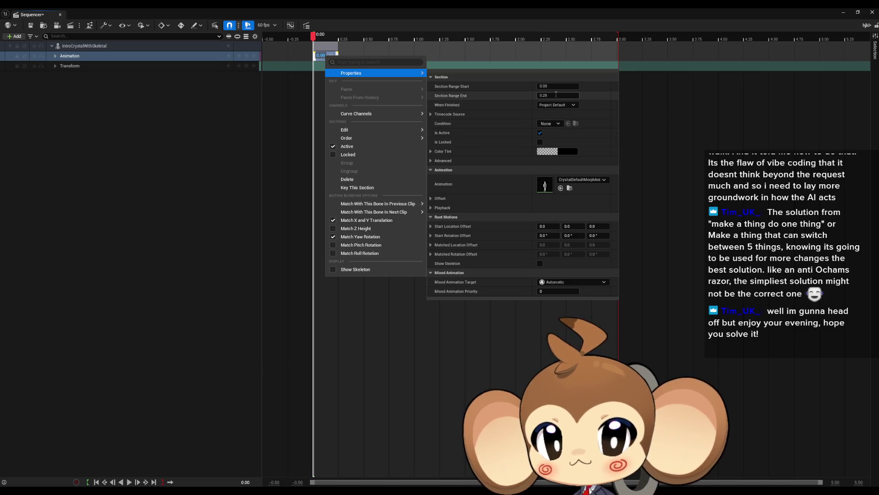
click(554, 105)
click(555, 112)
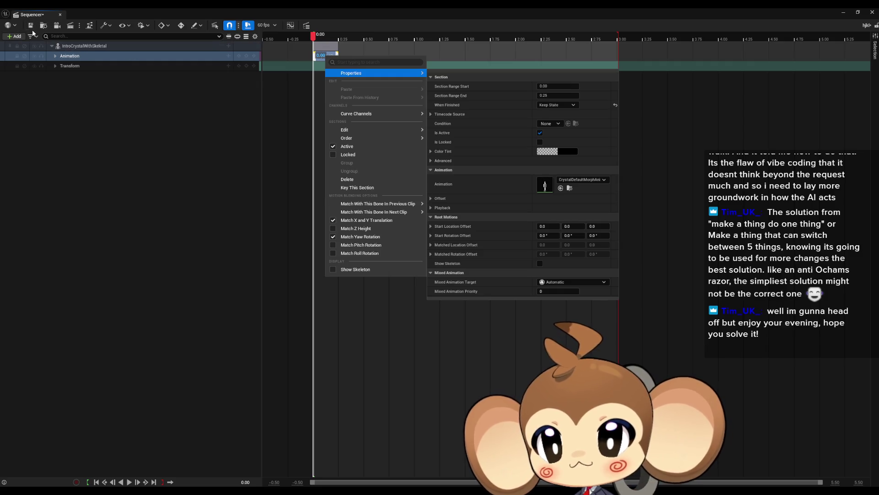
click(33, 32)
double_click(326, 9)
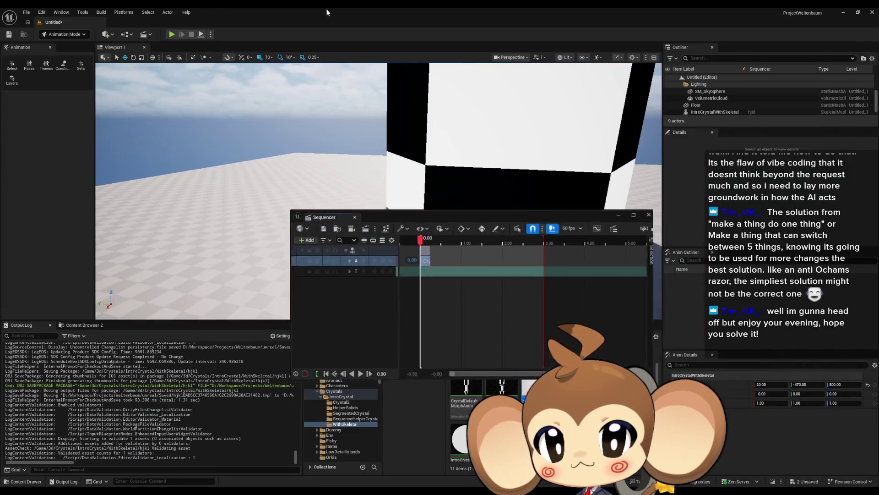
Shift the morph clip slightly later and play the sequence to preview it
drag(321, 211, 358, 321)
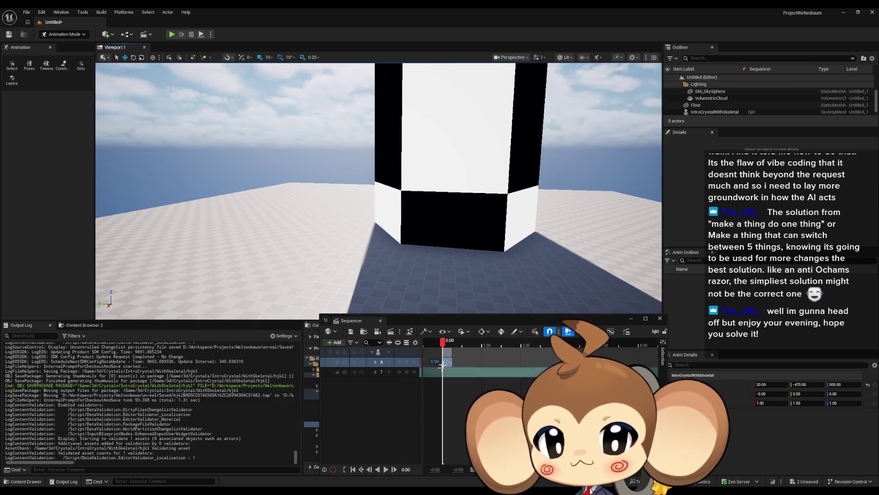
drag(446, 352, 459, 352)
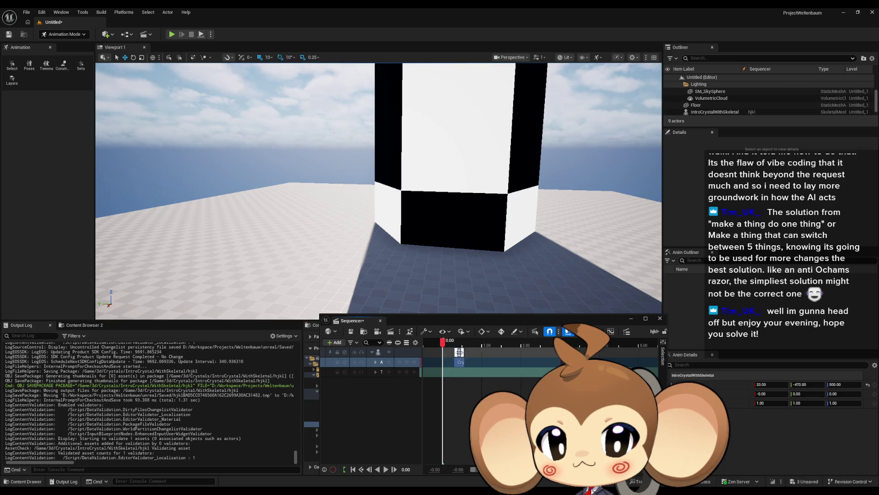
click(387, 470)
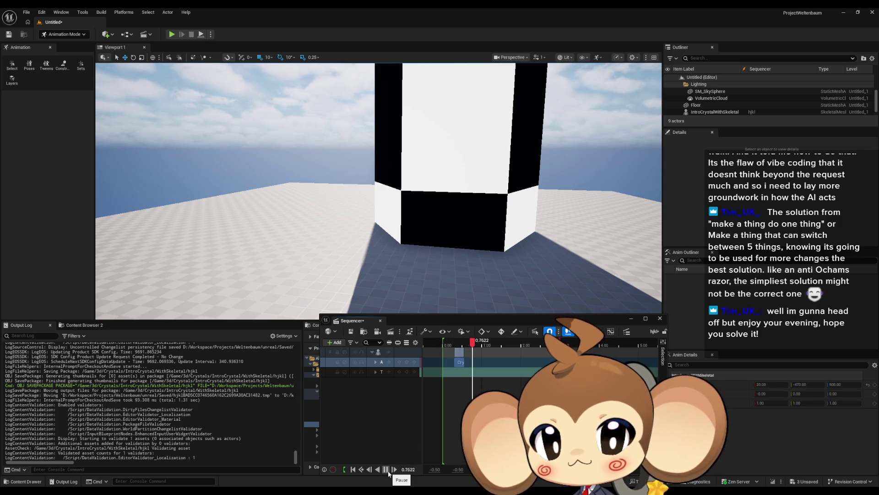
click(387, 470)
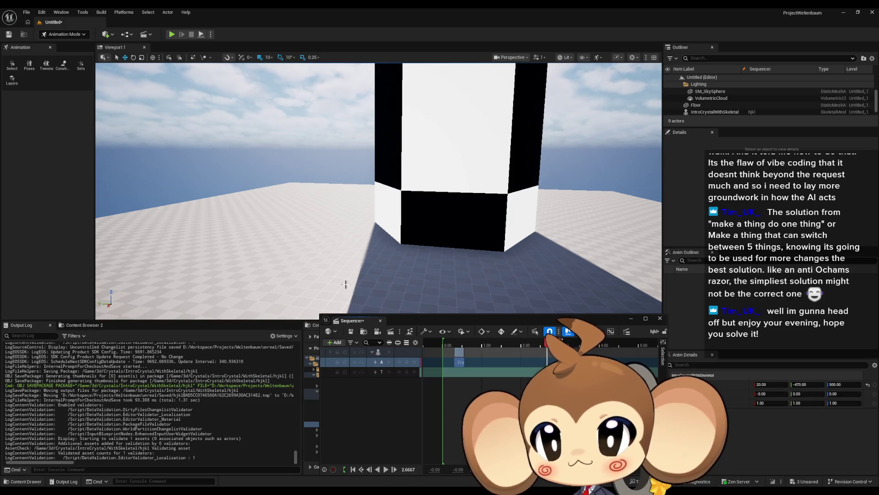
click(660, 317)
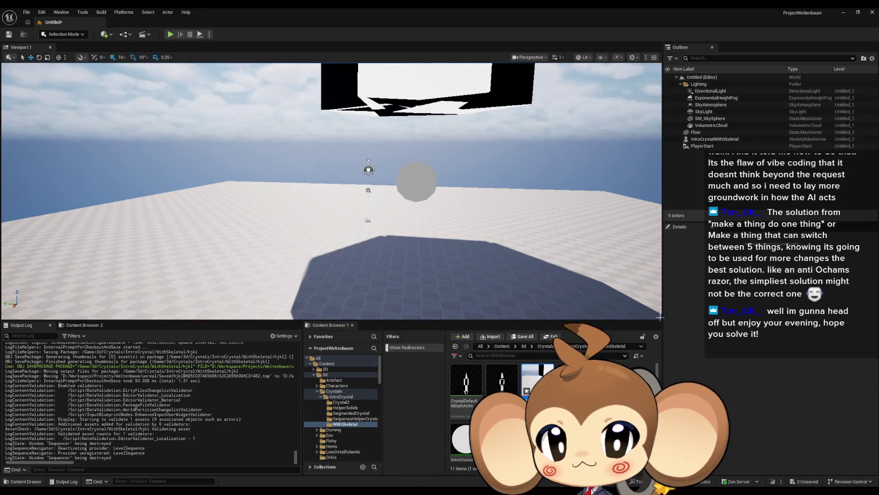
Reopen the hjkl sequence, move the morph clip back to start near zero, and close Sequencer
double_click(537, 380)
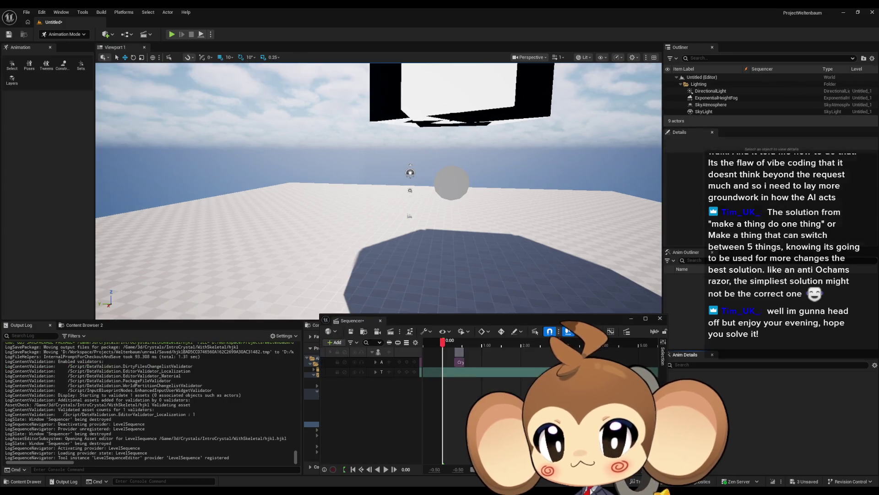
click(386, 470)
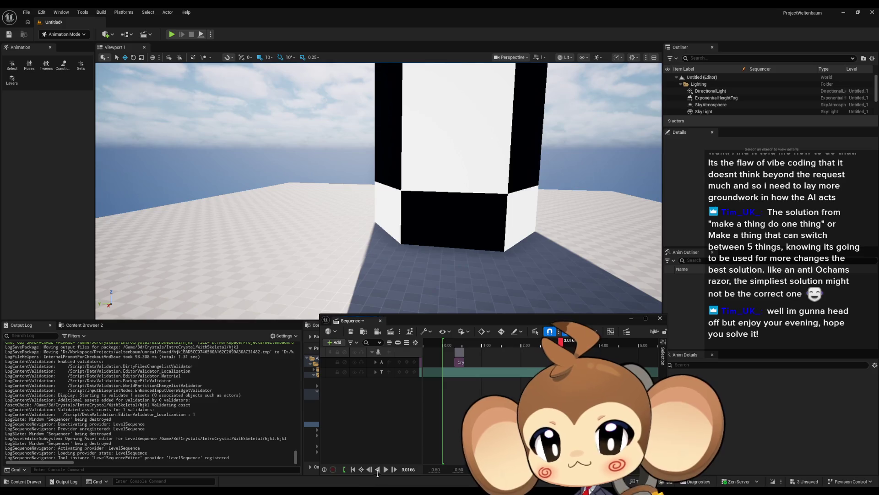
drag(459, 362, 444, 362)
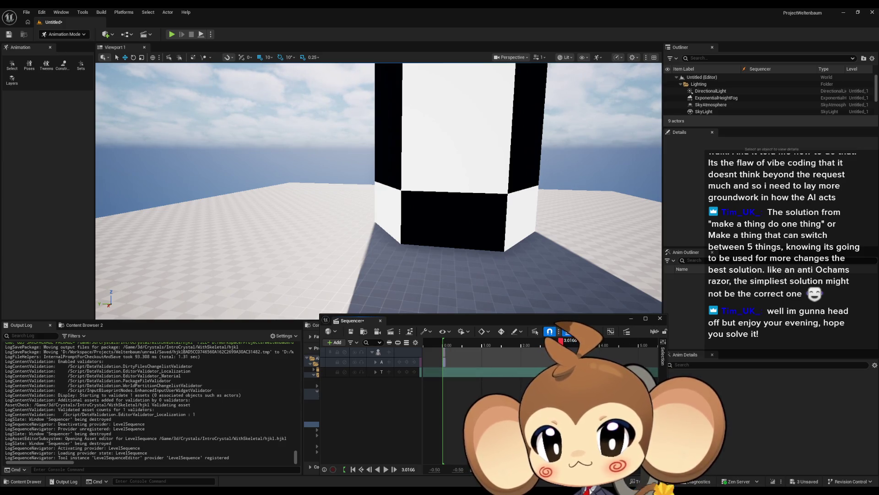
click(660, 318)
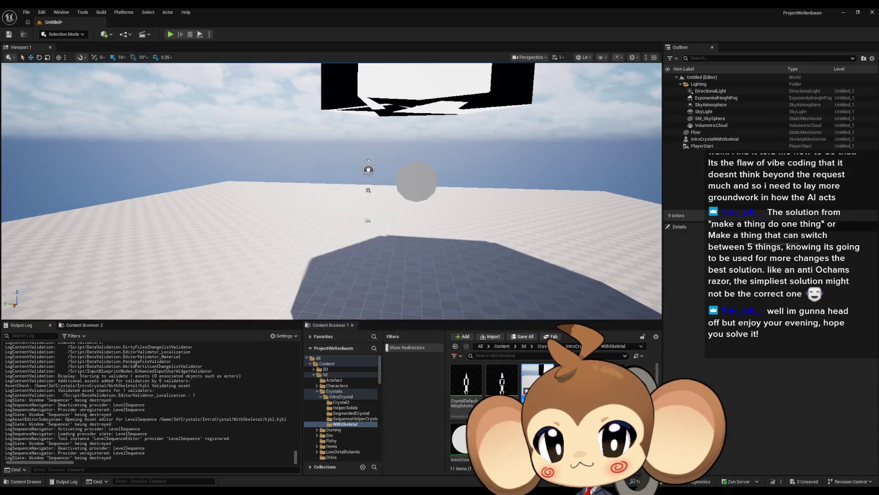
double_click(537, 379)
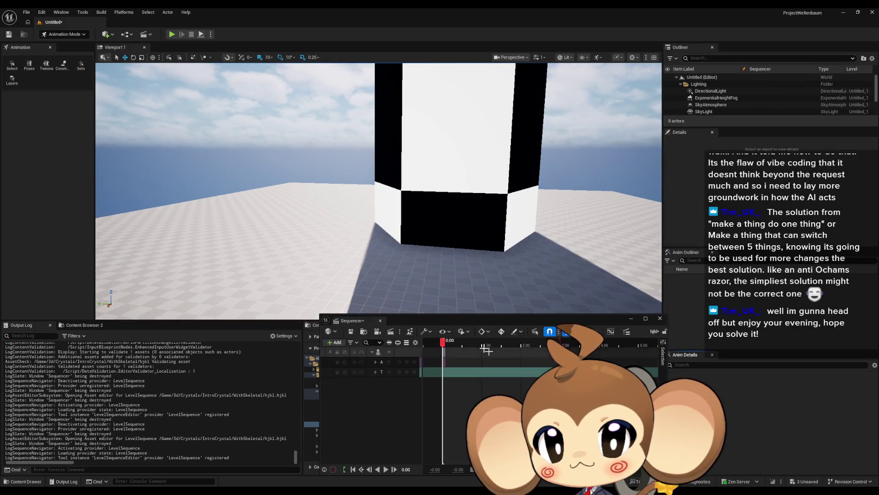
click(660, 317)
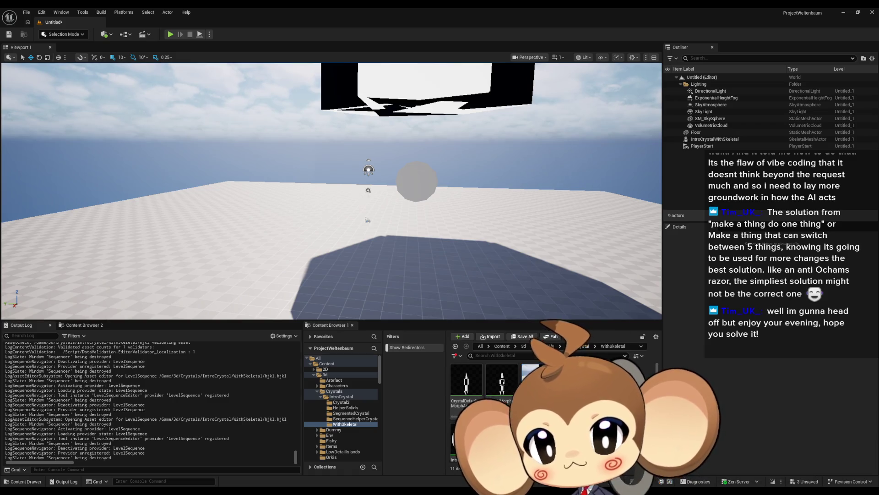
key(alt+Tab)
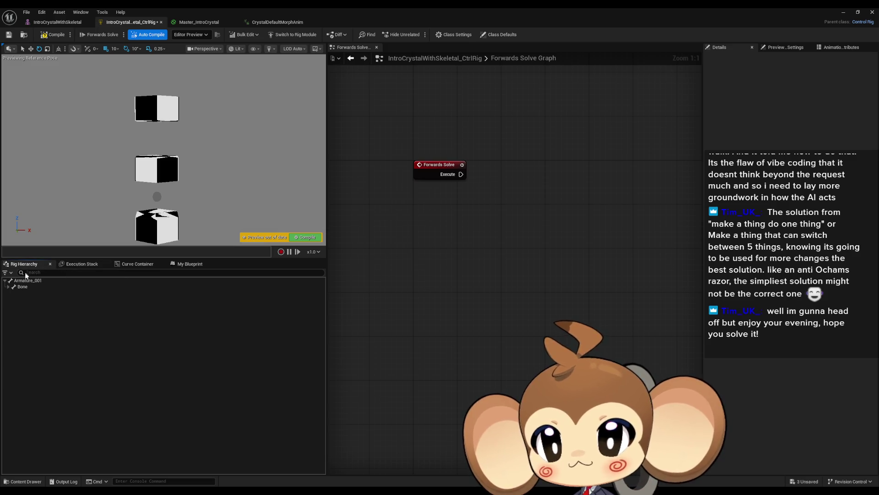
click(9, 286)
scroll(106, 320, down, 7)
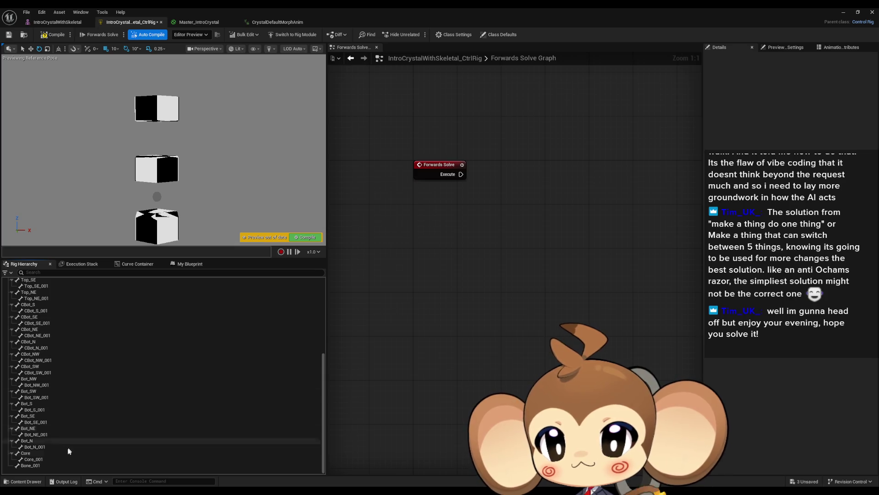
scroll(56, 449, up, 5)
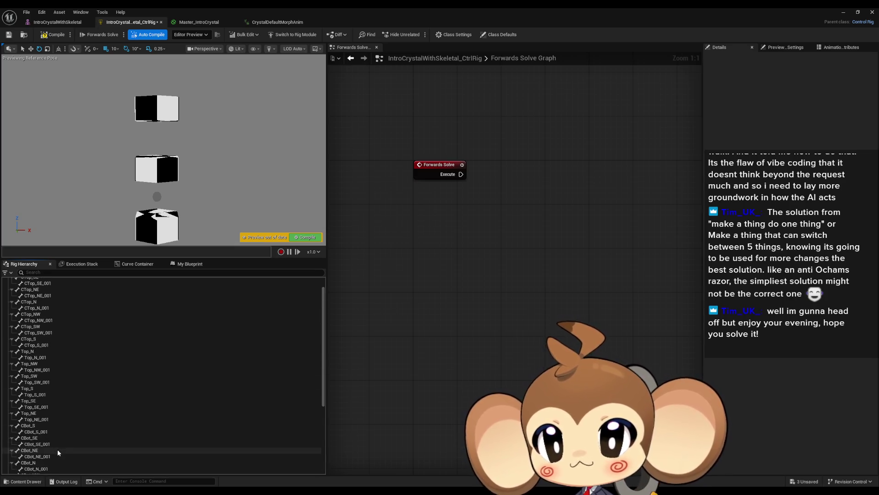
click(36, 298)
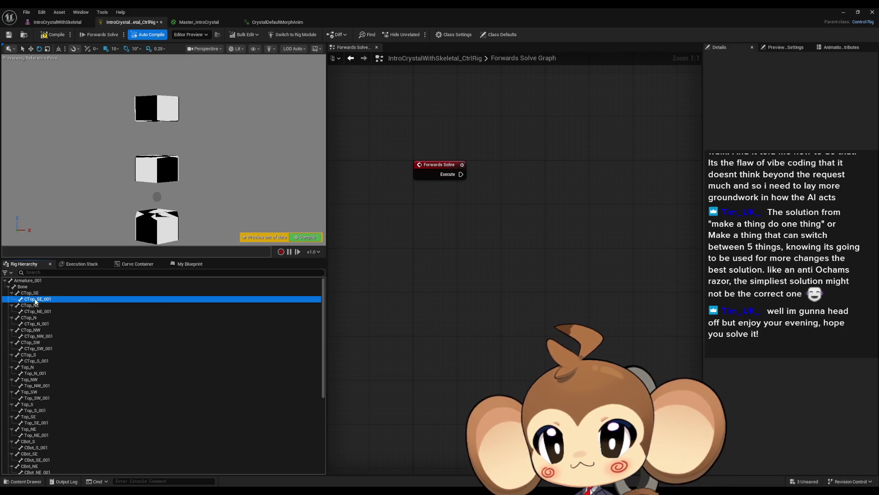
drag(35, 299, 410, 255)
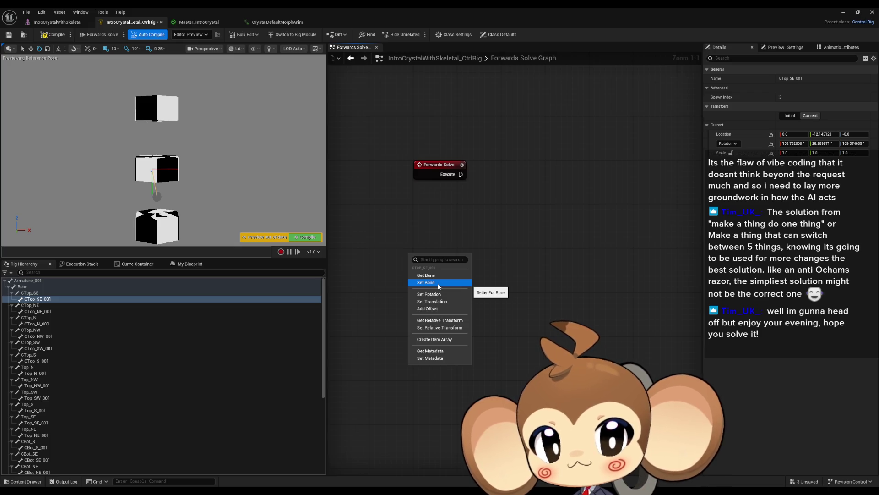
click(522, 209)
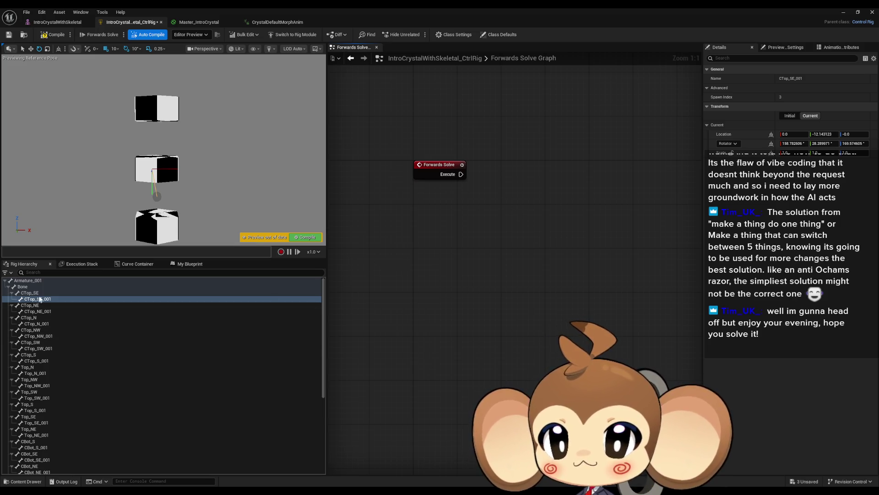
click(38, 293)
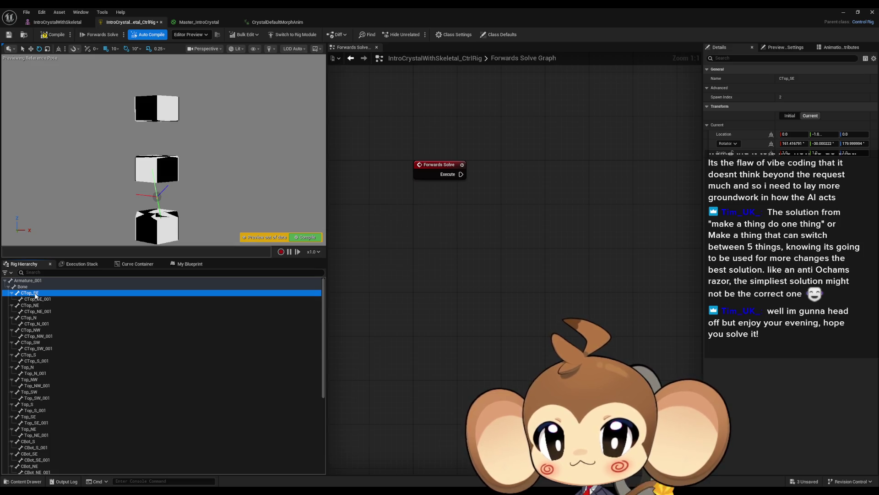
click(32, 300)
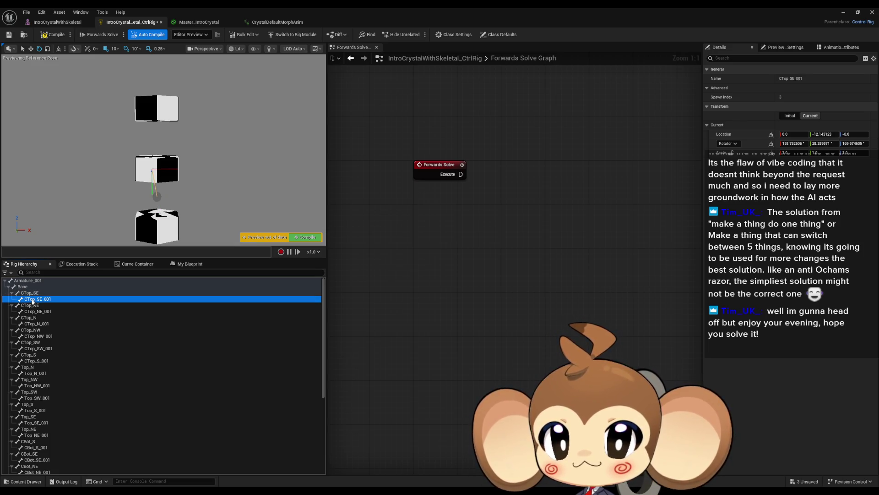
Create a new control, CTop_SE_001_ctrl, from the CTop_SE_001 bone in the Rig Hierarchy
right_click(32, 301)
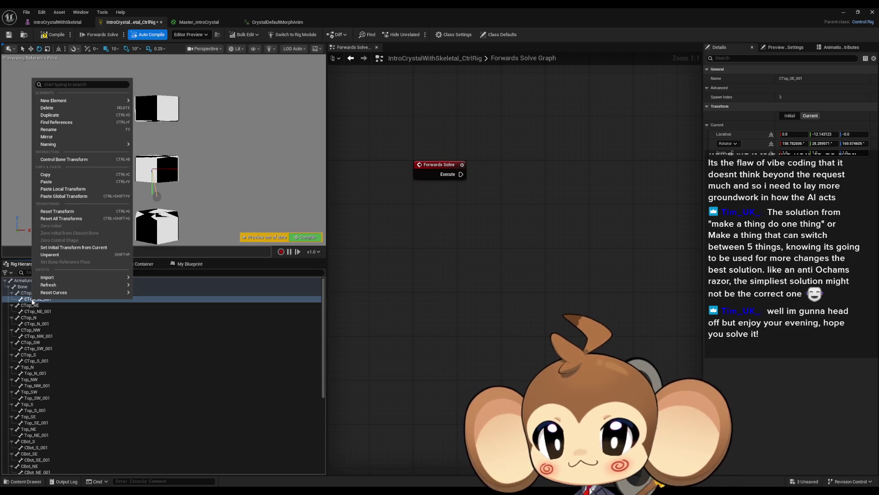
mouse_move(81, 101)
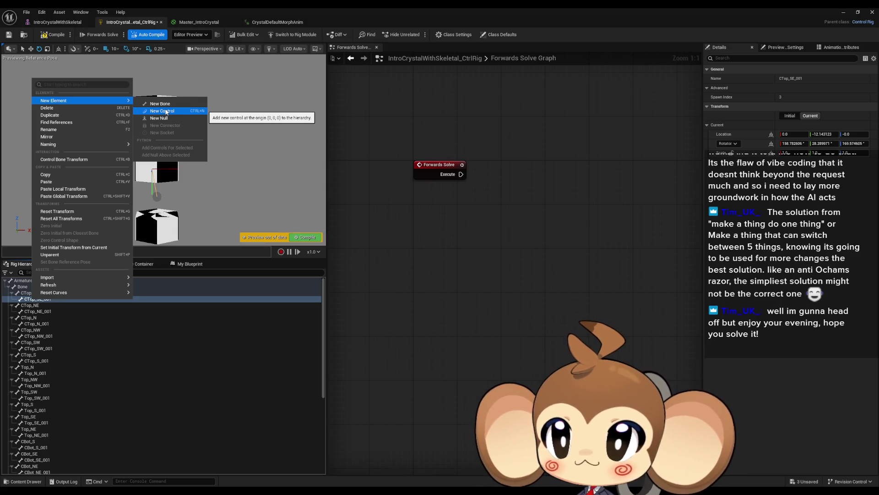
click(166, 111)
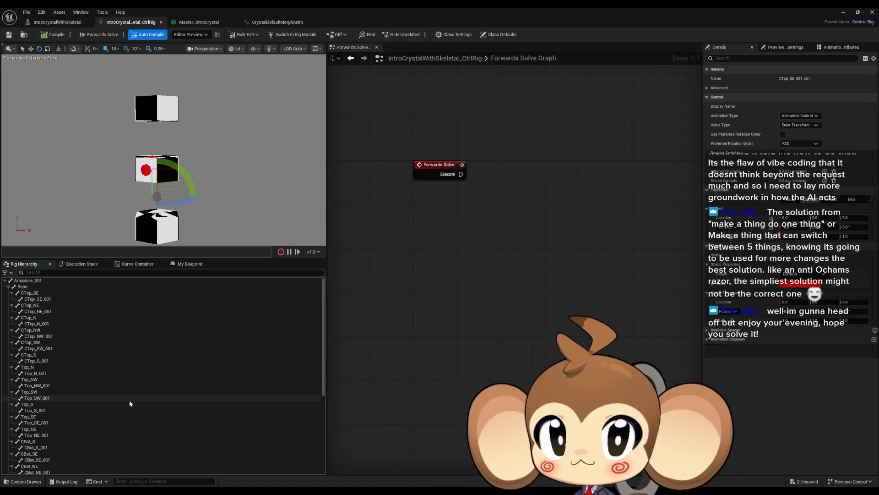
scroll(130, 403, down, 6)
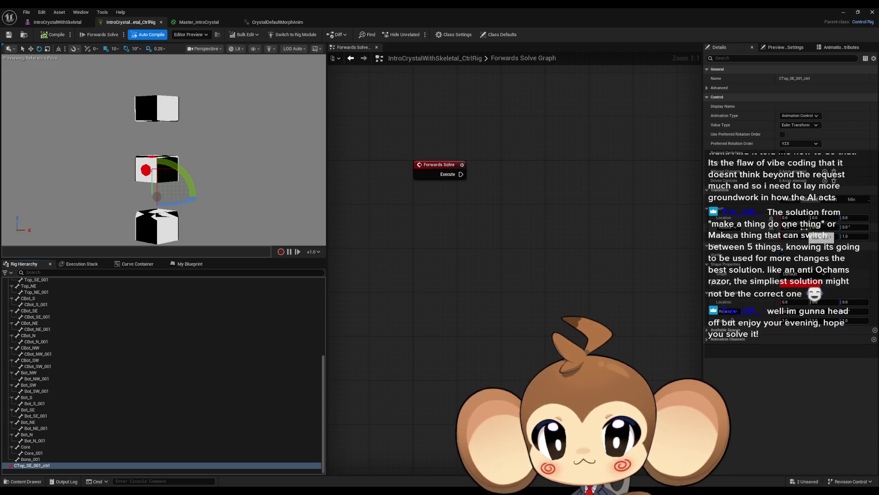
mouse_move(235, 155)
mouse_down()
mouse_move(235, 137)
mouse_move(235, 181)
mouse_up()
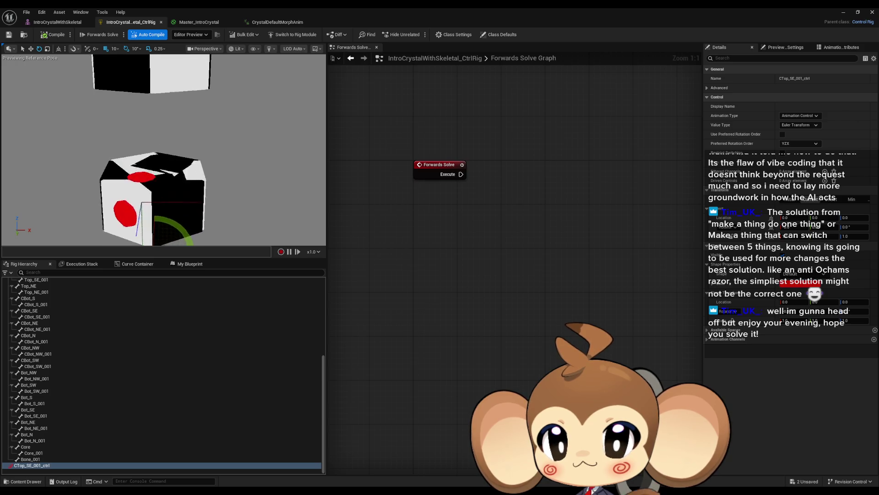
drag(270, 155, 270, 163)
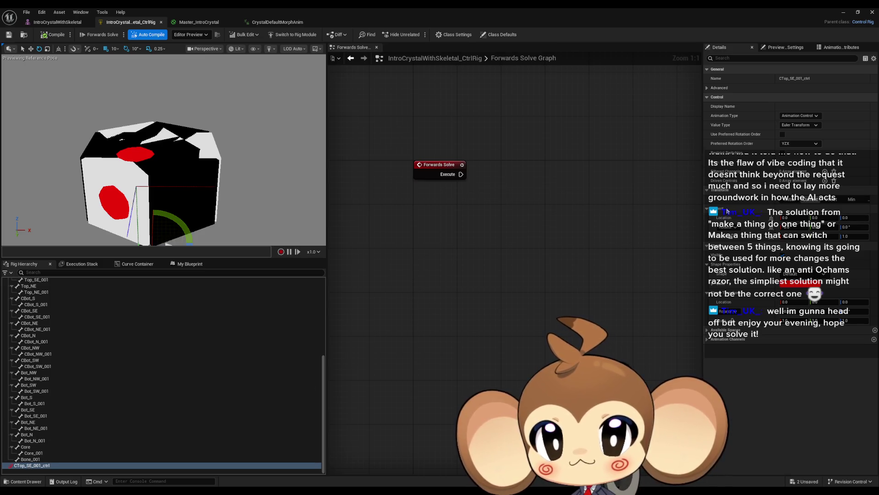
Set the new control's Location X to 0 in Details
drag(791, 217, 754, 217)
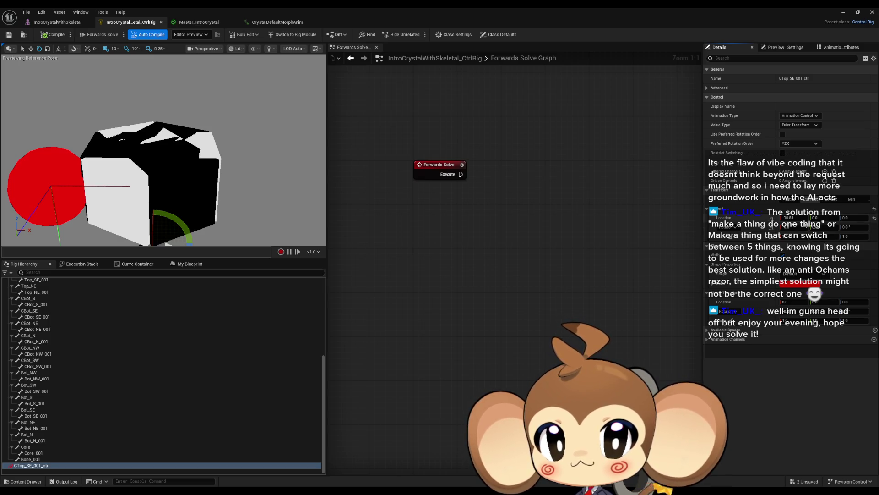
click(788, 218)
text(0)
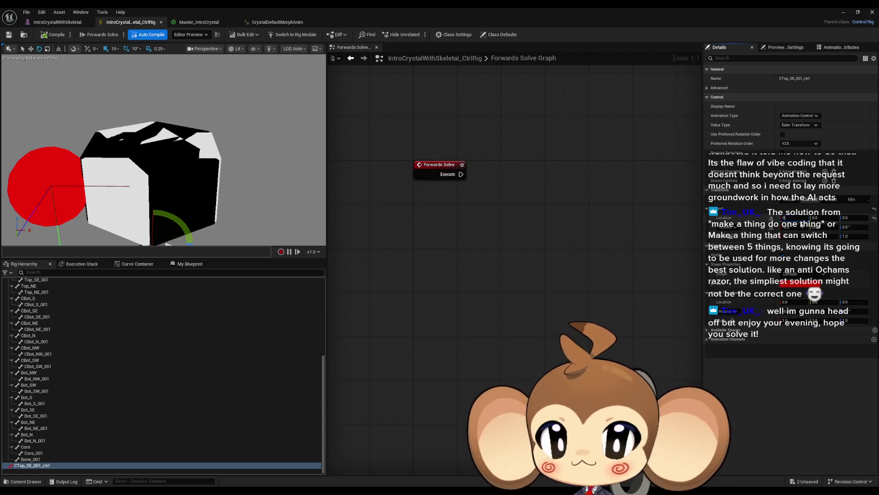
key(Return)
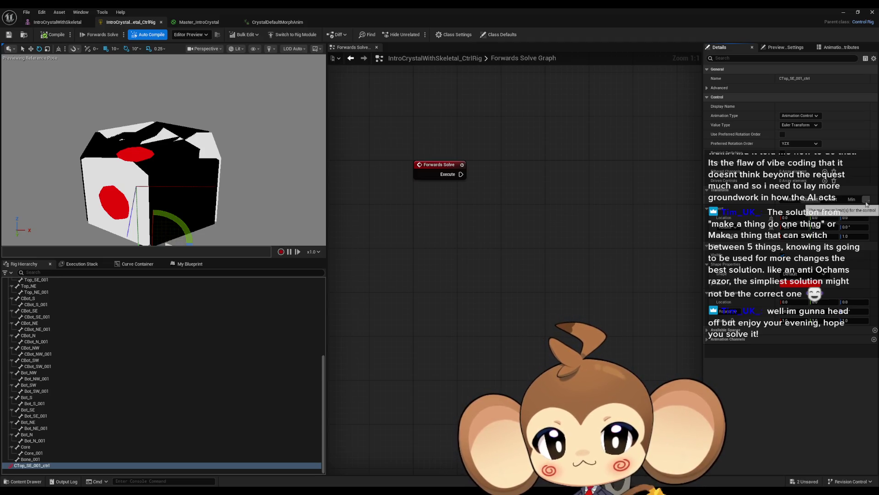
mouse_move(703, 217)
mouse_down()
mouse_move(593, 217)
mouse_move(715, 217)
mouse_move(693, 217)
mouse_up()
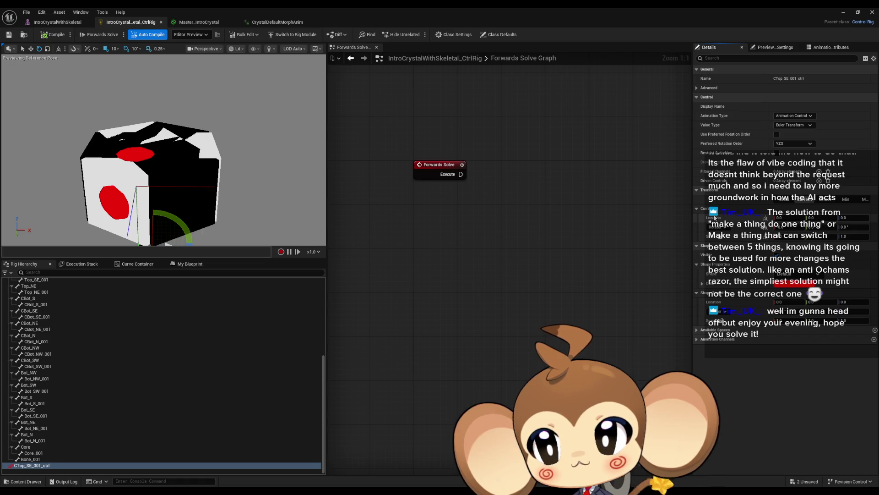
Delete the CTop_SE_001_ctrl control from the rig hierarchy
click(33, 453)
click(35, 465)
key(Delete)
scroll(87, 432, up, 10)
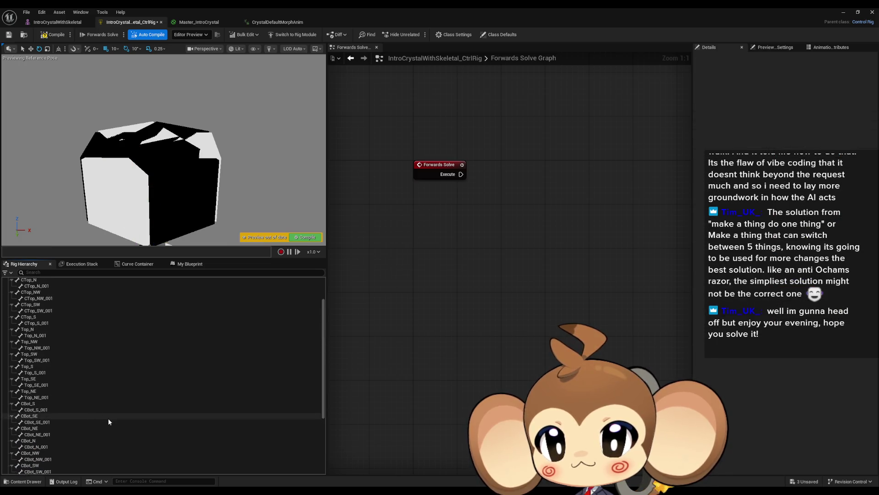
Create a new CTop_SE_ctrl control from the CTop_SE bone and frame it in the preview
click(43, 294)
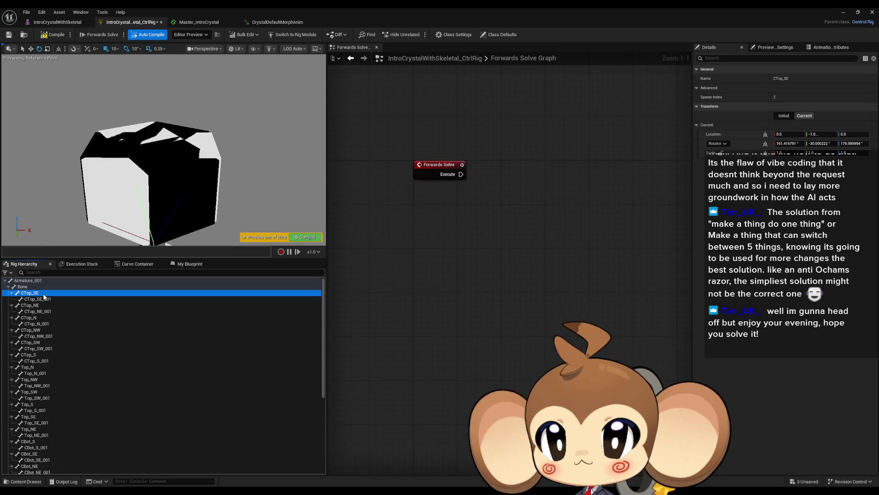
right_click(44, 296)
mouse_move(100, 94)
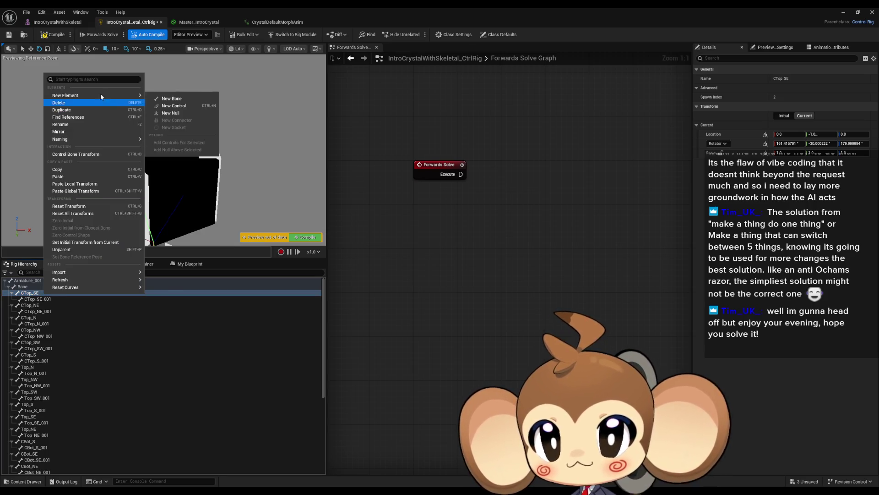
click(185, 106)
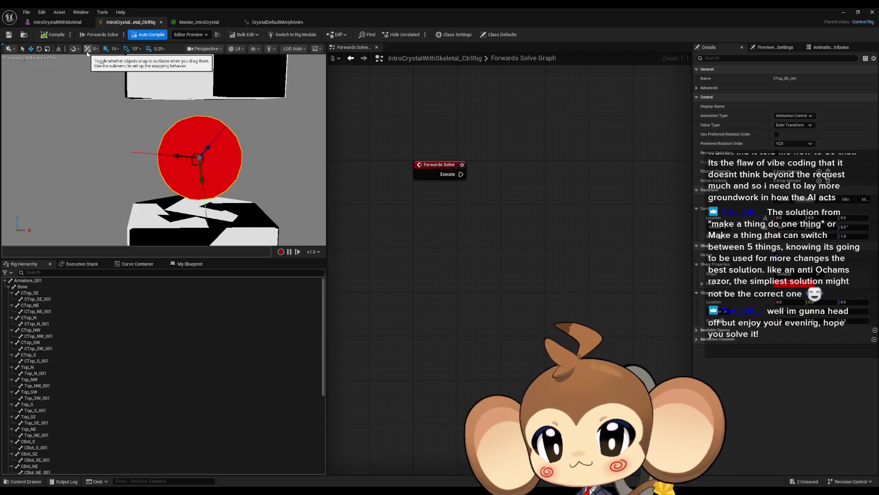
mouse_move(183, 138)
mouse_down()
mouse_move(183, 183)
mouse_move(200, 66)
mouse_move(200, 99)
mouse_up()
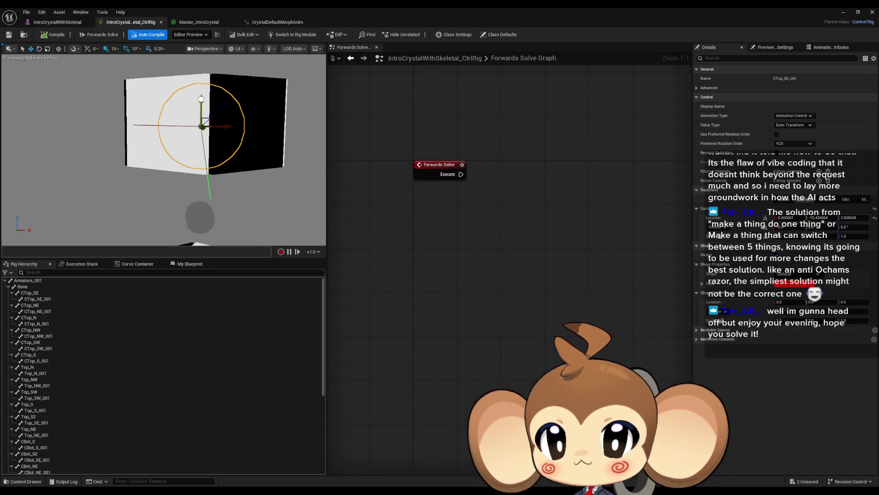
In Blender, return to Object Mode and enter Edit Mode on the Crystal_CTop_NE mesh
mouse_move(194, 490)
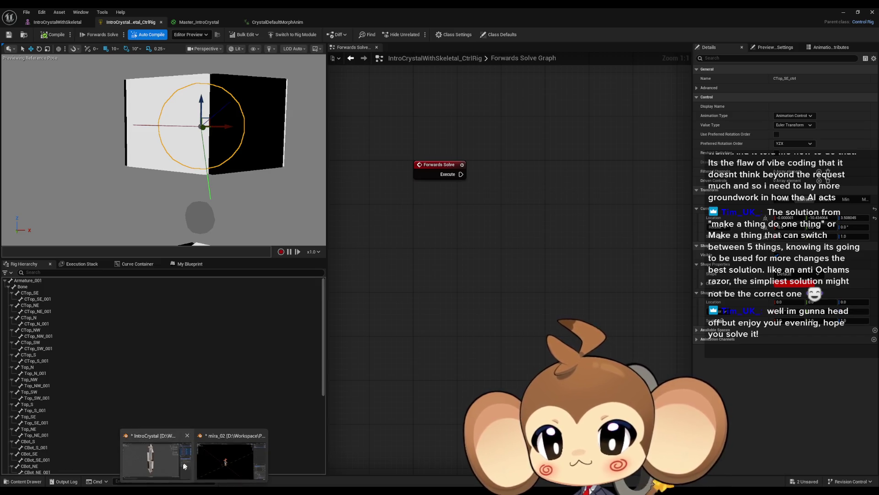
click(185, 466)
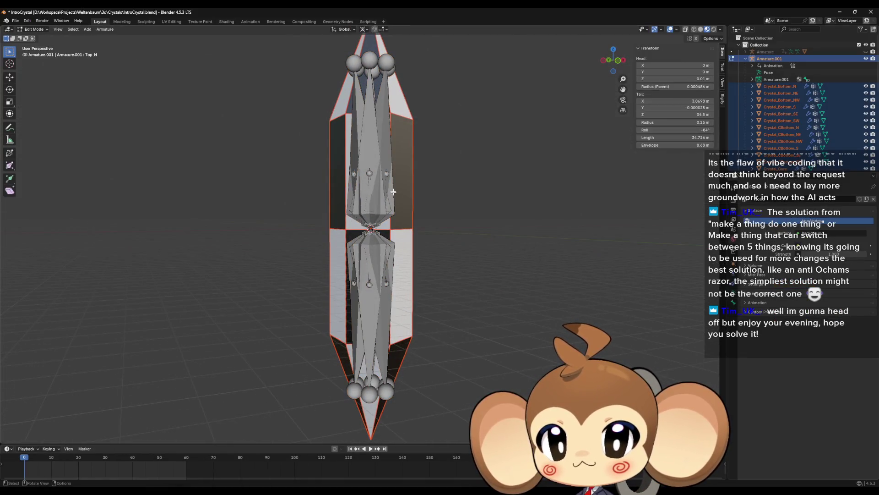
drag(412, 190, 393, 194)
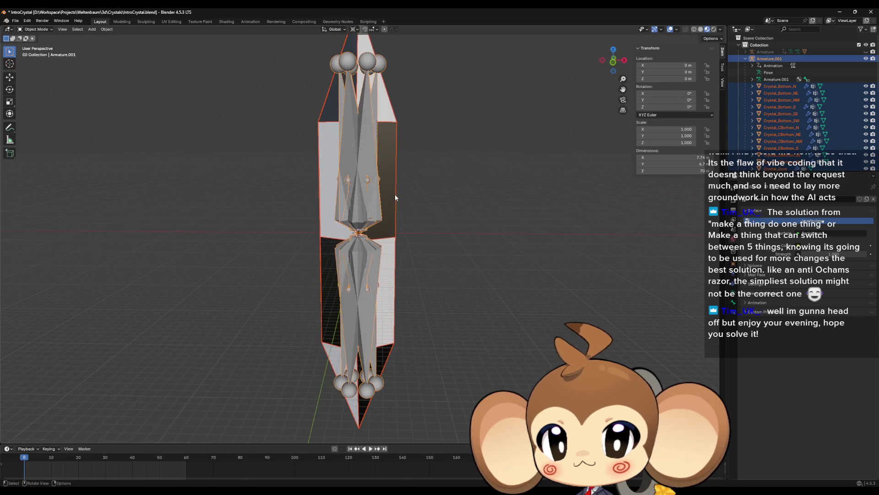
click(34, 29)
click(34, 37)
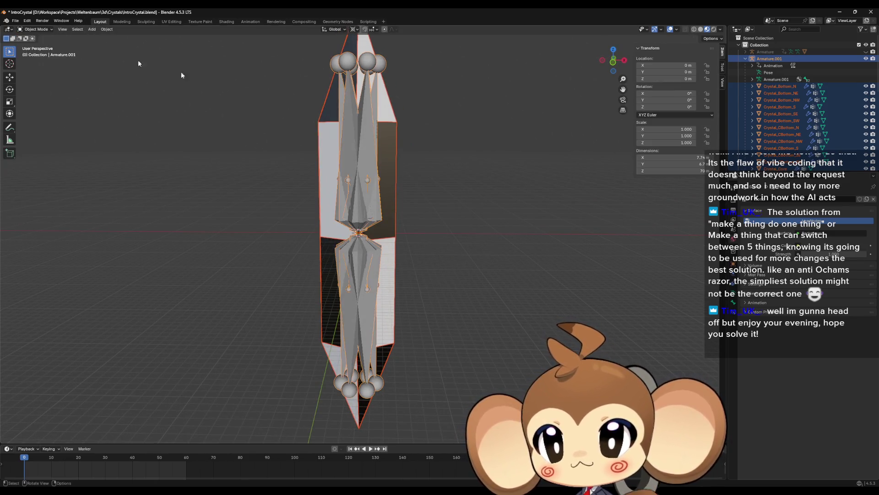
click(393, 176)
key(Tab)
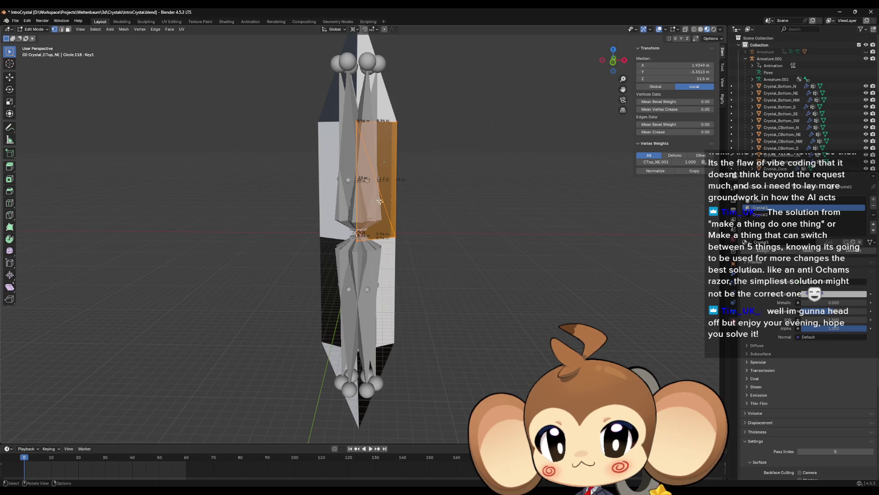
Check a vertex is weighted fully to CTop_NE_001, then return to the Unreal Control Rig editor
click(355, 240)
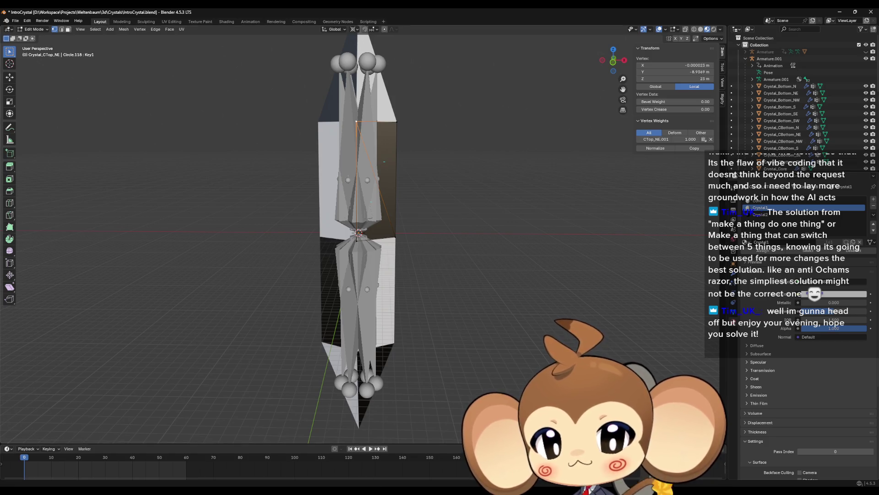
click(397, 466)
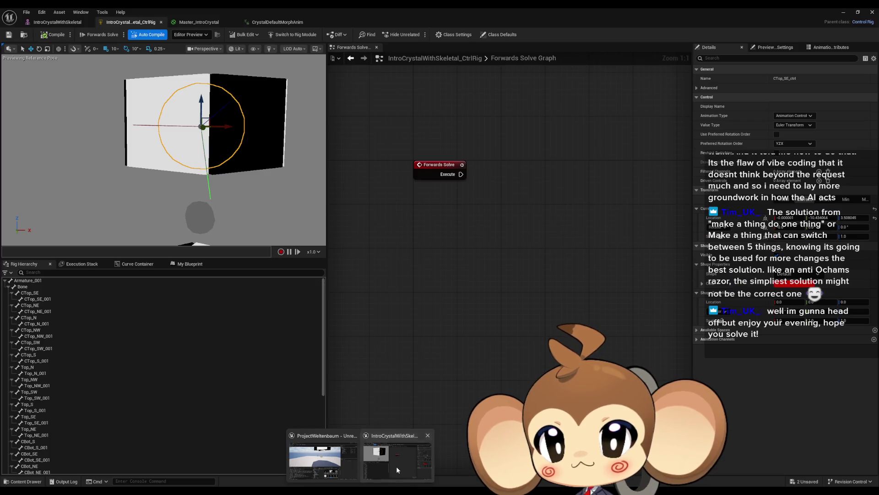
scroll(257, 210, down, 4)
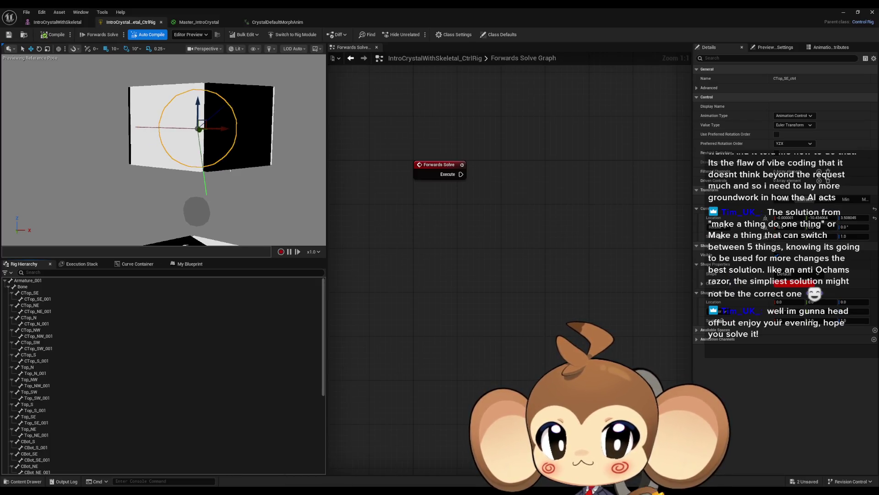